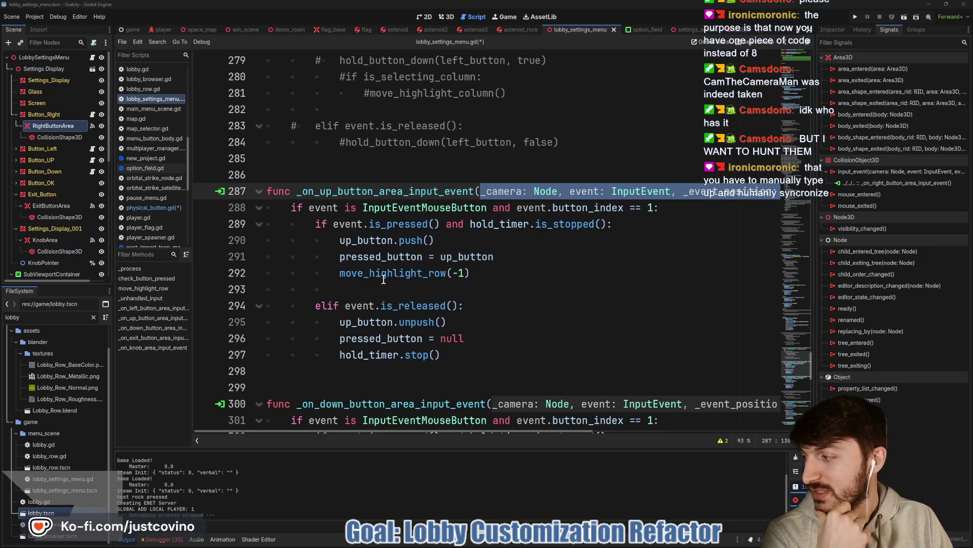
# - Scroll lobby_settings_menu.gd and select the move_highlight_row call on line 305
pyautogui.moveTo(392, 273)
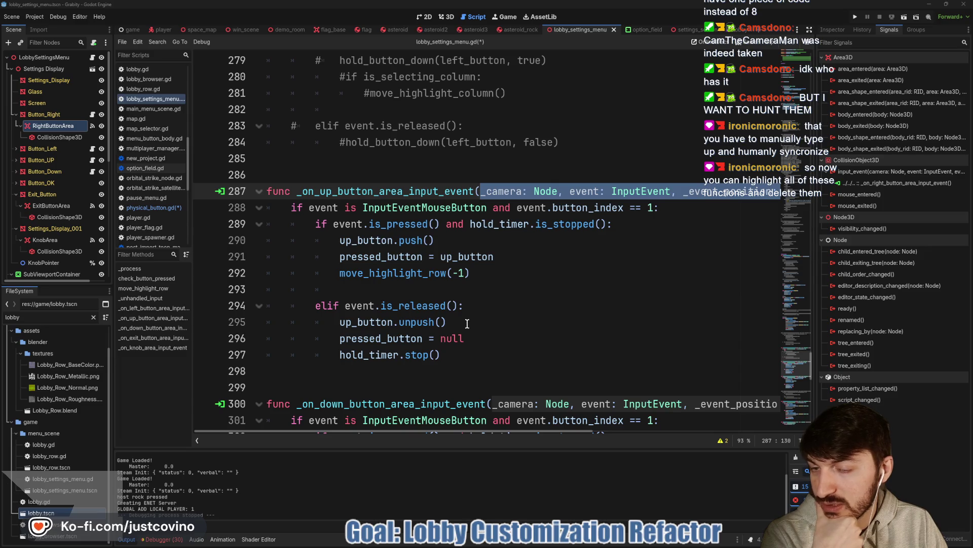
pyautogui.scroll(-1, 439, 316)
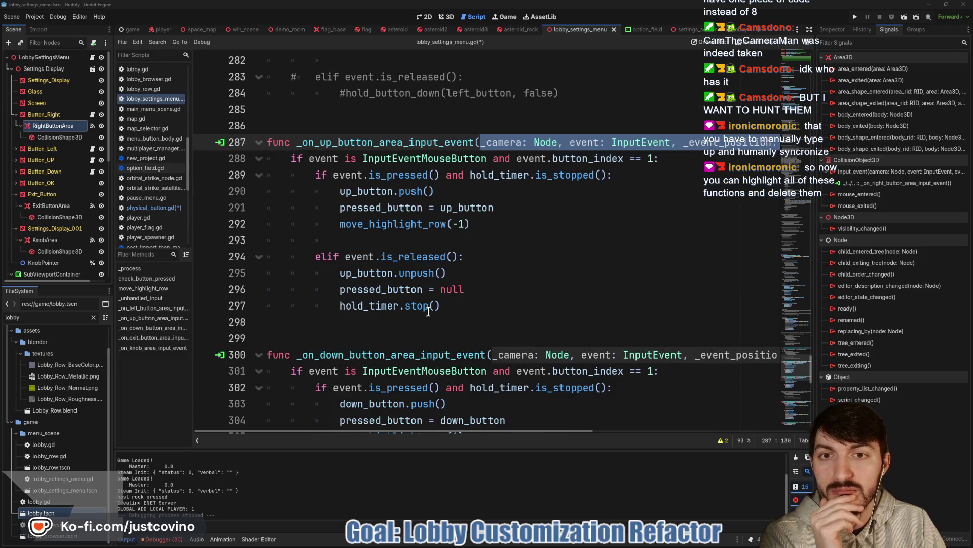
pyautogui.scroll(-4, 429, 311)
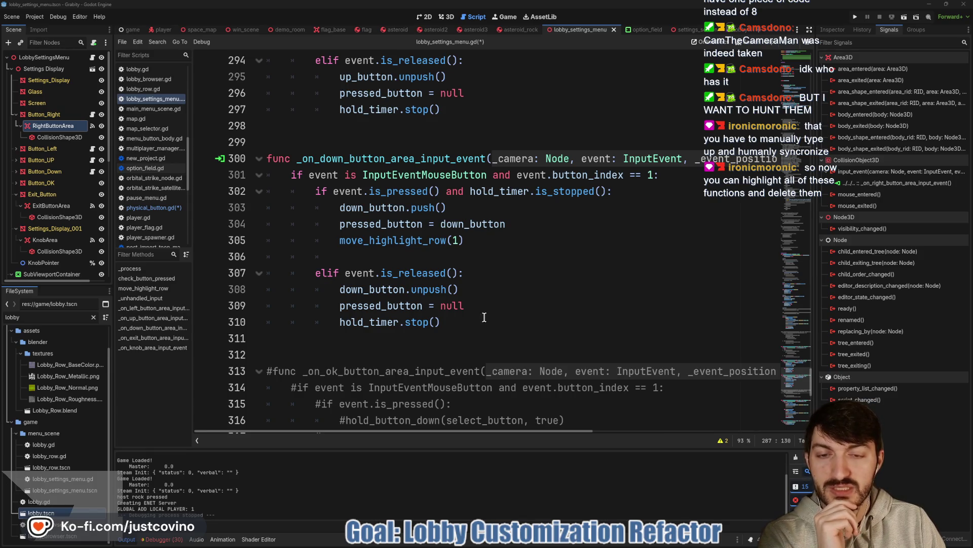
pyautogui.click(416, 240)
pyautogui.doubleClick(415, 240)
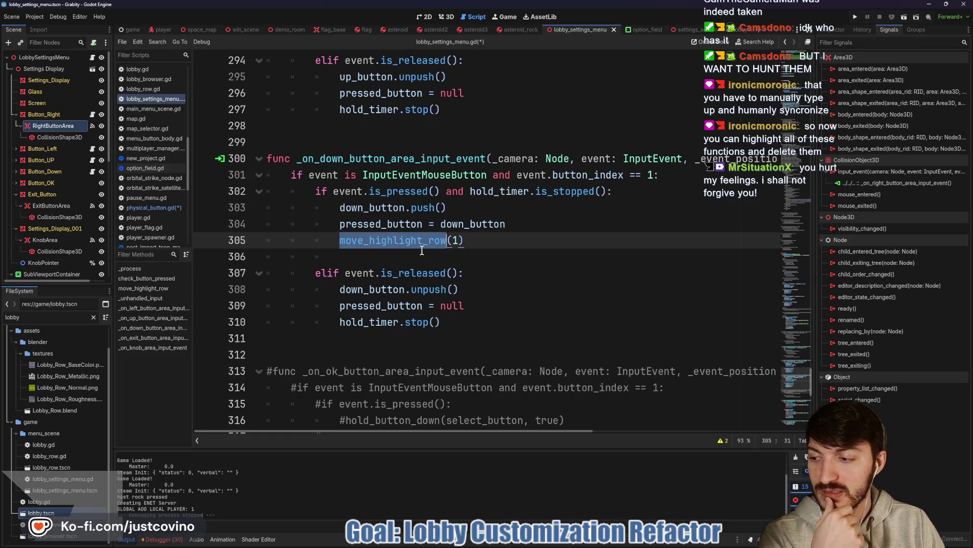
# - Open Button_Right's physical_button.gd script from the Scene dock
pyautogui.scroll(-9, 445, 321)
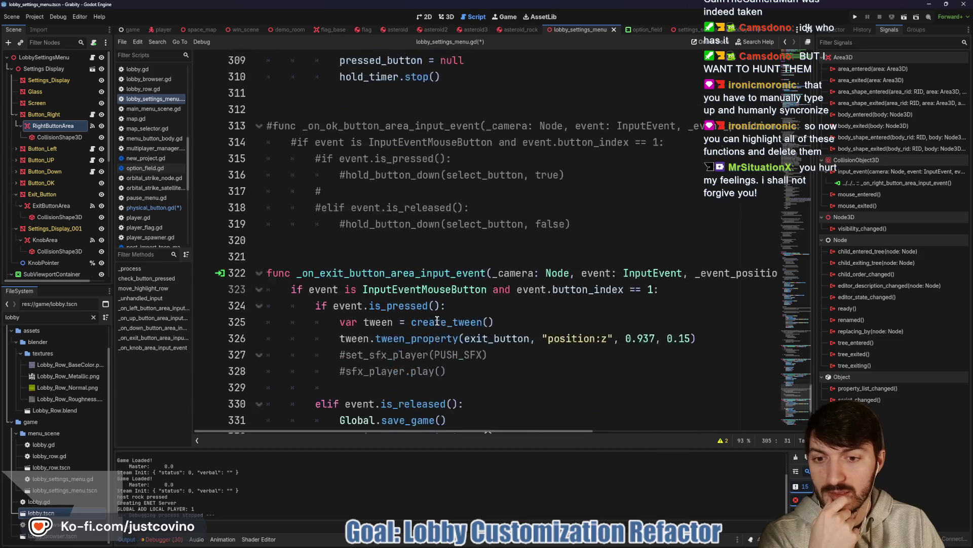
pyautogui.scroll(8, 428, 300)
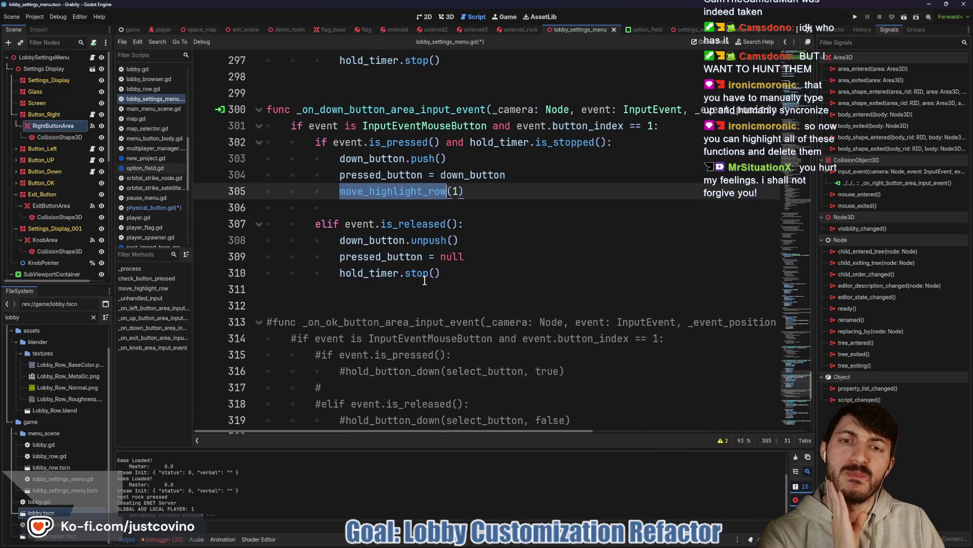
pyautogui.scroll(5, 428, 300)
pyautogui.scroll(-3, 413, 280)
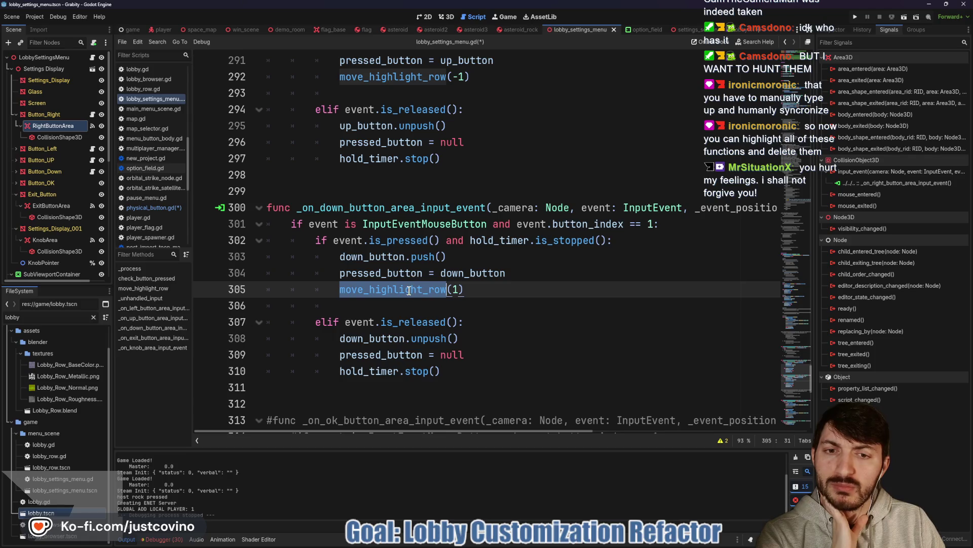
pyautogui.moveTo(409, 291)
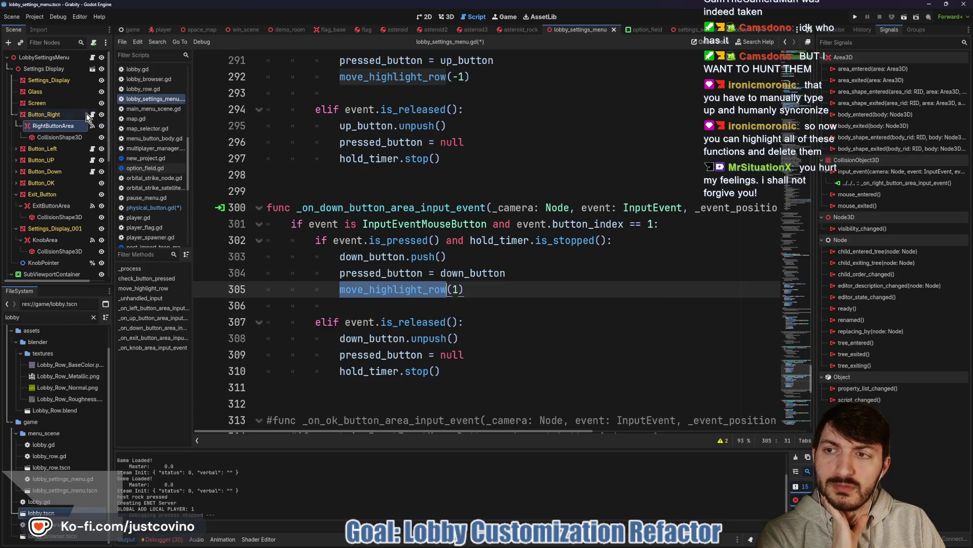
pyautogui.click(92, 115)
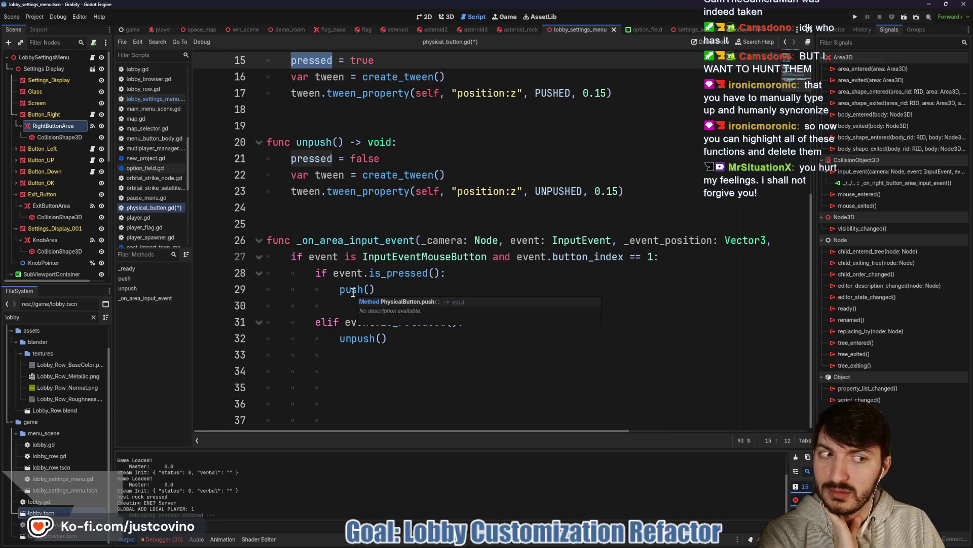
# - Switch to lobby_settings_menu.gd, then back to physical_button.gd, selecting _on_area_input_event
pyautogui.click(152, 98)
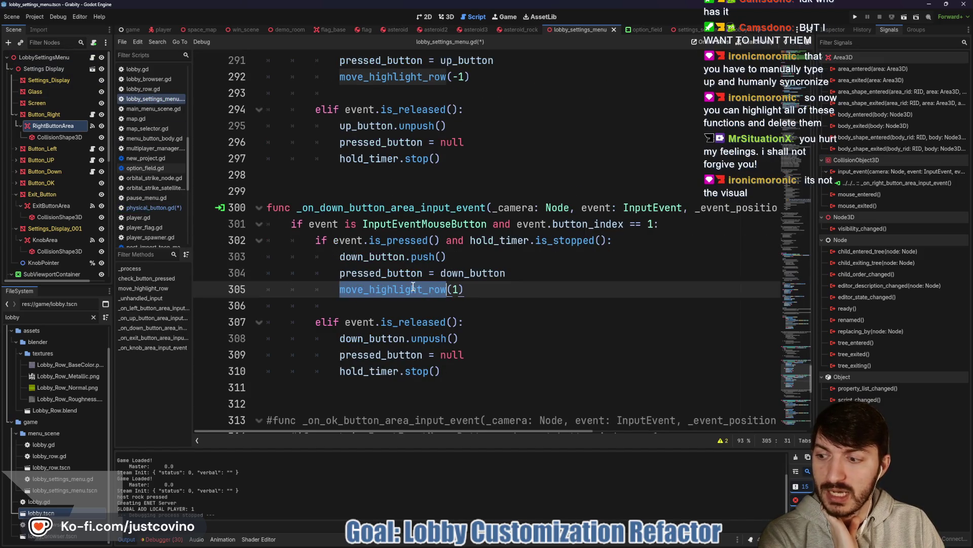
pyautogui.moveTo(411, 287)
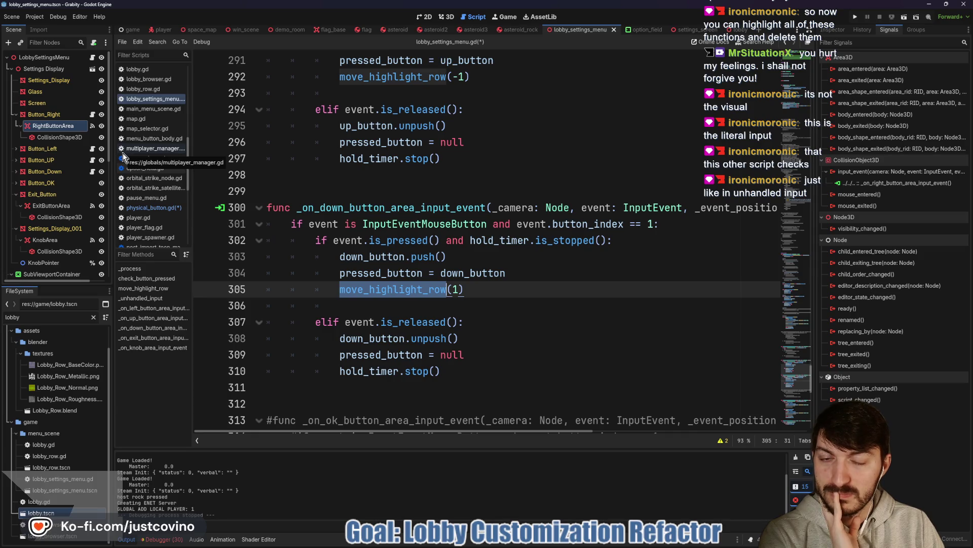
pyautogui.click(93, 116)
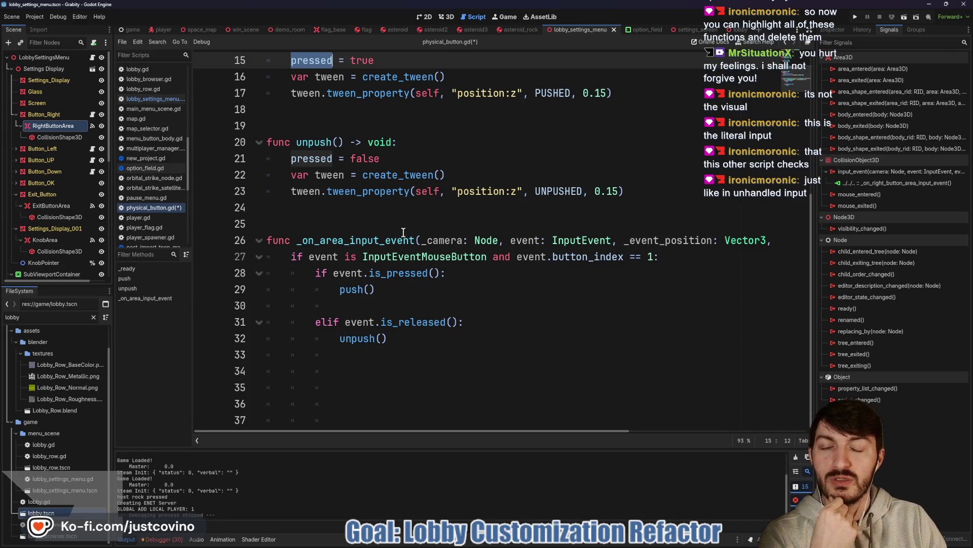
pyautogui.doubleClick(367, 239)
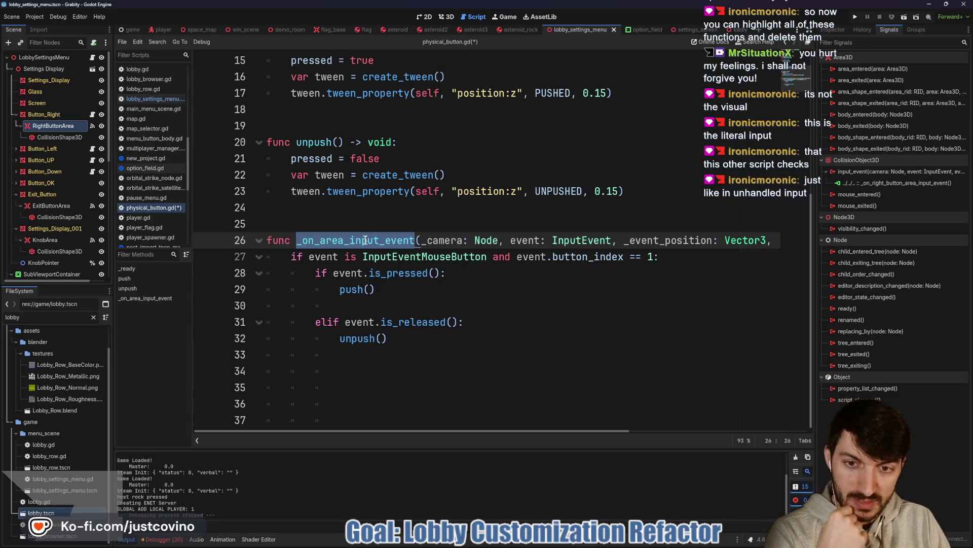
pyautogui.scroll(1, 373, 213)
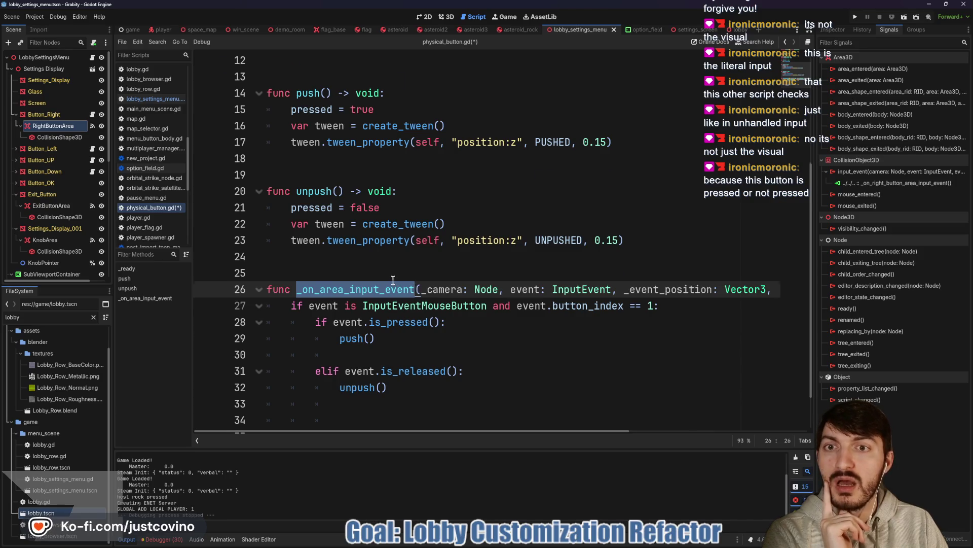
pyautogui.scroll(2, 393, 280)
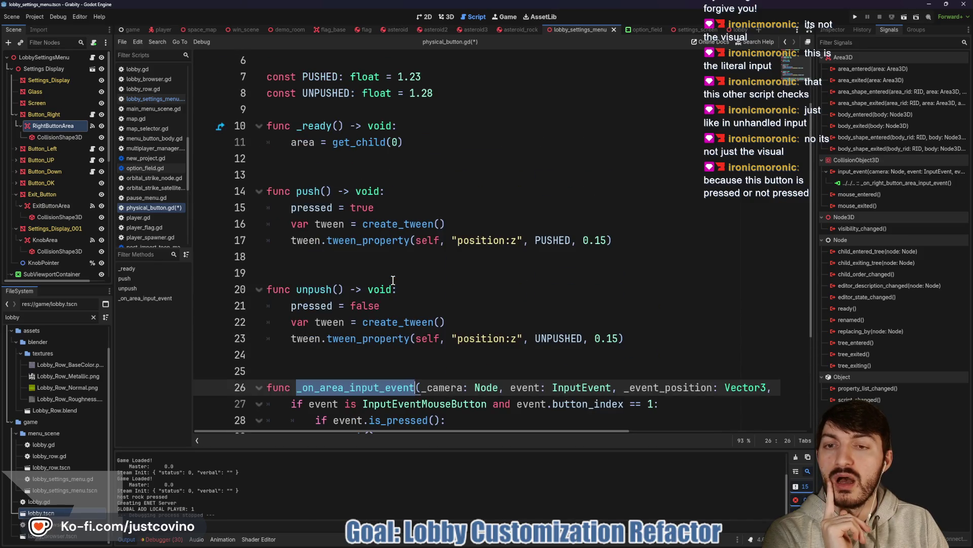
# - Check the pressed variable on line 15, then return to lobby_settings_menu.gd at line 305
pyautogui.doubleClick(318, 207)
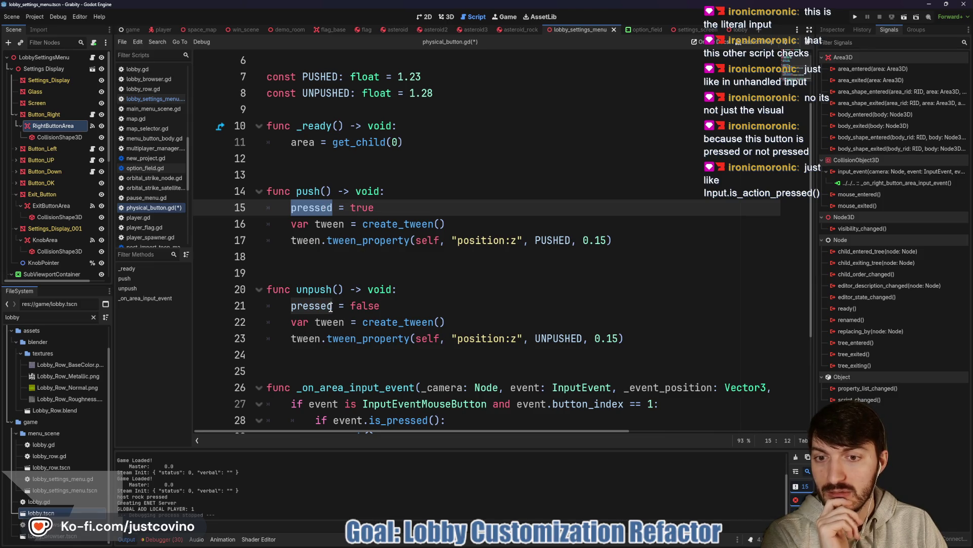
pyautogui.click(92, 58)
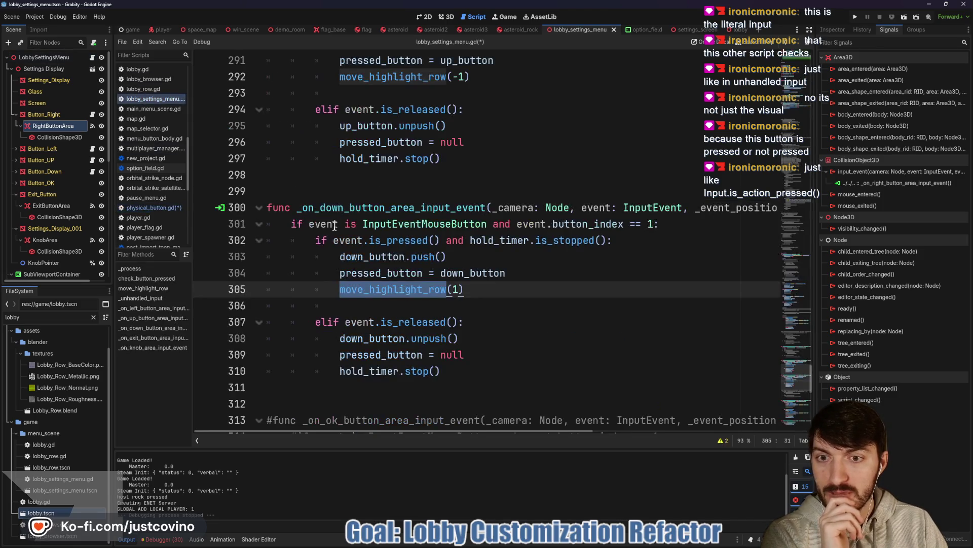
pyautogui.click(474, 295)
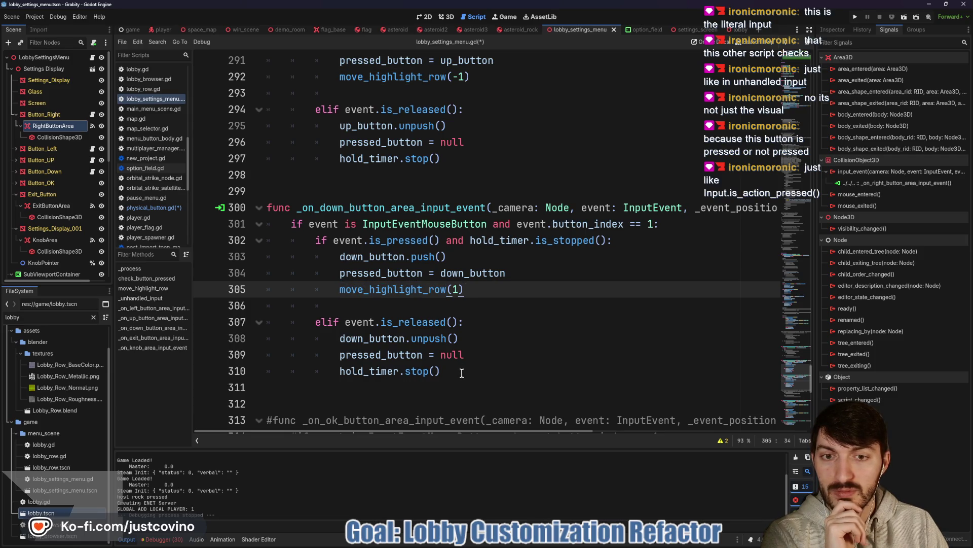
# - Delete the down-button input handler and disconnect the right button's input_event signal
pyautogui.moveTo(462, 373)
pyautogui.mouseDown()
pyautogui.moveTo(277, 287)
pyautogui.moveTo(250, 200)
pyautogui.mouseUp()
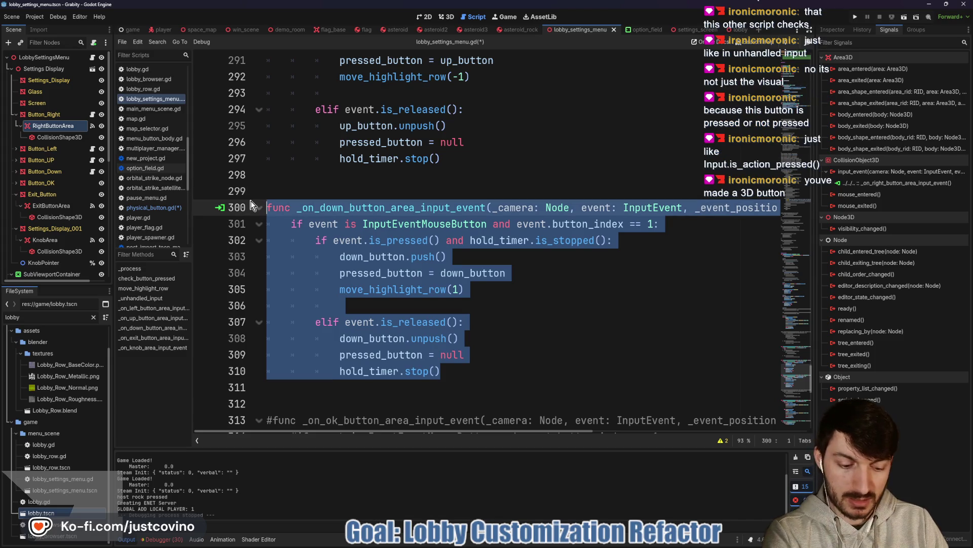
pyautogui.press('Delete')
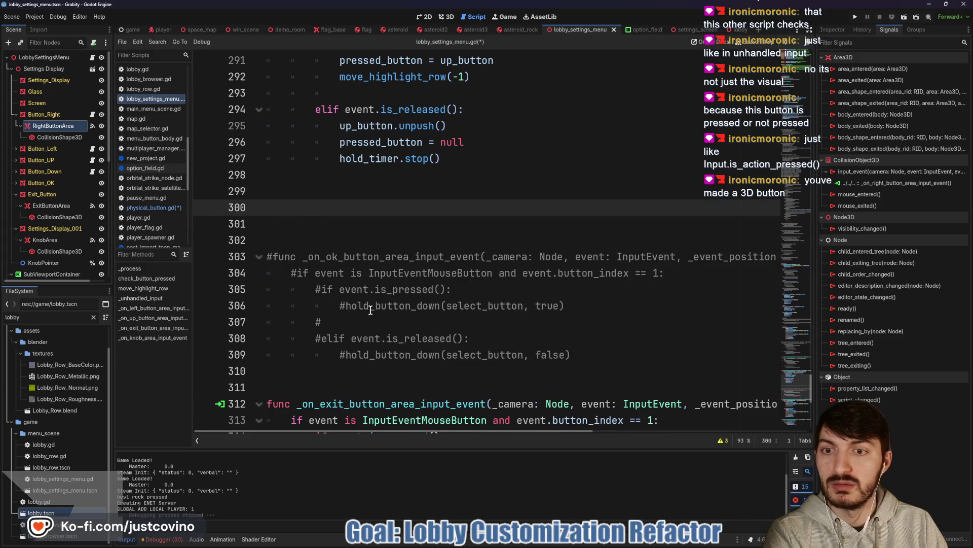
pyautogui.rightClick(868, 183)
pyautogui.click(882, 210)
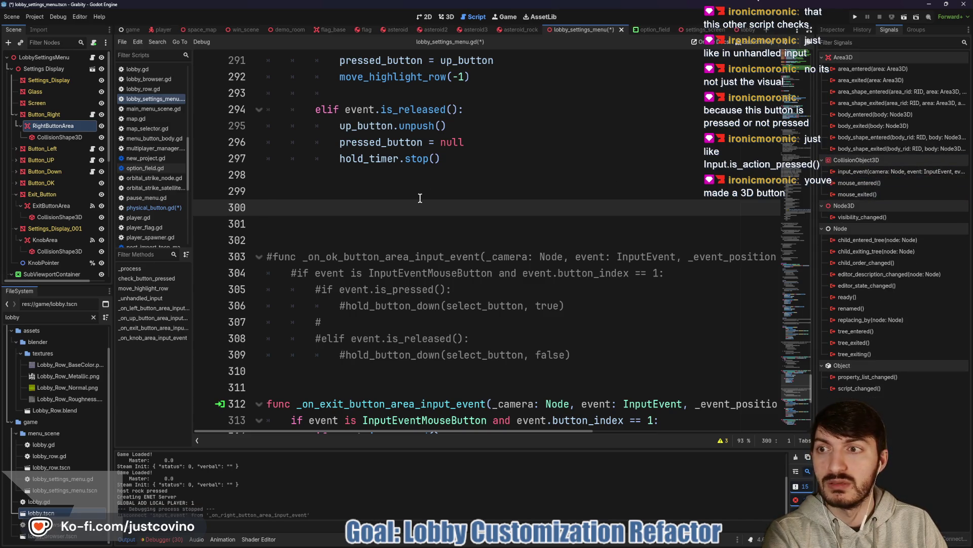
# - Disconnect the input_event signals of LeftButtonArea, UpButtonArea and DownButtonArea
pyautogui.click(16, 149)
pyautogui.click(43, 160)
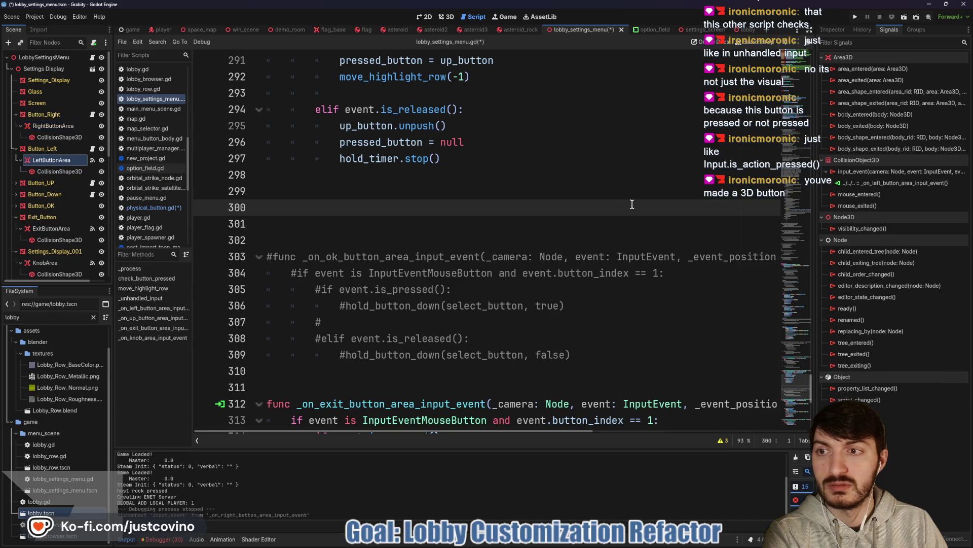
pyautogui.rightClick(868, 184)
pyautogui.click(883, 210)
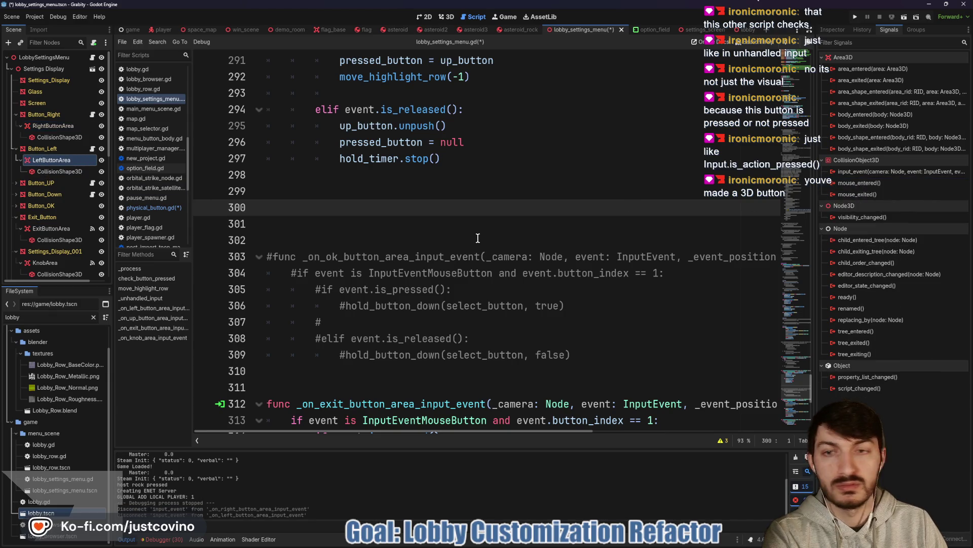
pyautogui.click(16, 182)
pyautogui.click(42, 194)
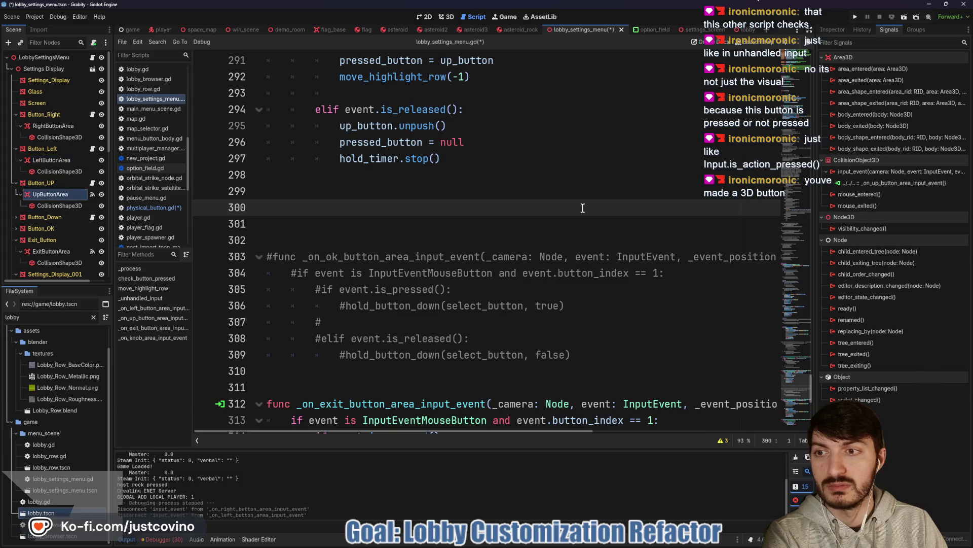
pyautogui.press('Delete')
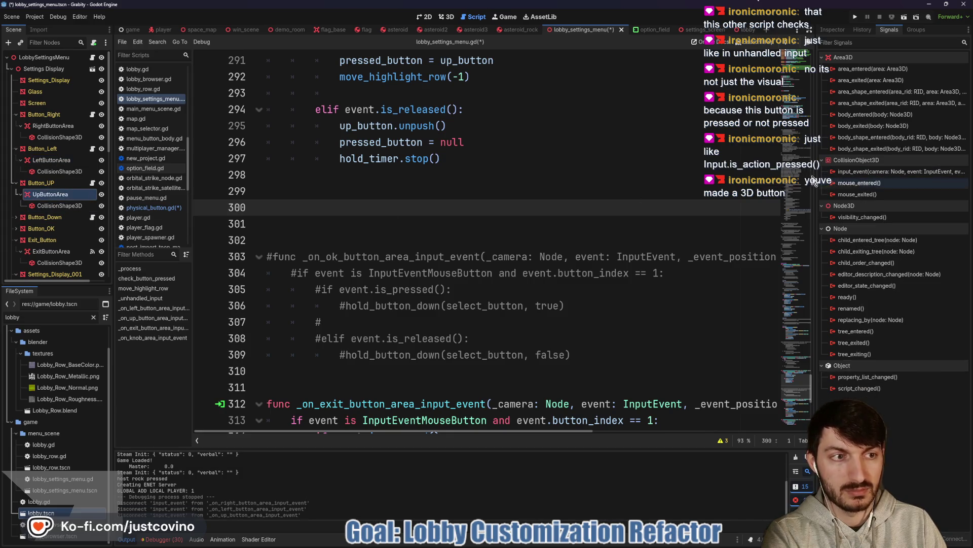
pyautogui.click(16, 217)
pyautogui.click(51, 229)
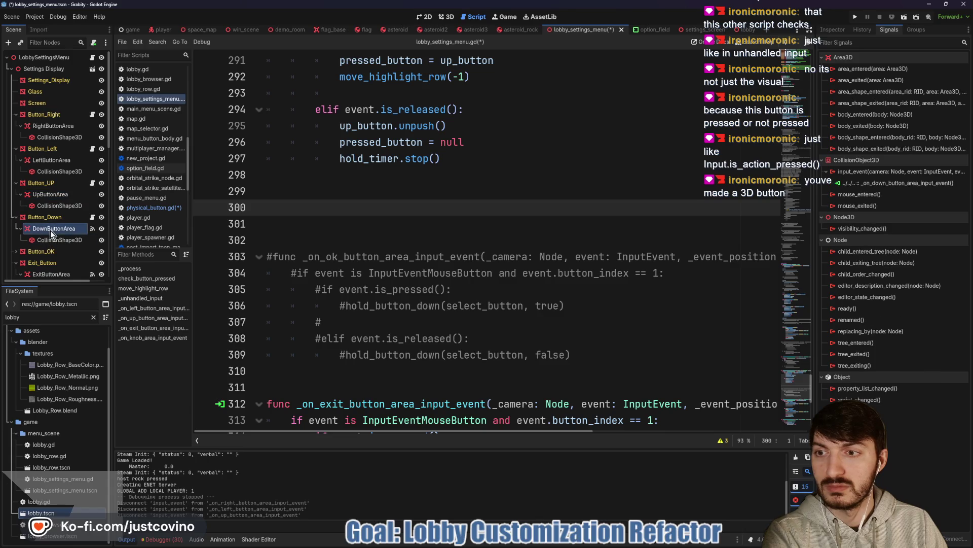
pyautogui.click(862, 183)
pyautogui.press('Delete')
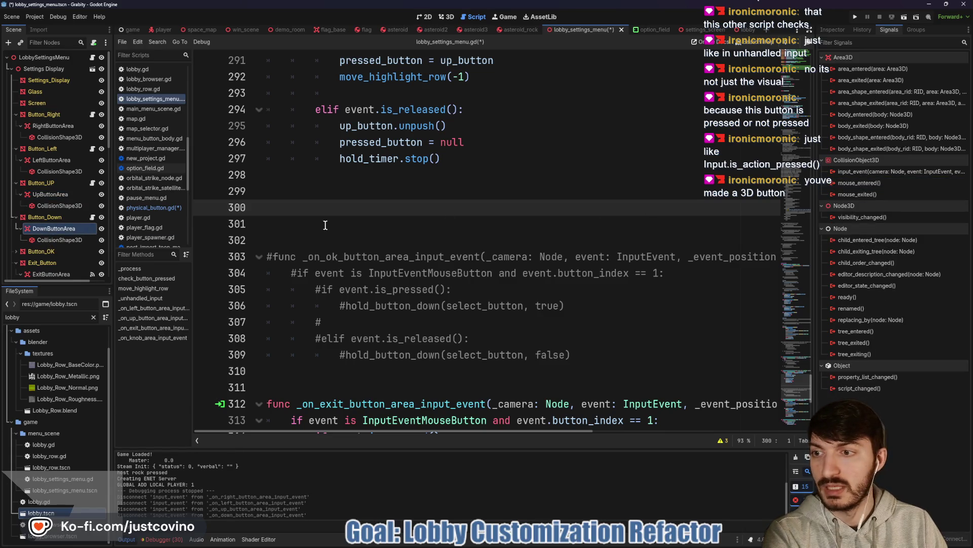
# - Delete the up-button input handler on lines 287–297
pyautogui.scroll(4, 471, 251)
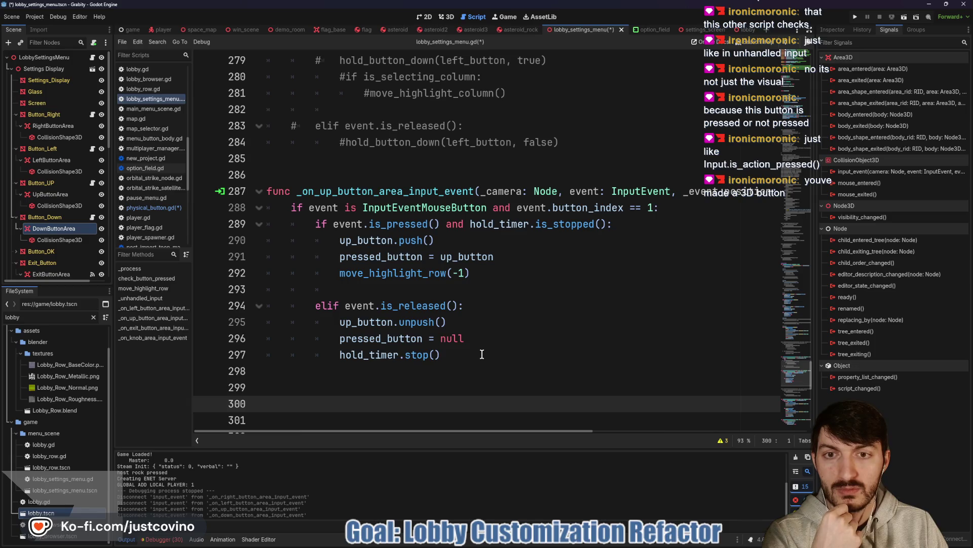
pyautogui.moveTo(482, 354)
pyautogui.mouseDown()
pyautogui.moveTo(264, 208)
pyautogui.moveTo(218, 195)
pyautogui.mouseUp()
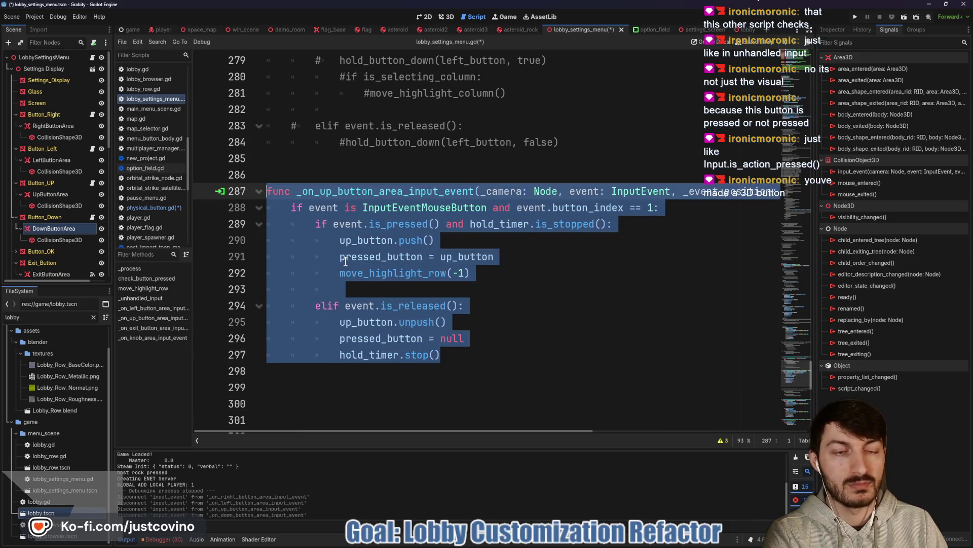
pyautogui.press('BackSpace')
# - Delete the commented-out right and left button handler block
pyautogui.scroll(3, 345, 261)
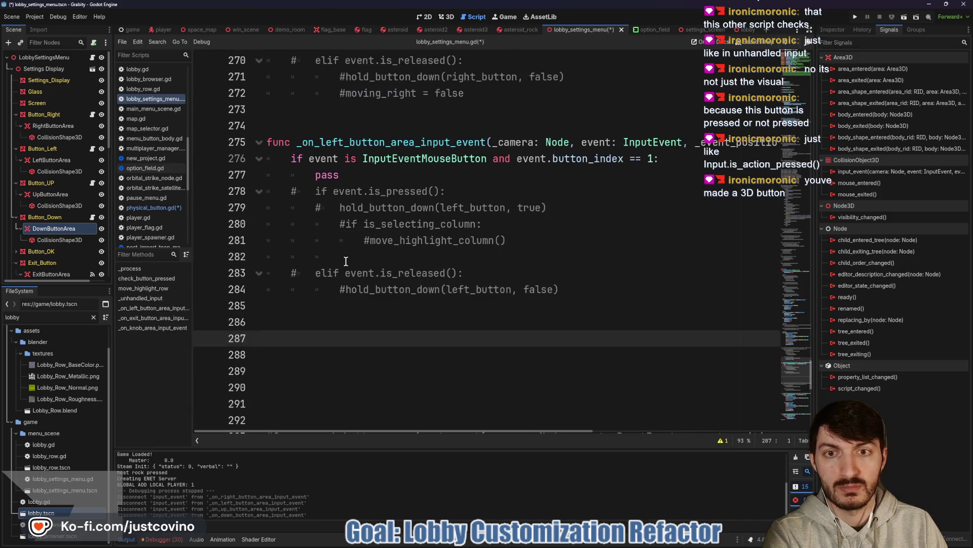
pyautogui.scroll(4, 349, 273)
pyautogui.scroll(-2, 346, 284)
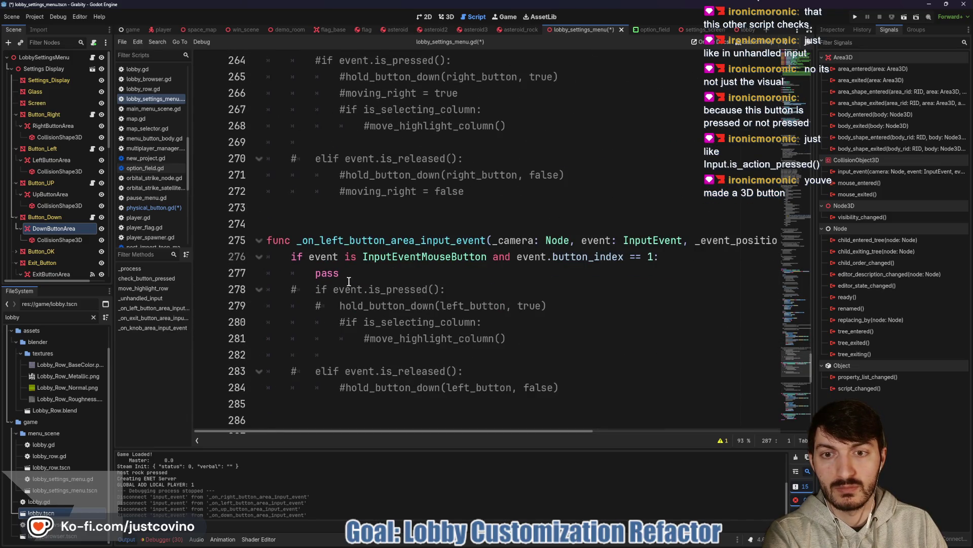
pyautogui.moveTo(308, 403)
pyautogui.mouseDown()
pyautogui.moveTo(299, 273)
pyautogui.moveTo(276, 223)
pyautogui.mouseUp()
pyautogui.press('BackSpace')
pyautogui.scroll(4, 341, 262)
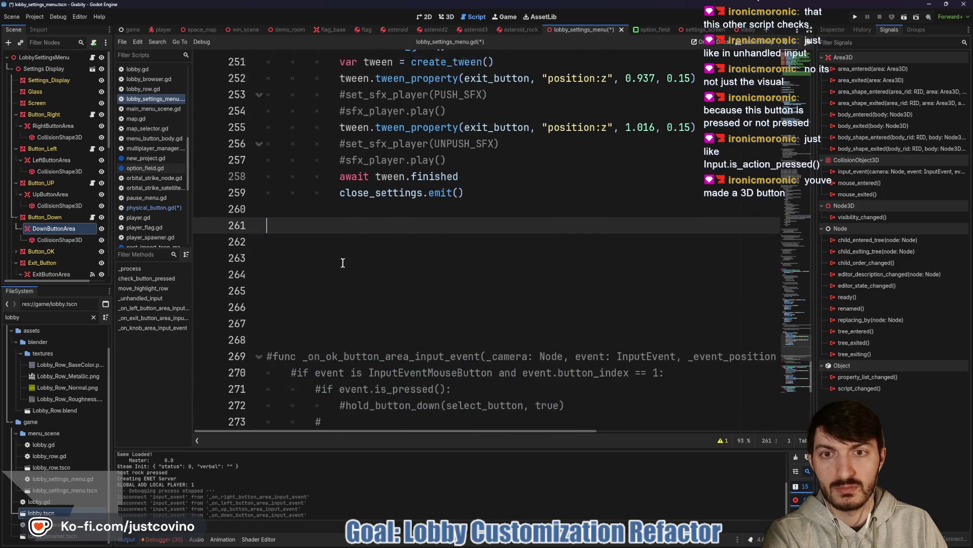
pyautogui.scroll(7, 343, 263)
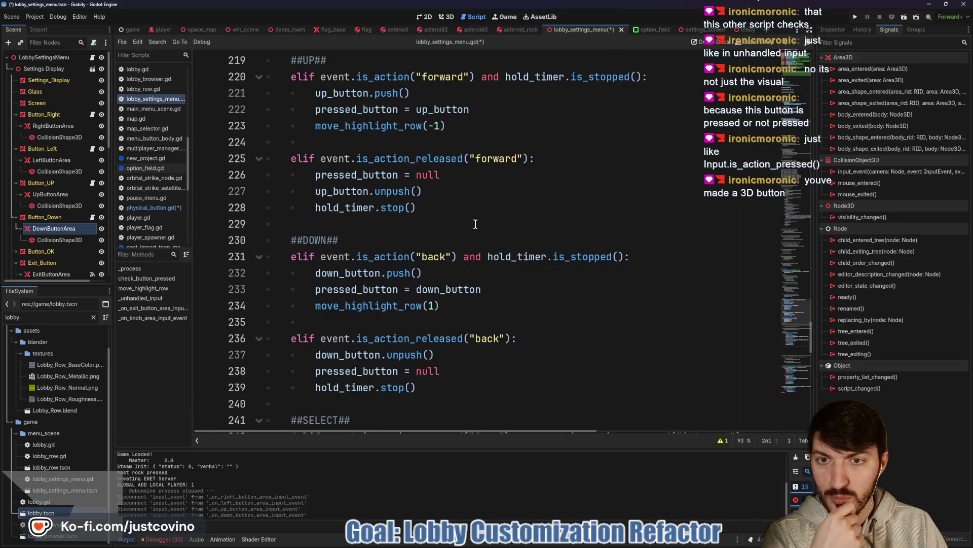
pyautogui.scroll(12, 477, 225)
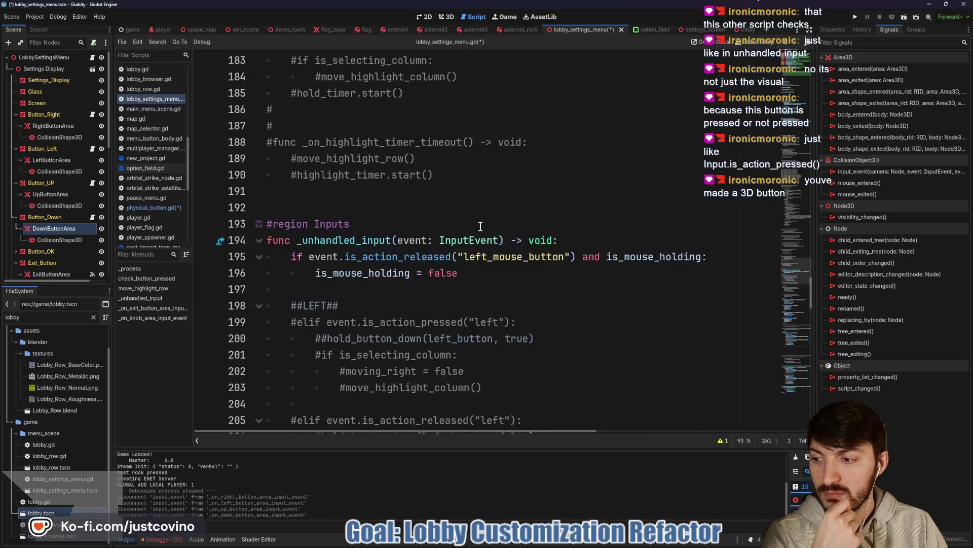
pyautogui.scroll(2, 480, 226)
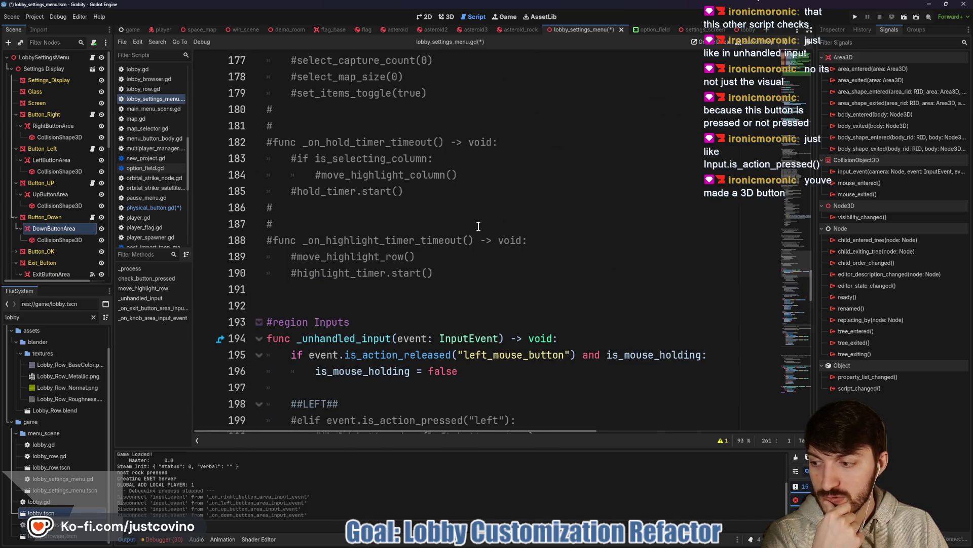
pyautogui.scroll(4, 478, 226)
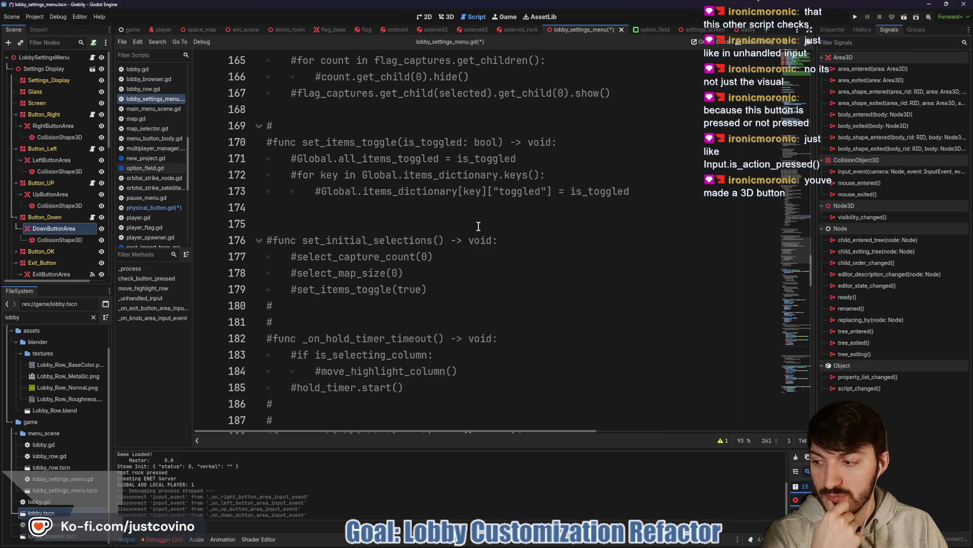
pyautogui.scroll(16, 478, 226)
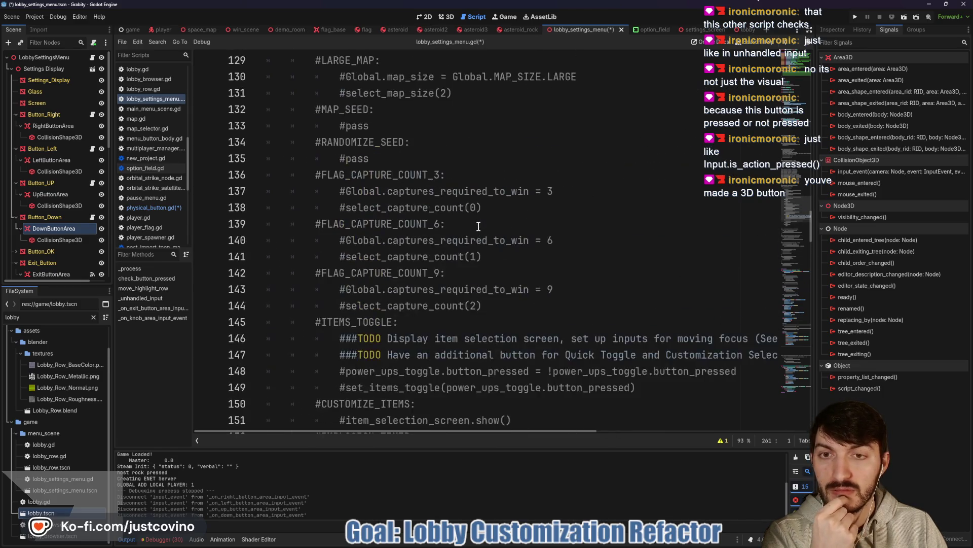
pyautogui.scroll(14, 478, 226)
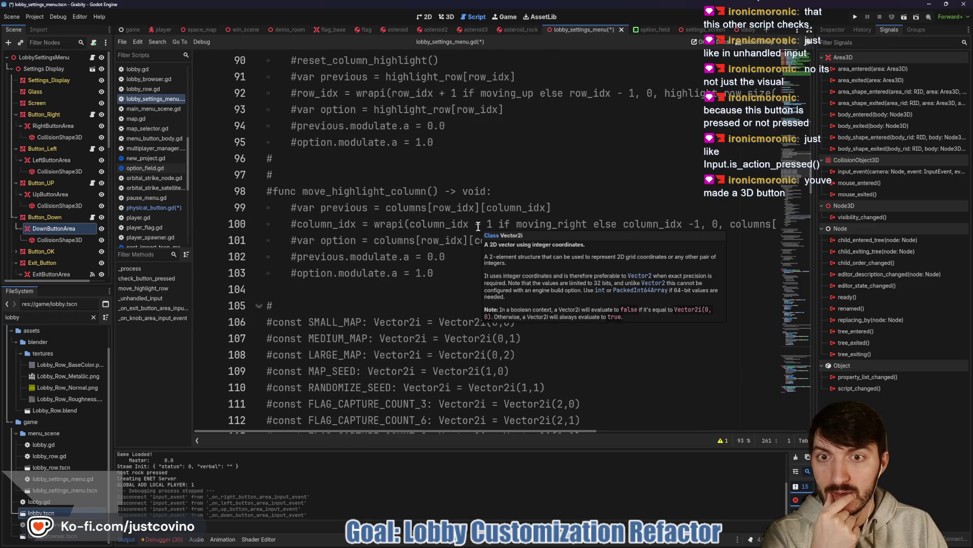
pyautogui.scroll(13, 478, 226)
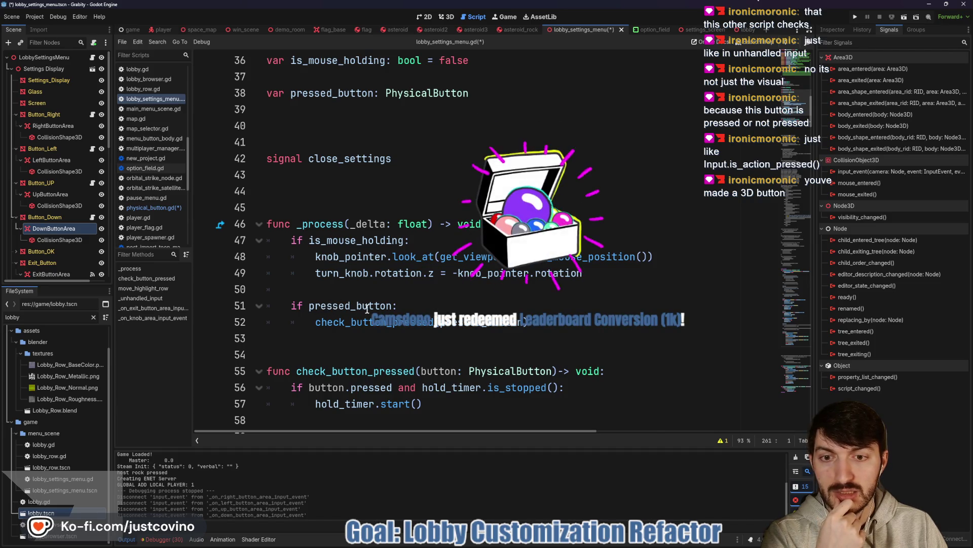
pyautogui.doubleClick(350, 305)
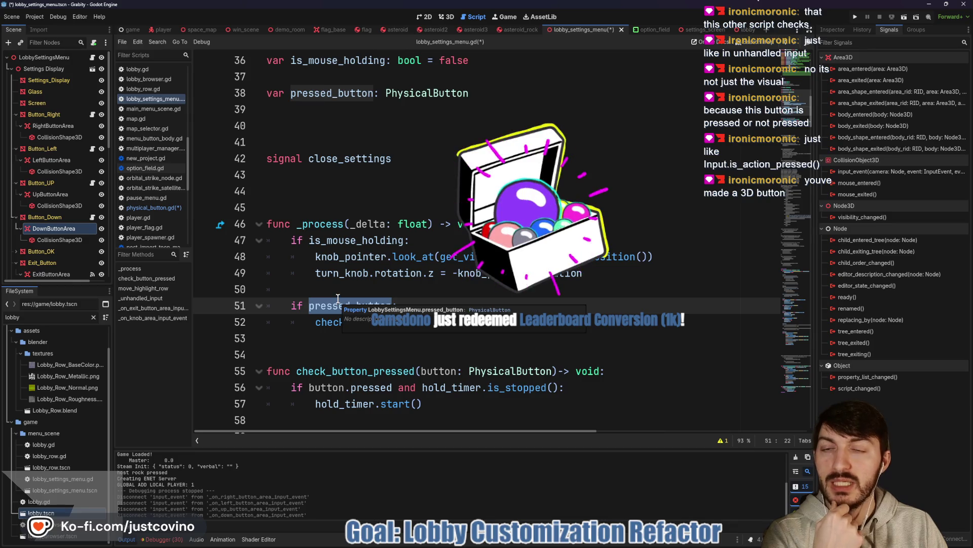
pyautogui.scroll(-1, 376, 281)
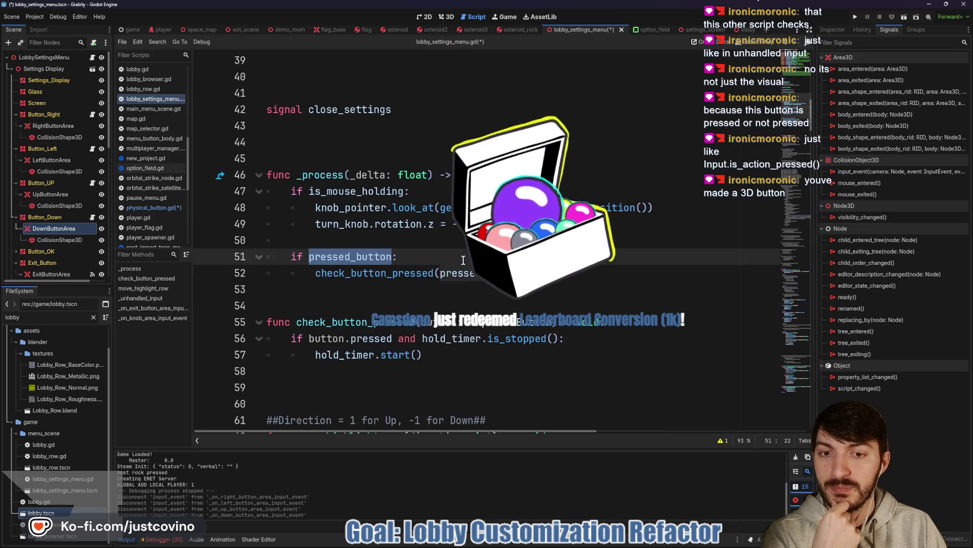
pyautogui.scroll(-3, 442, 250)
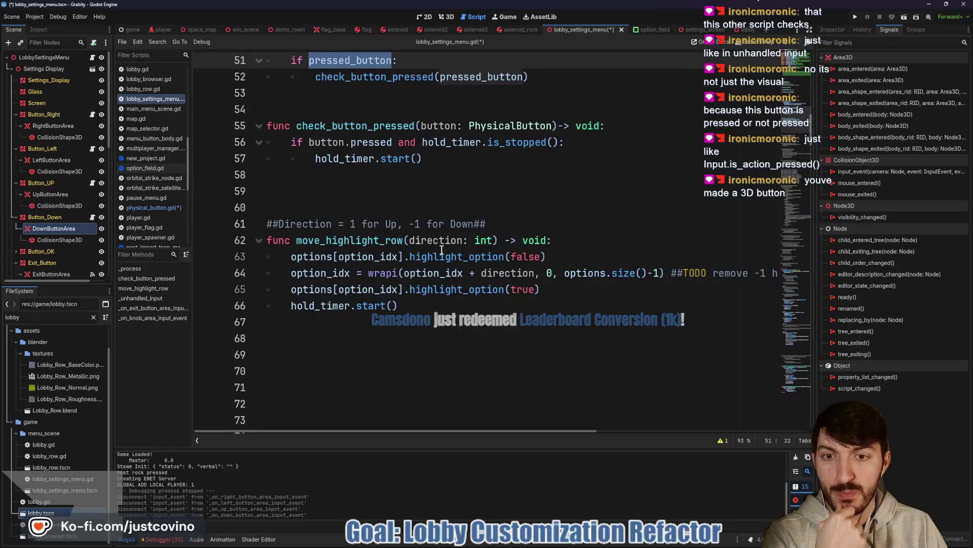
pyautogui.scroll(-5, 440, 249)
pyautogui.scroll(4, 436, 246)
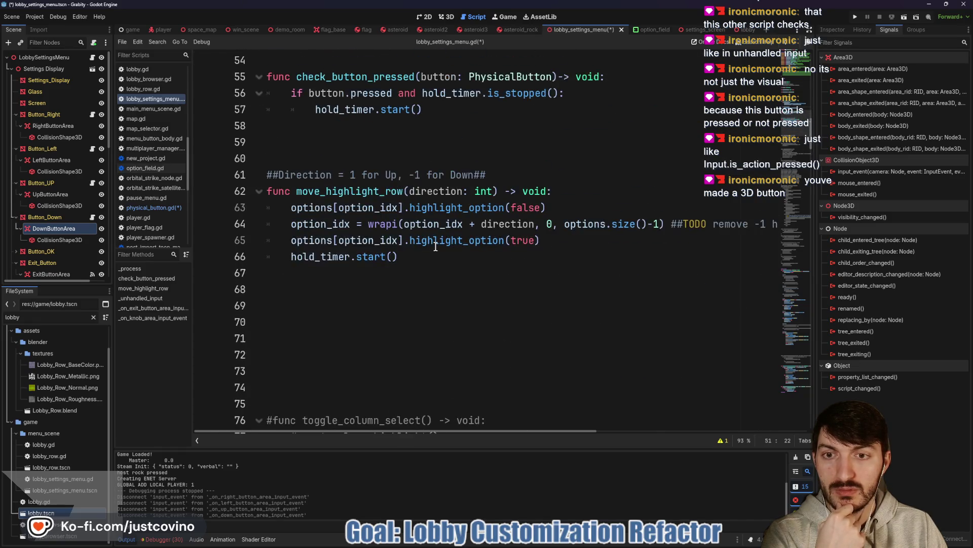
pyautogui.scroll(4, 434, 245)
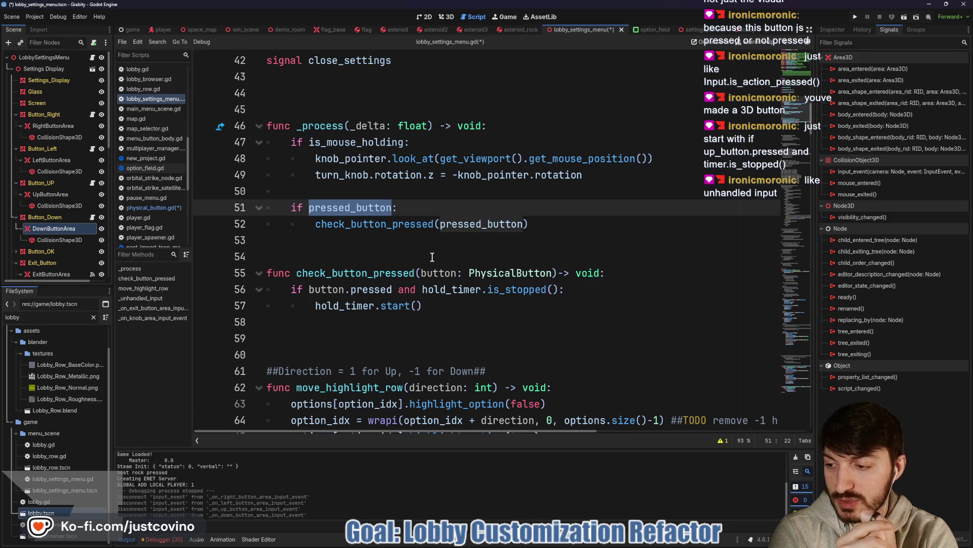
pyautogui.click(534, 225)
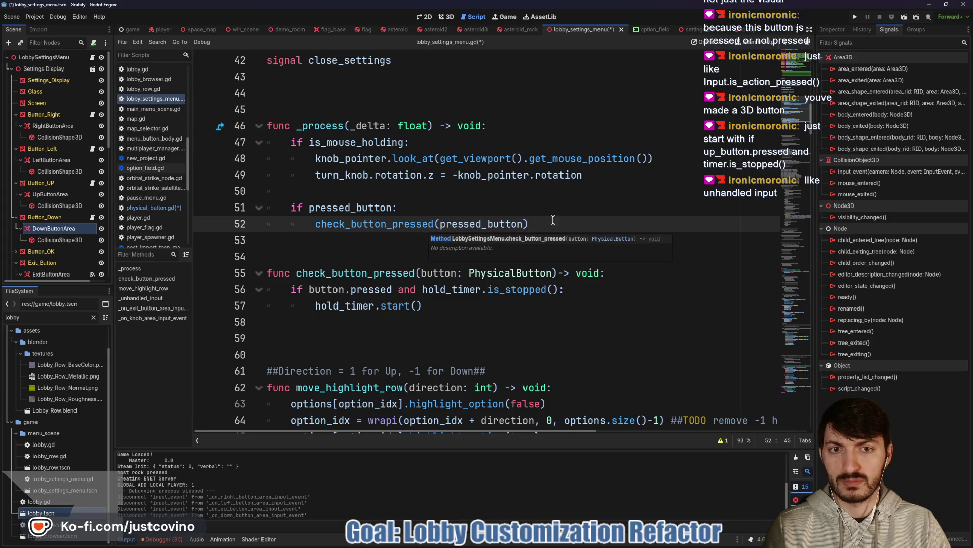
# - Replace lines 51–52 with 'if up_button.pressed and hold_timer.is_stopped():' followed by hold_timer.start()
pyautogui.moveTo(539, 223); pyautogui.dragTo(311, 205)
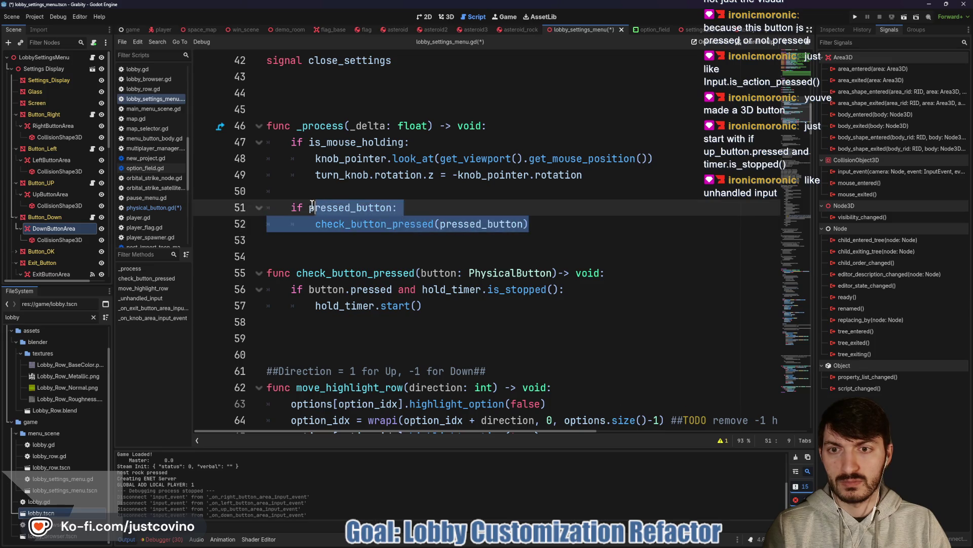
pyautogui.write('up')
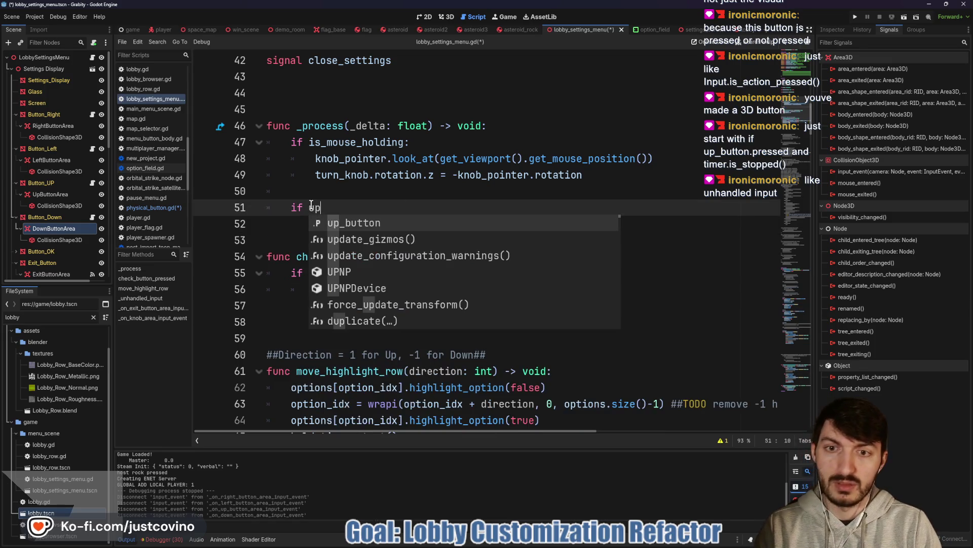
pyautogui.press('Return')
pyautogui.write('.pre')
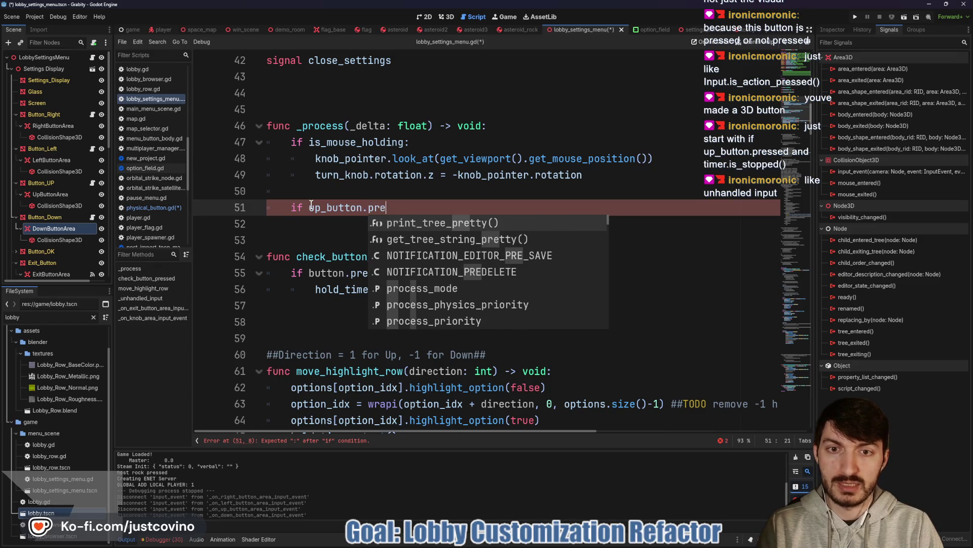
pyautogui.write('ssed')
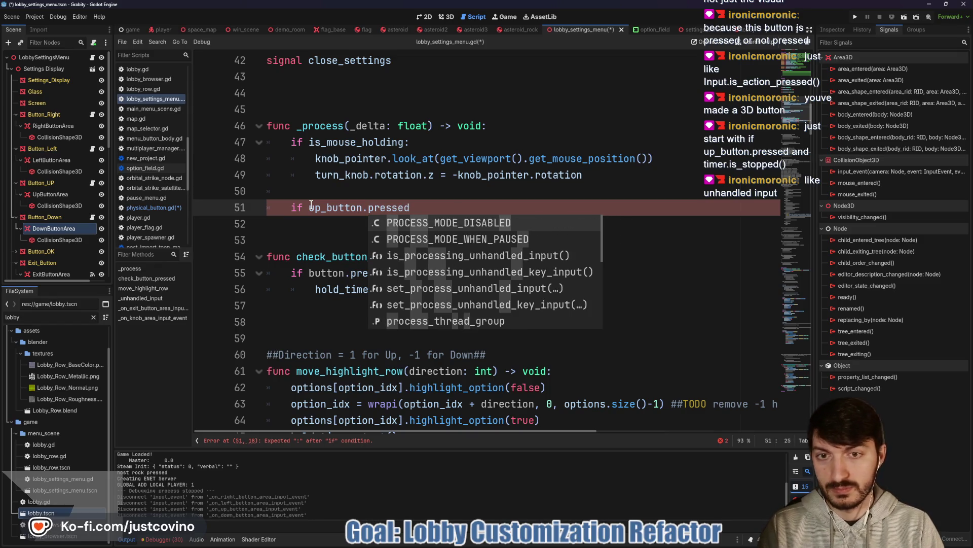
pyautogui.write(':nd hold_timer.is')
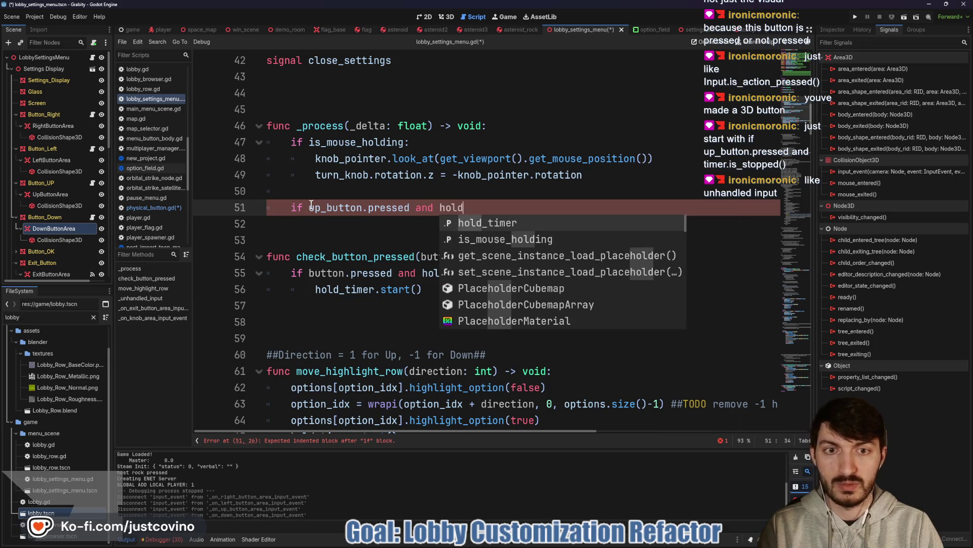
pyautogui.write('_')
pyautogui.press('Return')
pyautogui.write(':')
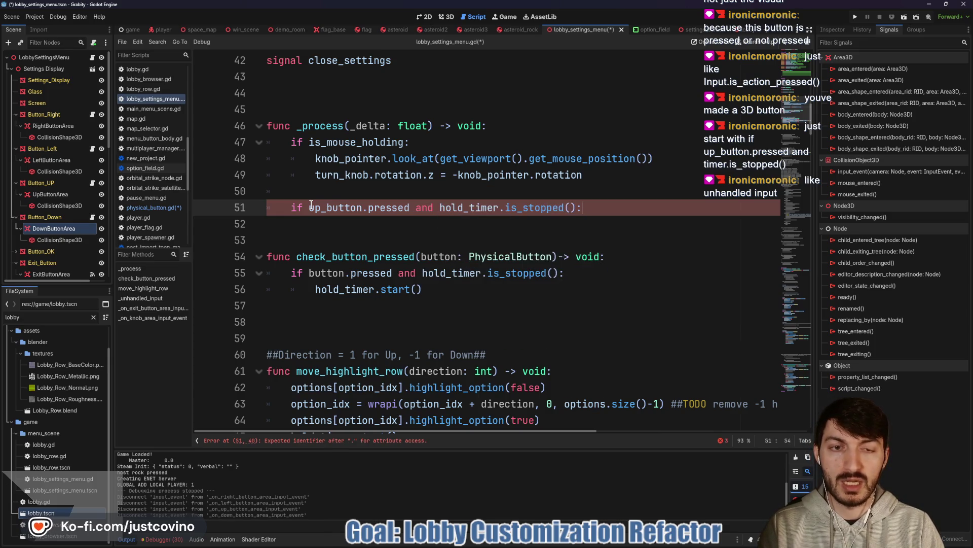
pyautogui.press('Return')
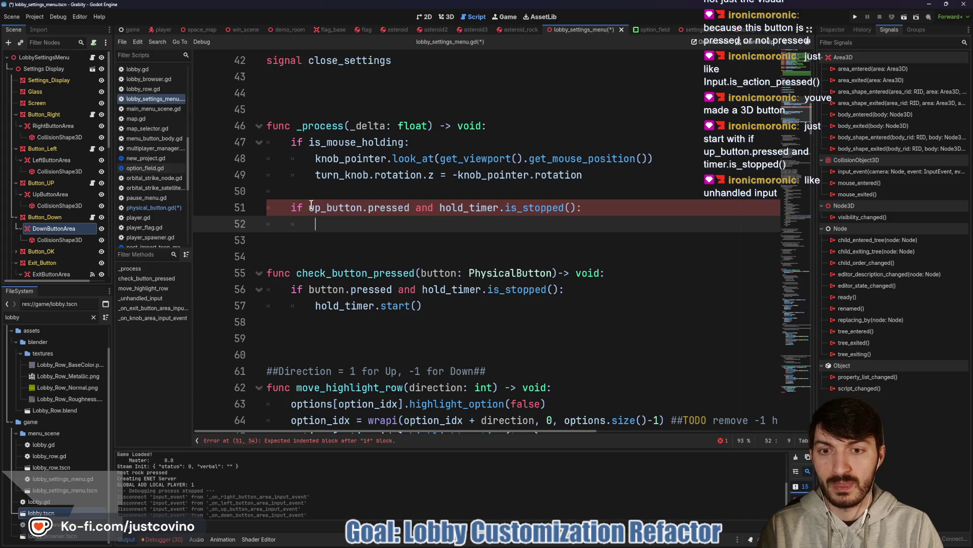
pyautogui.write('hold')
pyautogui.press('Return')
pyautogui.write('.')
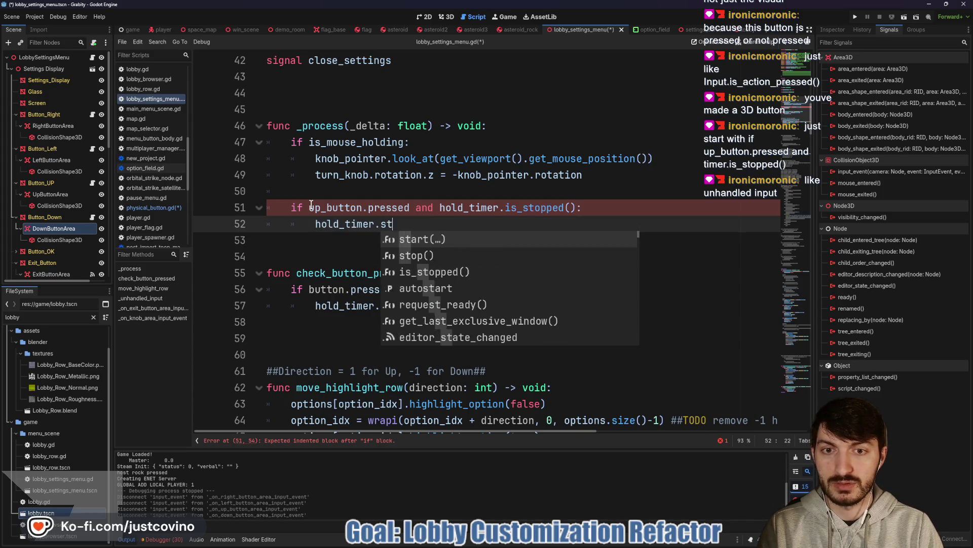
pyautogui.write('st')
pyautogui.press('Return')
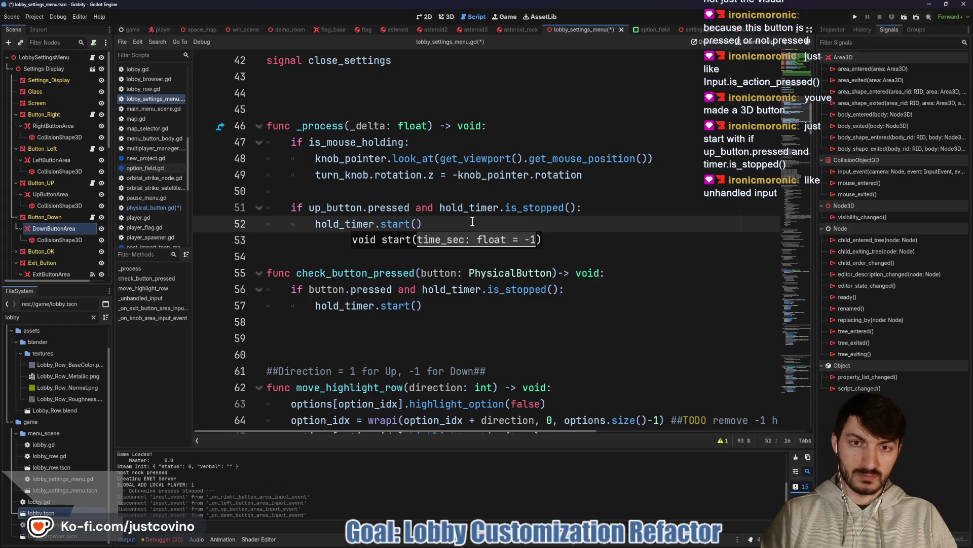
# - Insert move_highlight_row(-1) above the hold_timer.start() call
pyautogui.click(601, 210)
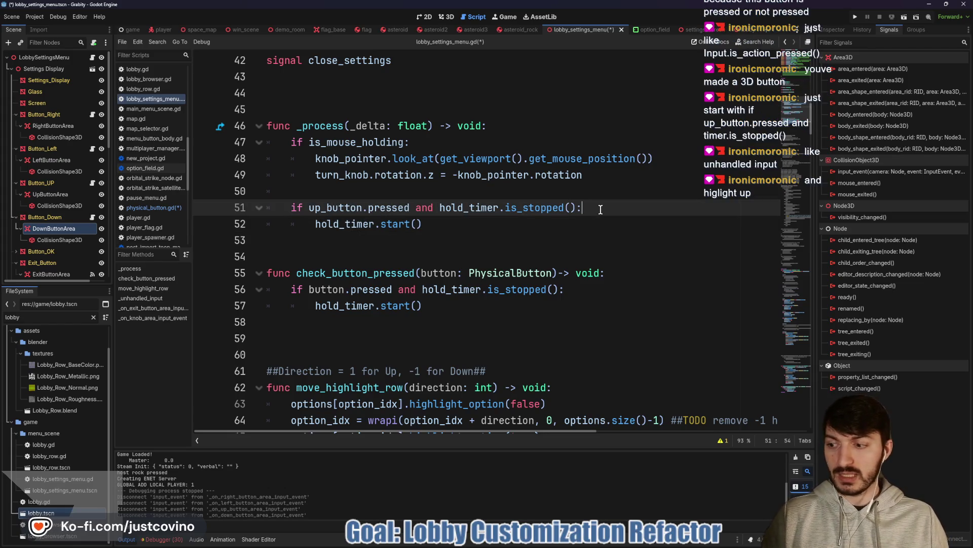
pyautogui.press('Return')
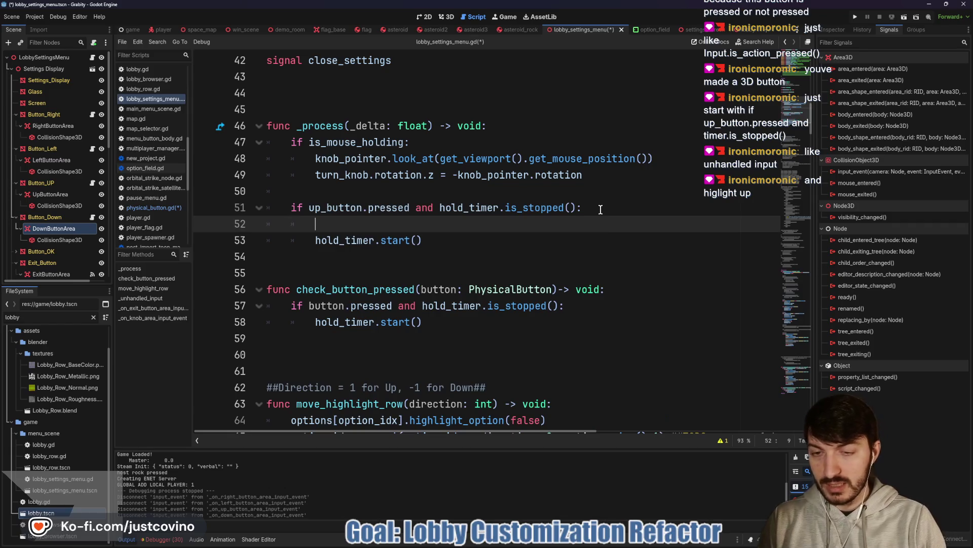
pyautogui.write('mov')
pyautogui.press('Return')
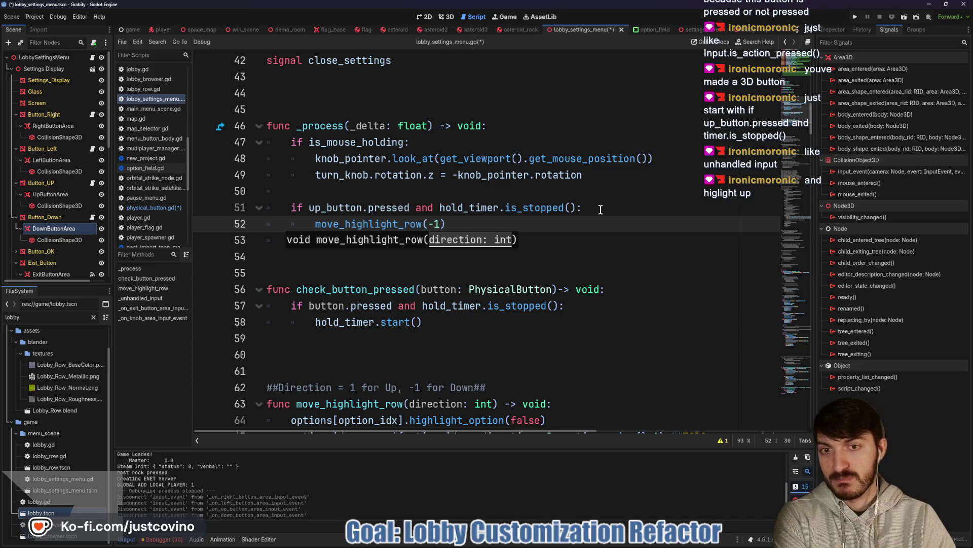
pyautogui.click(545, 257)
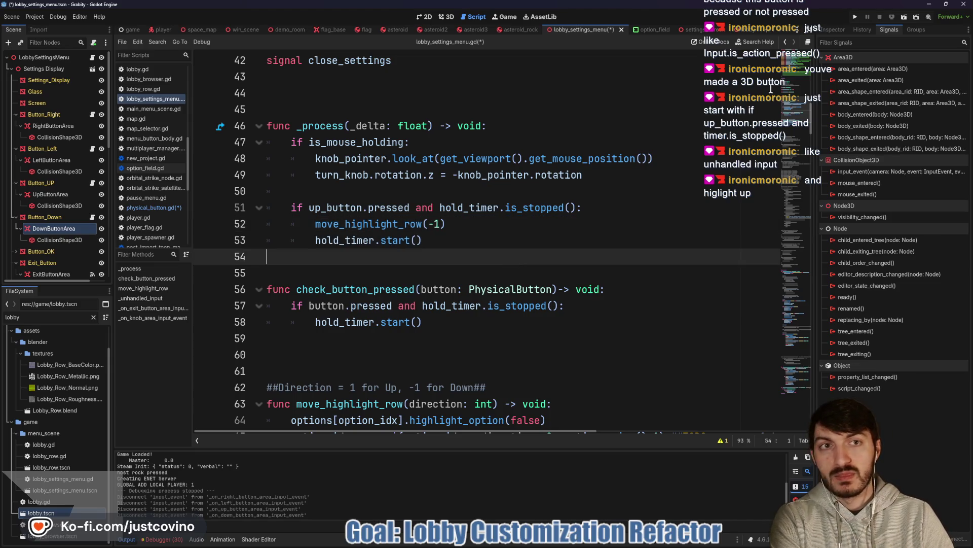
# - Test-run the project by hosting a private lobby, then open physical_button.gd in the editor
pyautogui.click(855, 18)
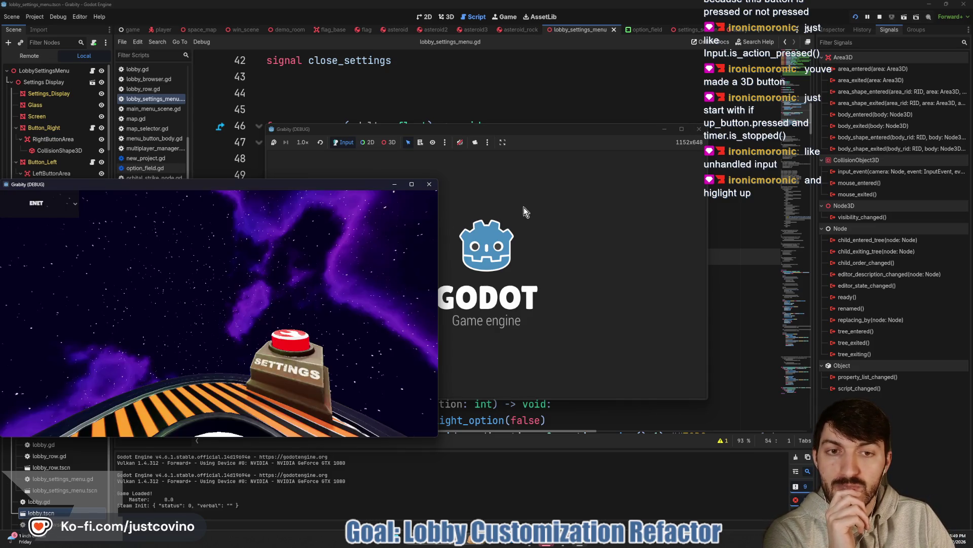
pyautogui.click(537, 139)
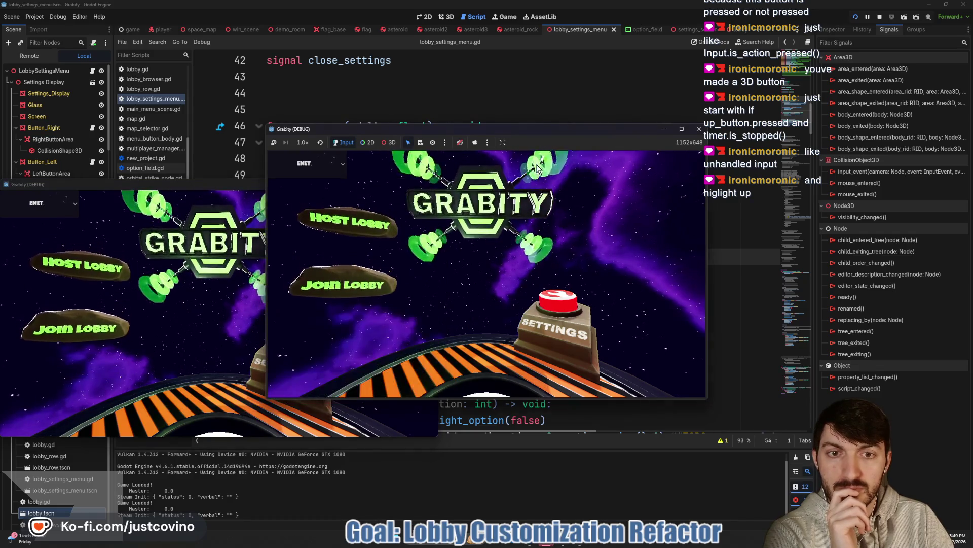
pyautogui.click(412, 226)
pyautogui.click(488, 241)
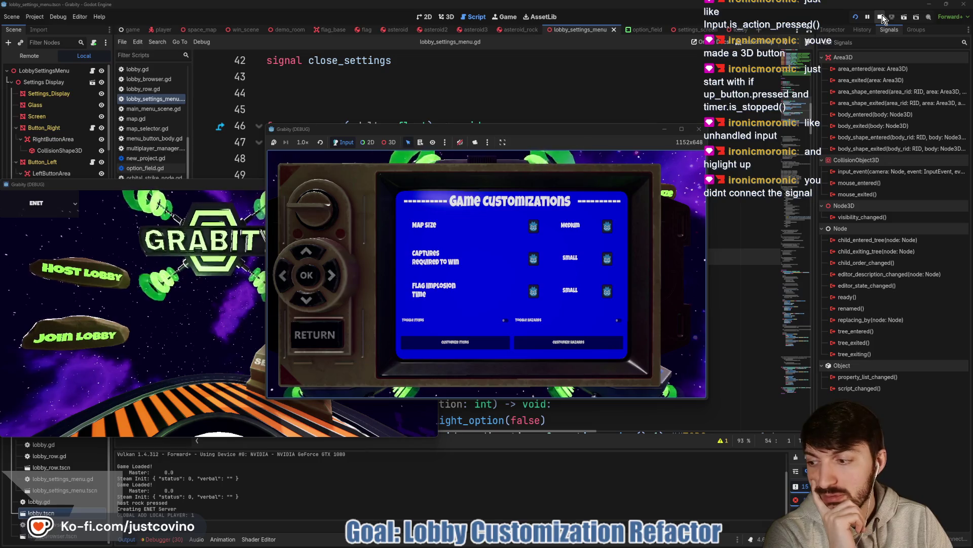
pyautogui.click(566, 100)
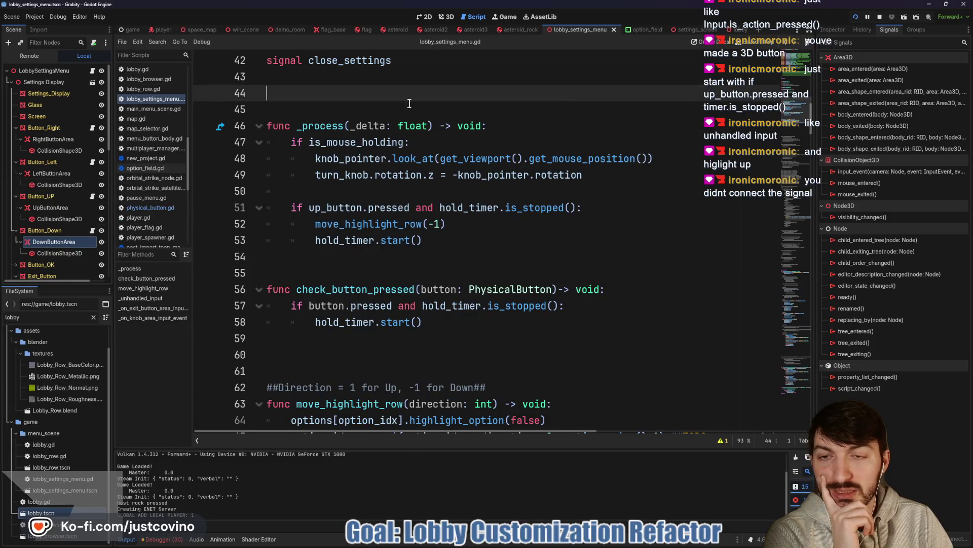
pyautogui.click(93, 127)
# - In _ready, start a line 'area.input_event' using autocomplete
pyautogui.scroll(1, 457, 200)
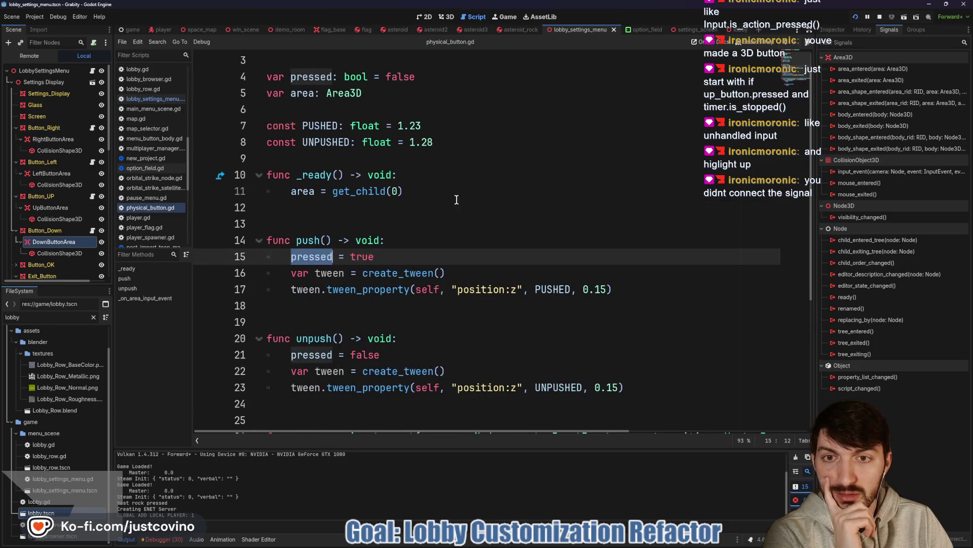
pyautogui.click(448, 181)
pyautogui.scroll(-4, 444, 231)
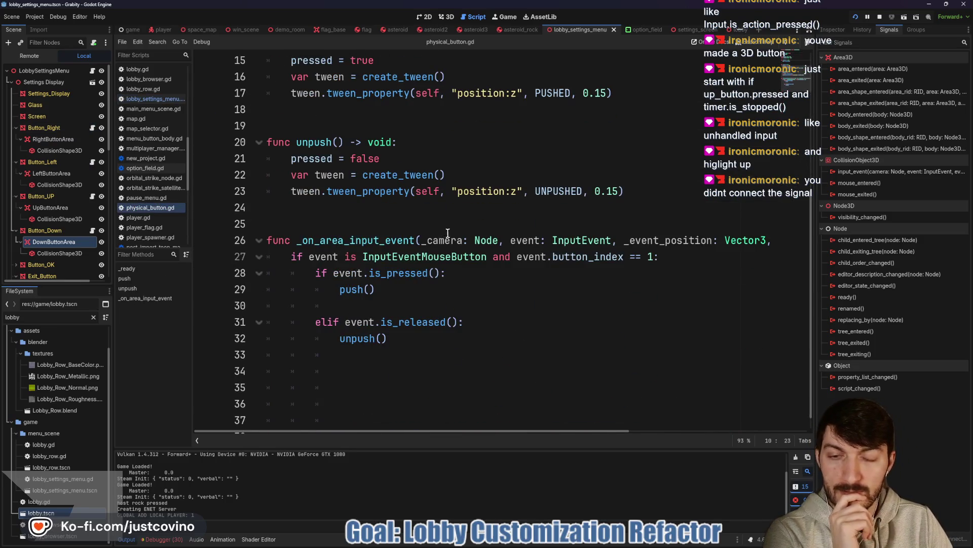
pyautogui.scroll(3, 515, 245)
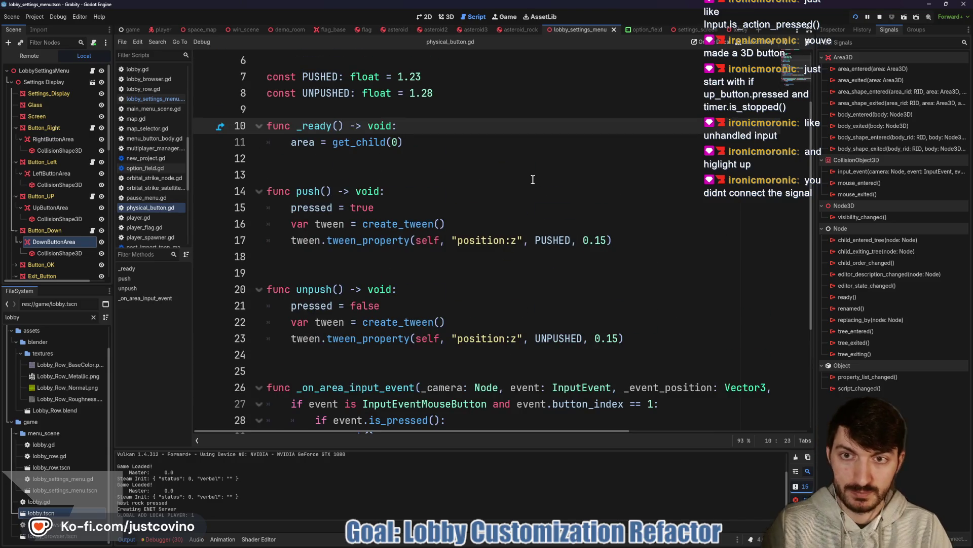
pyautogui.press('Return')
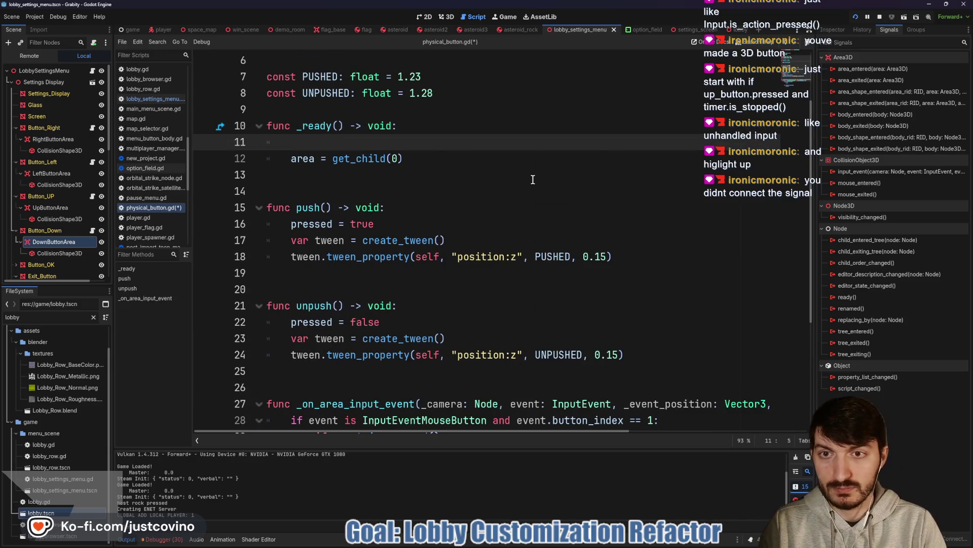
pyautogui.write('area')
pyautogui.press('BackSpace')
pyautogui.press('BackSpace')
pyautogui.press('BackSpace')
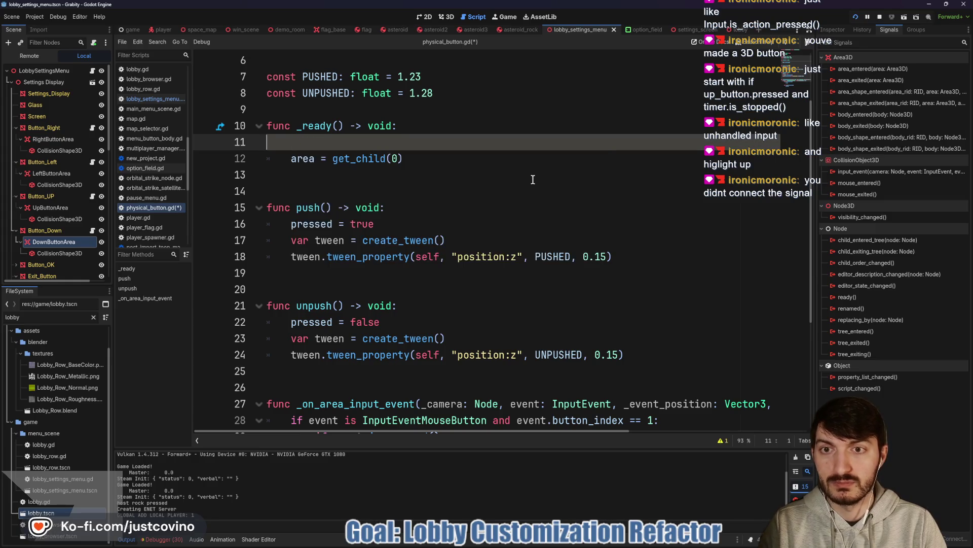
pyautogui.click(433, 160)
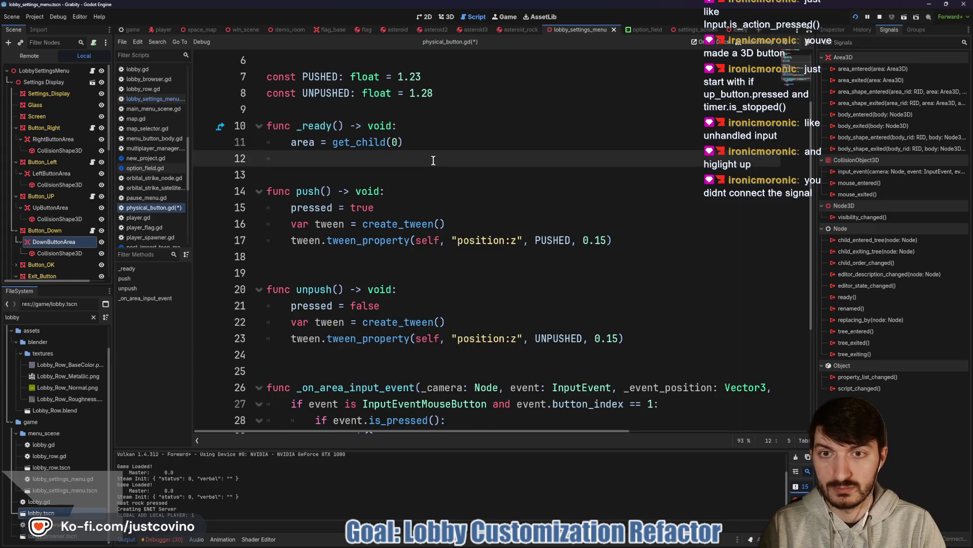
pyautogui.write('area.')
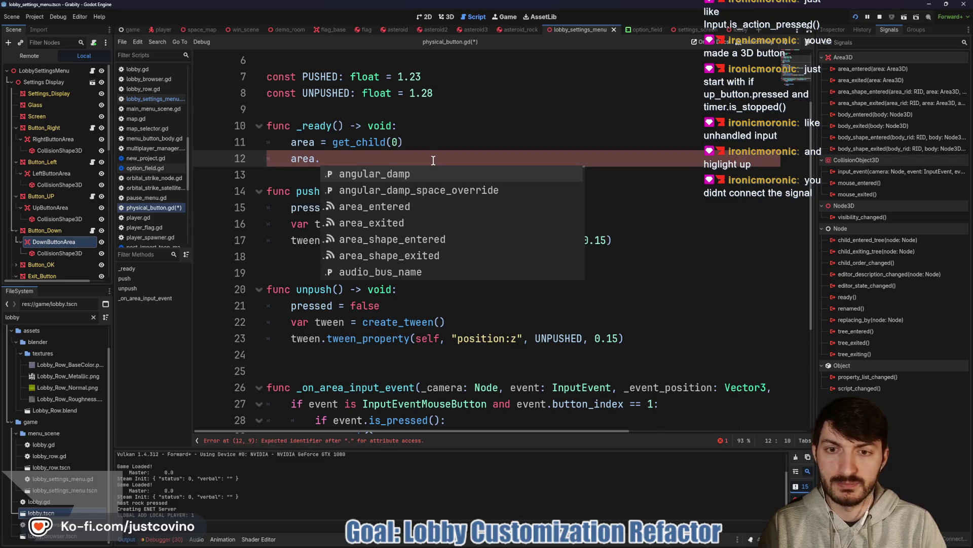
pyautogui.press('Down')
pyautogui.press('Down')
pyautogui.press('Down')
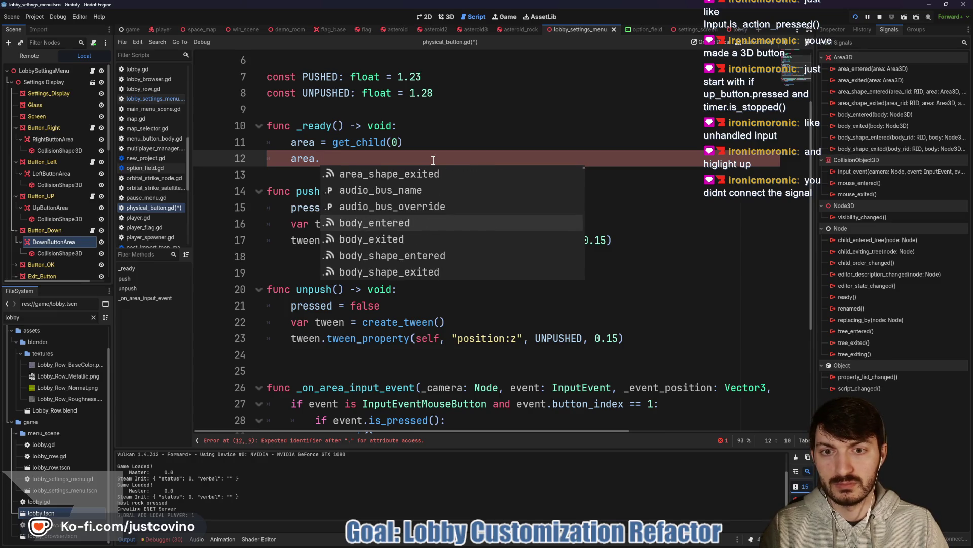
pyautogui.press('Down')
pyautogui.press('Down')
pyautogui.press('Down')
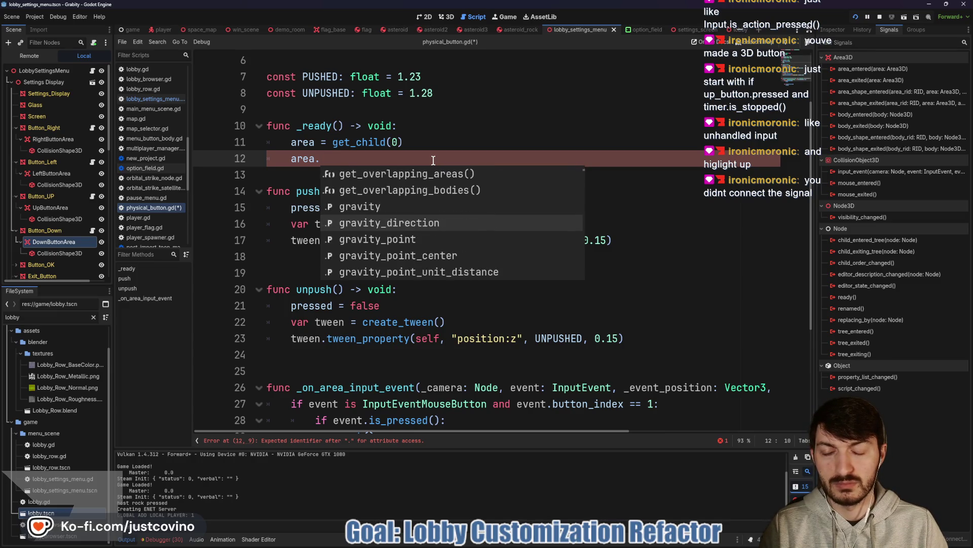
pyautogui.press('Down')
pyautogui.press('Down')
pyautogui.press('Down')
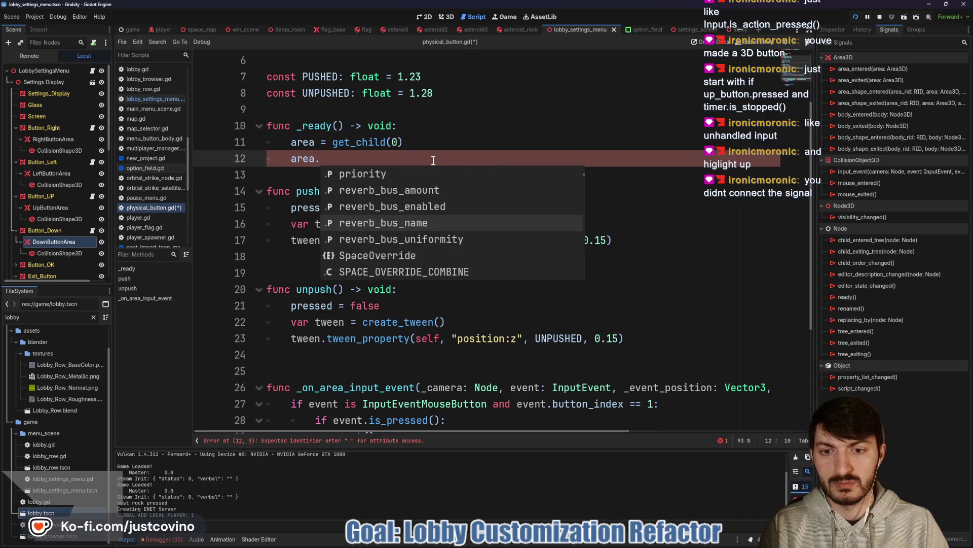
pyautogui.write('in')
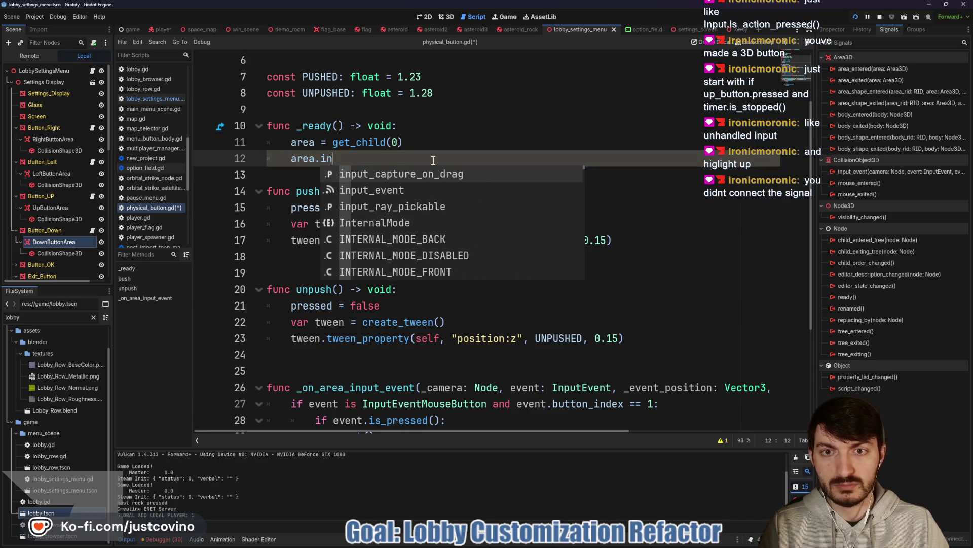
pyautogui.press('Down')
pyautogui.press('Return')
# - Complete '.connect(_on_area_input_event)', save physical_button.gd and run the game
pyautogui.write('.')
pyautogui.press('Return')
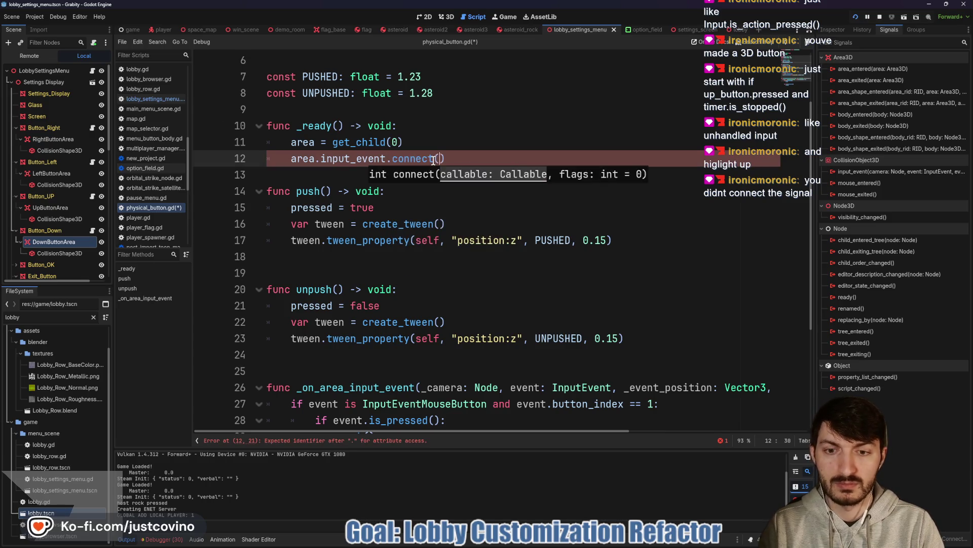
pyautogui.write('_on')
pyautogui.press('Return')
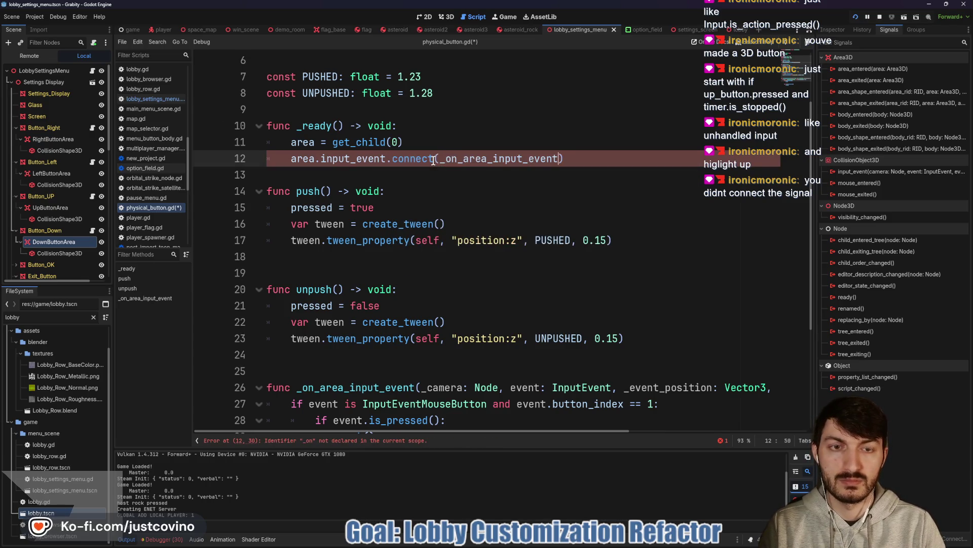
pyautogui.click(352, 173)
pyautogui.press('Return')
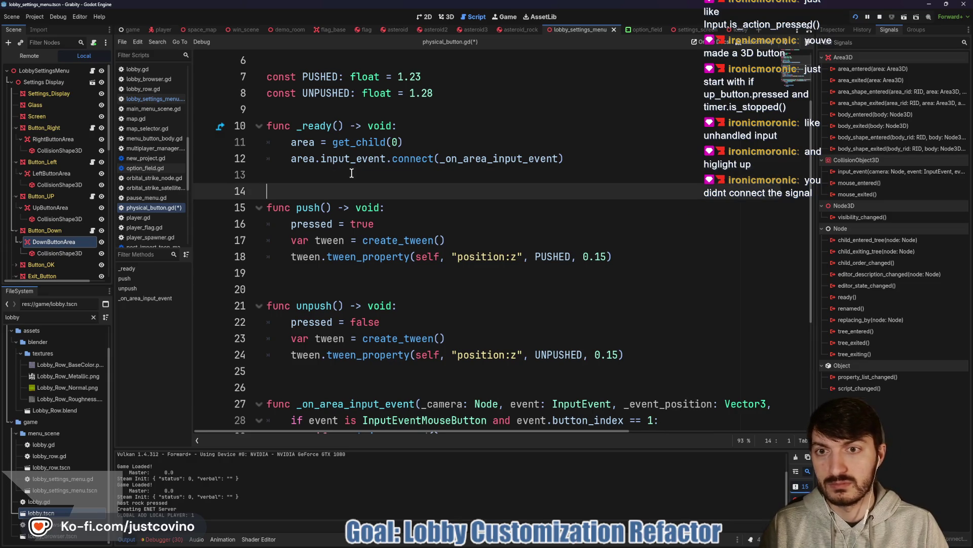
pyautogui.hotkey('ctrl', 's')
pyautogui.click(892, 19)
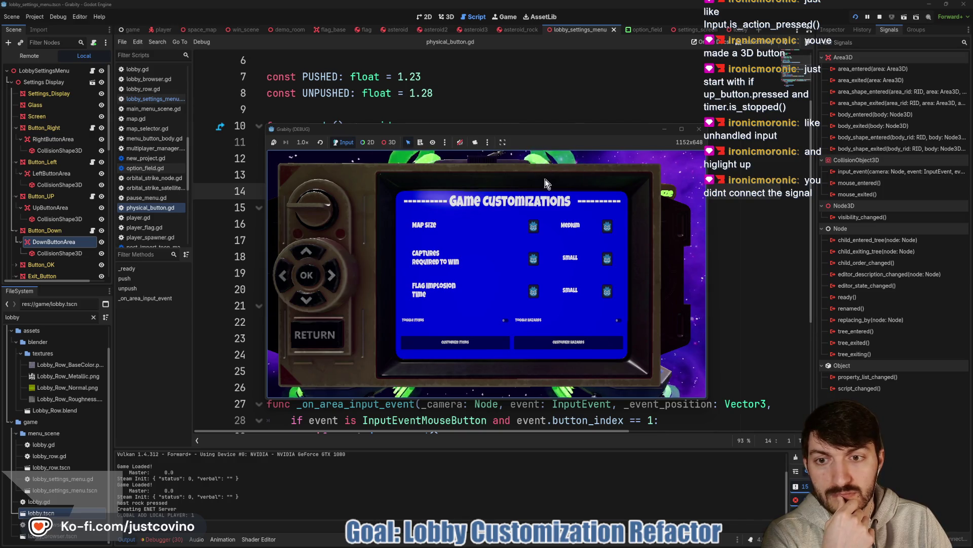
pyautogui.click(886, 17)
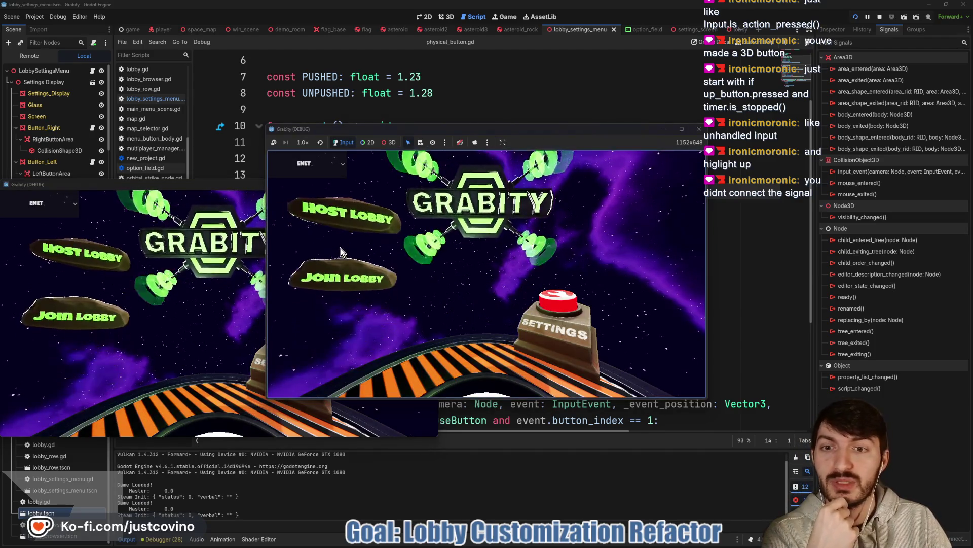
pyautogui.click(342, 221)
pyautogui.click(482, 266)
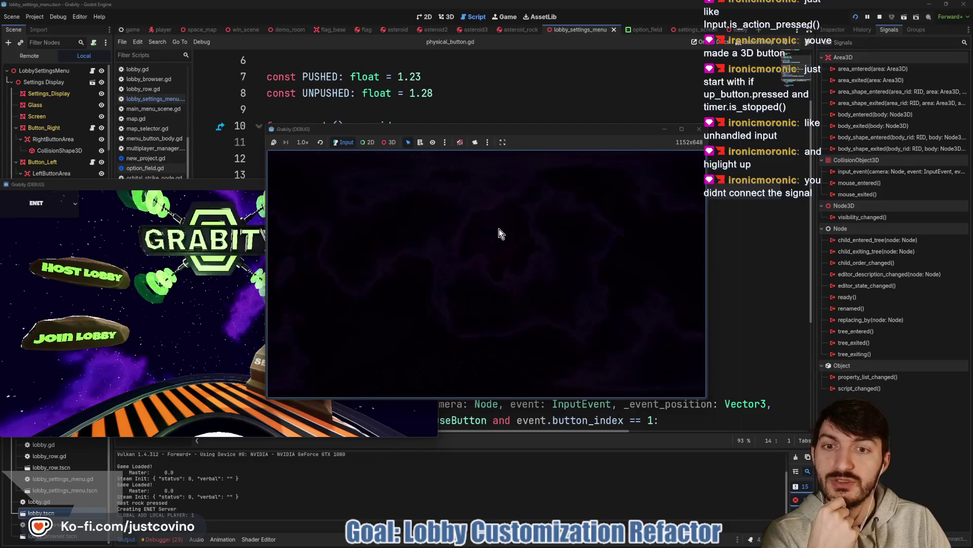
pyautogui.click(652, 191)
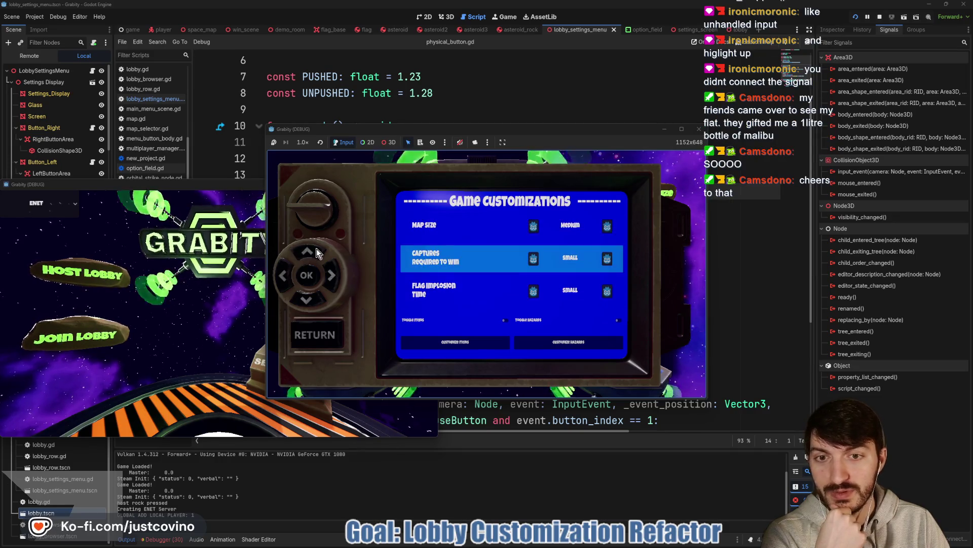
pyautogui.click(880, 17)
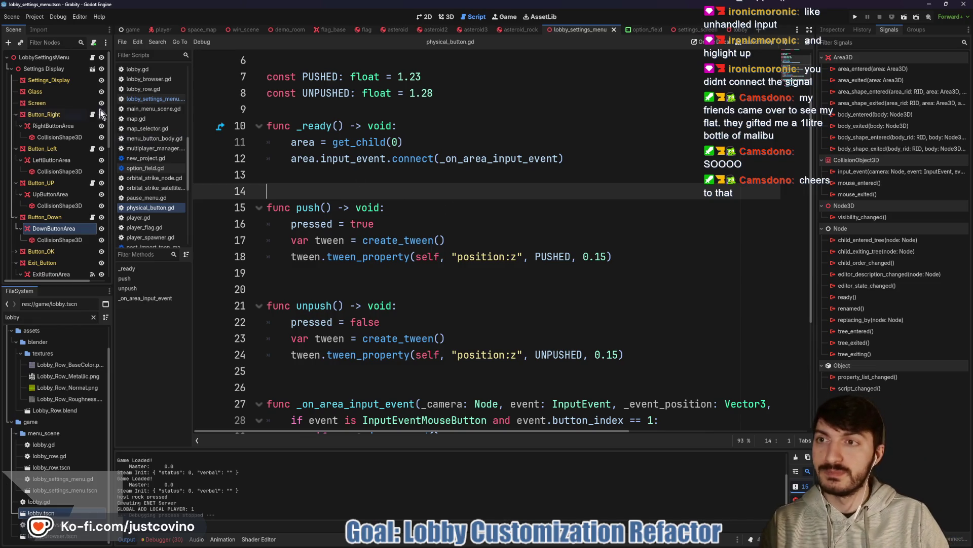
# - Delete the check_button_pressed function from lobby_settings_menu.gd
pyautogui.click(92, 57)
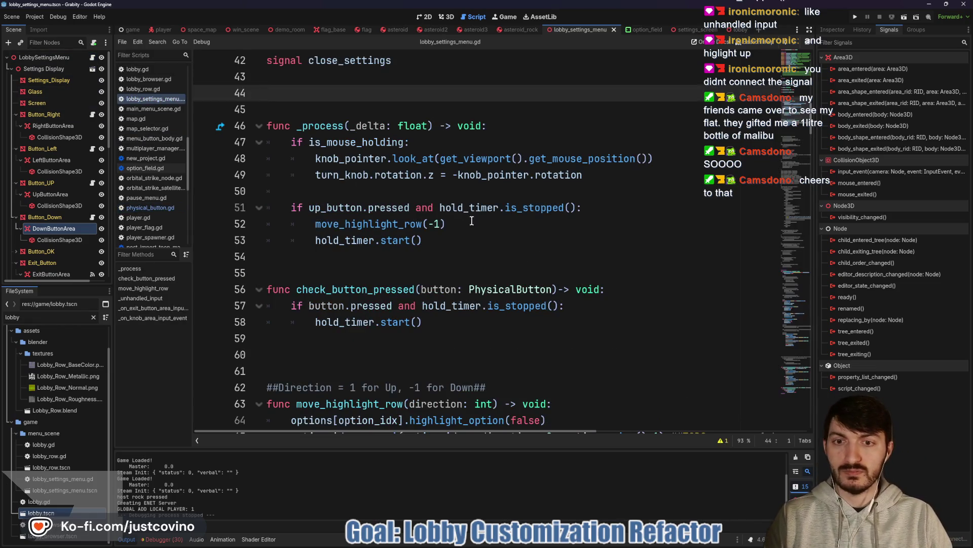
pyautogui.click(428, 250)
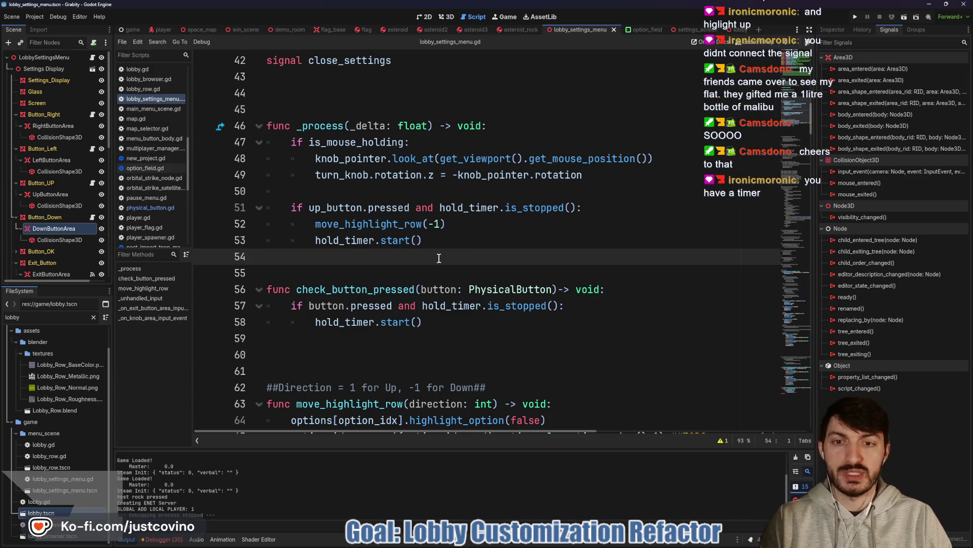
pyautogui.moveTo(455, 334)
pyautogui.mouseDown()
pyautogui.moveTo(375, 324)
pyautogui.moveTo(252, 285)
pyautogui.mouseUp()
pyautogui.press('BackSpace')
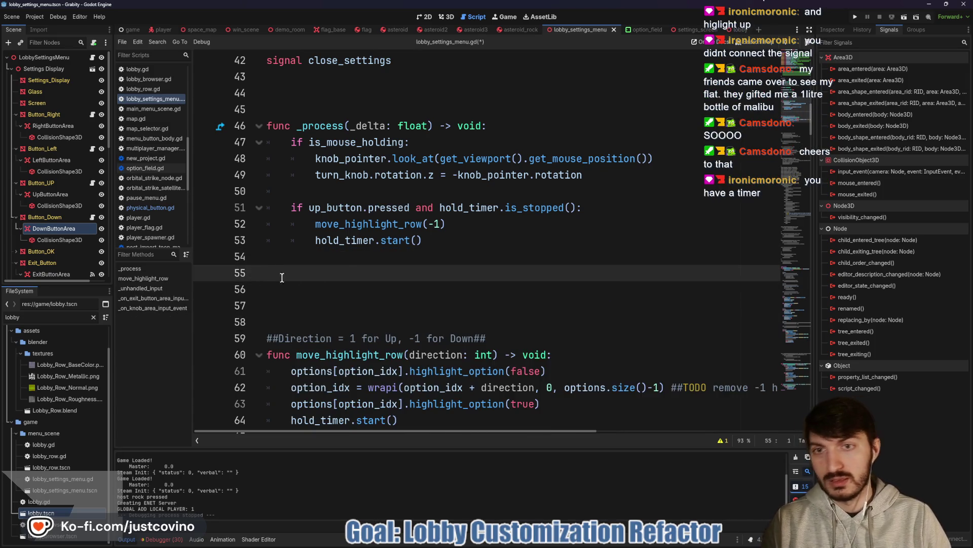
# - Add 'elif down_button.pressed and hold_timer.is_stopped():' after the up-button check
pyautogui.click(338, 259)
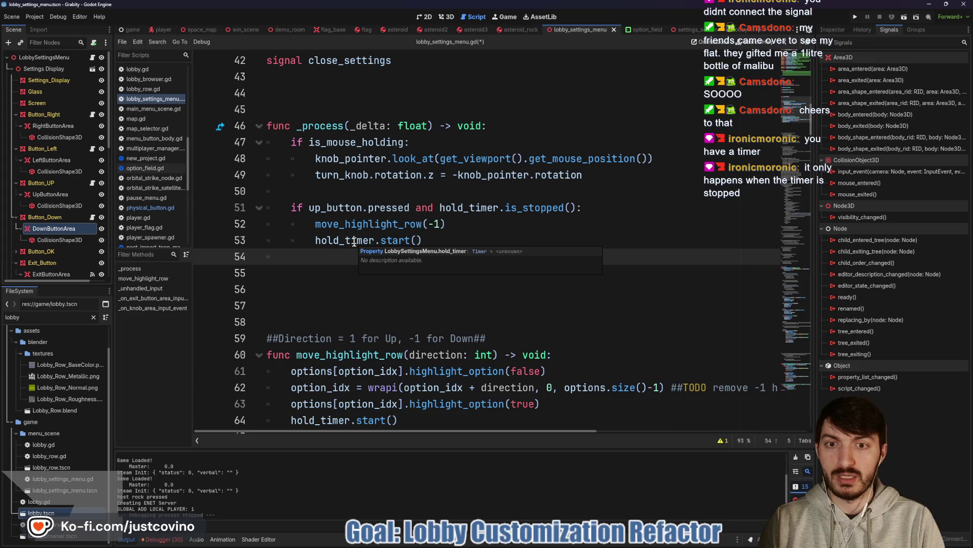
pyautogui.press('Return')
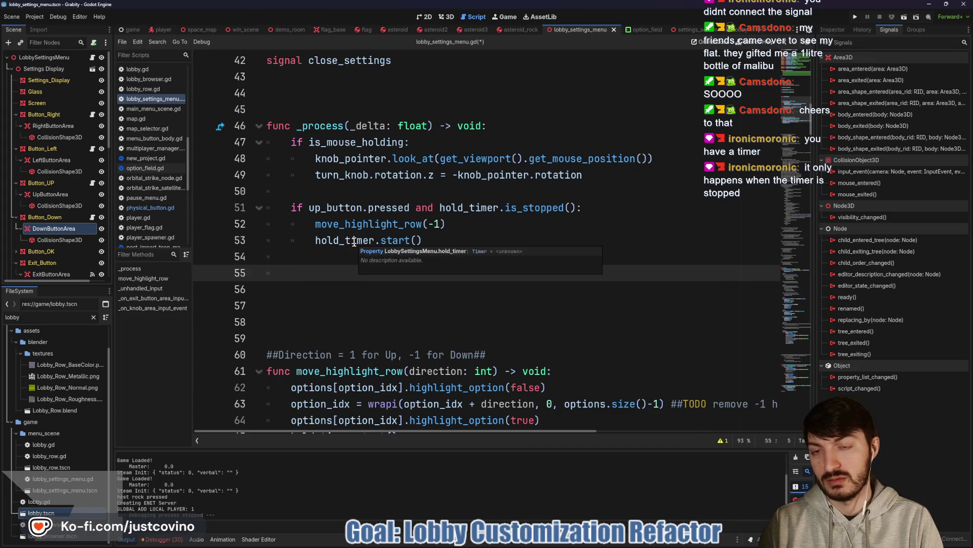
pyautogui.write('elif ')
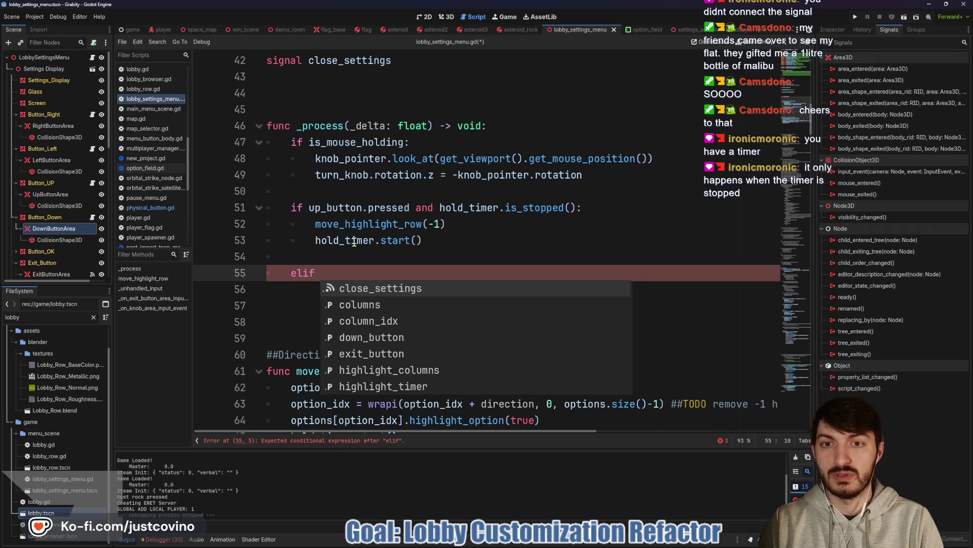
pyautogui.write('down')
pyautogui.press('Return')
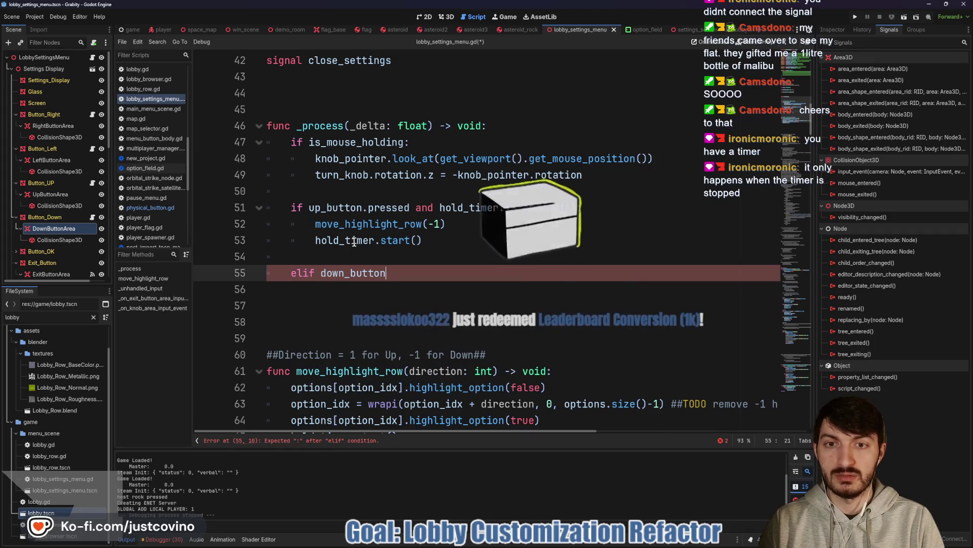
pyautogui.write('.pressed and')
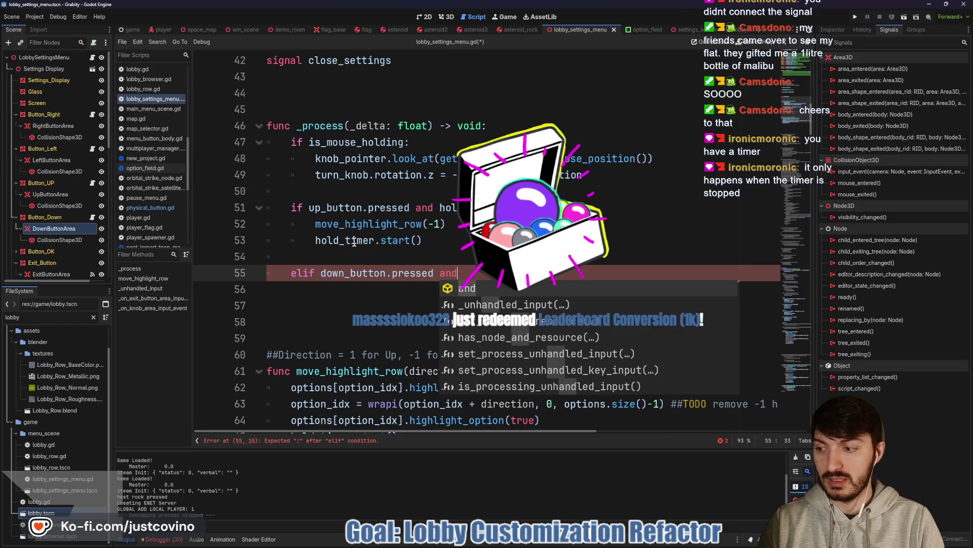
pyautogui.write(' hold_timer.is')
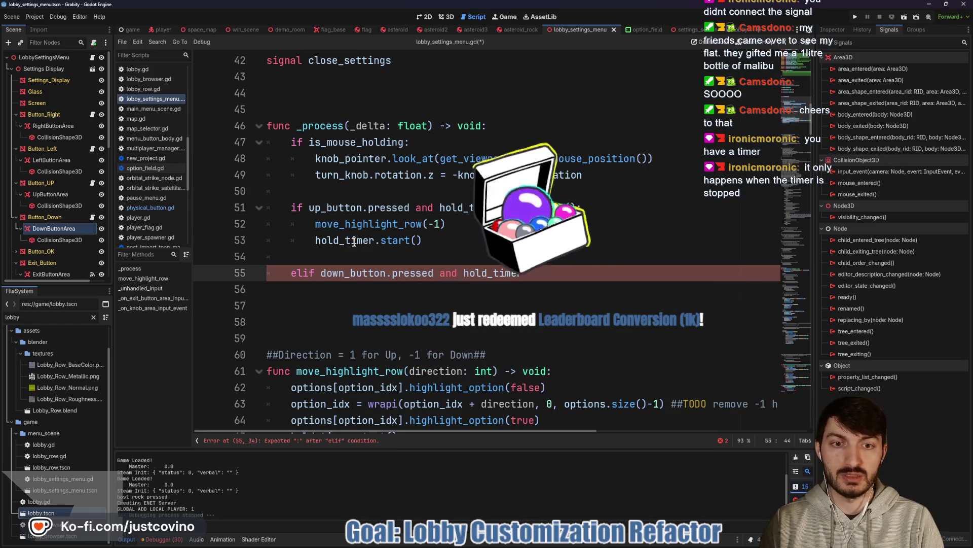
pyautogui.press('Return')
pyautogui.write(':')
pyautogui.press('Return')
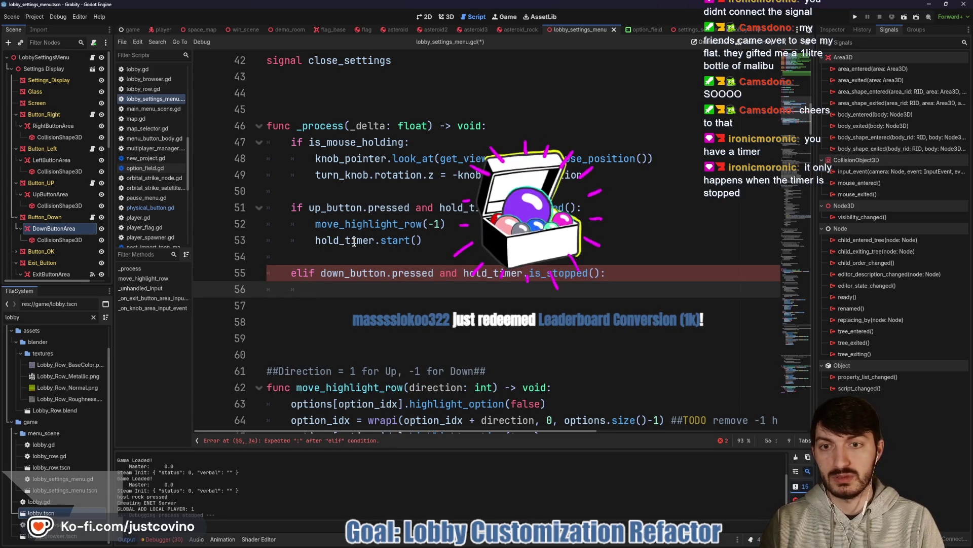
# - Fill the branch with move_highlight_row(1) and hold_timer.start(), then save the script
pyautogui.write('move')
pyautogui.press('Return')
pyautogui.write('1')
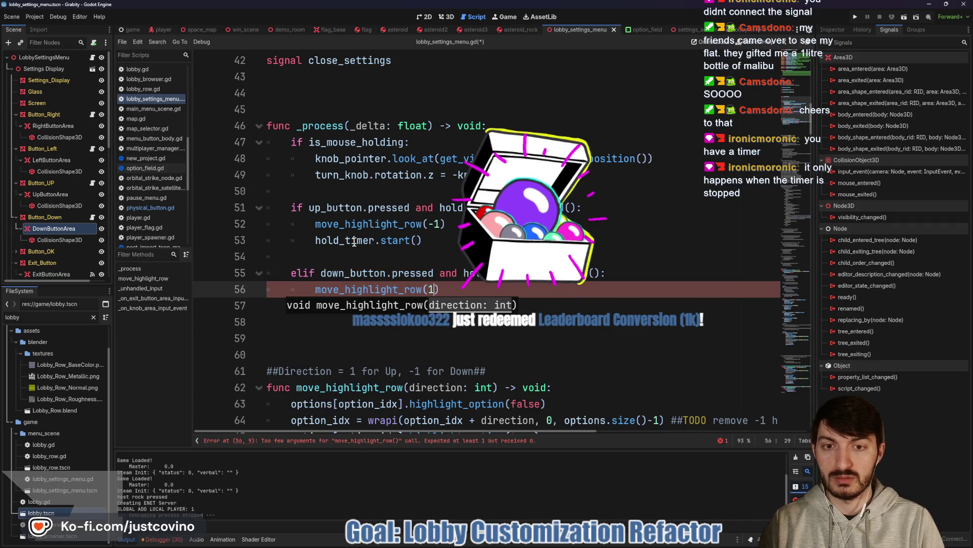
pyautogui.press('Return')
pyautogui.write('ho')
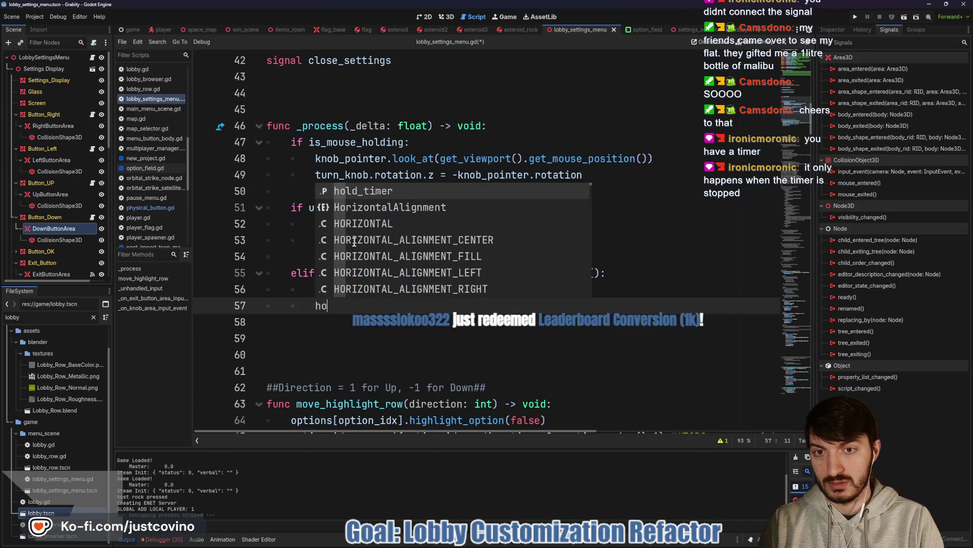
pyautogui.write('ld_timer.s')
pyautogui.press('Return')
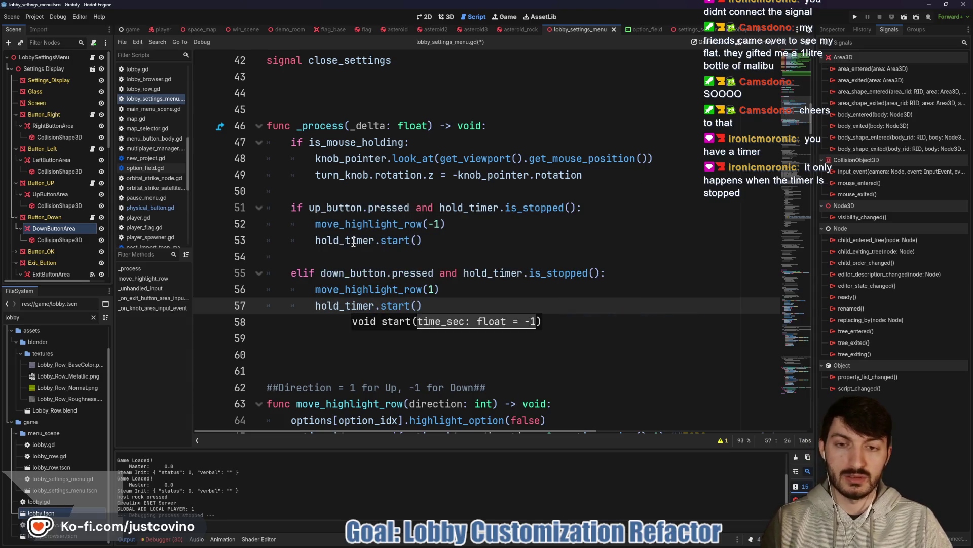
pyautogui.click(453, 252)
pyautogui.hotkey('ctrl', 's')
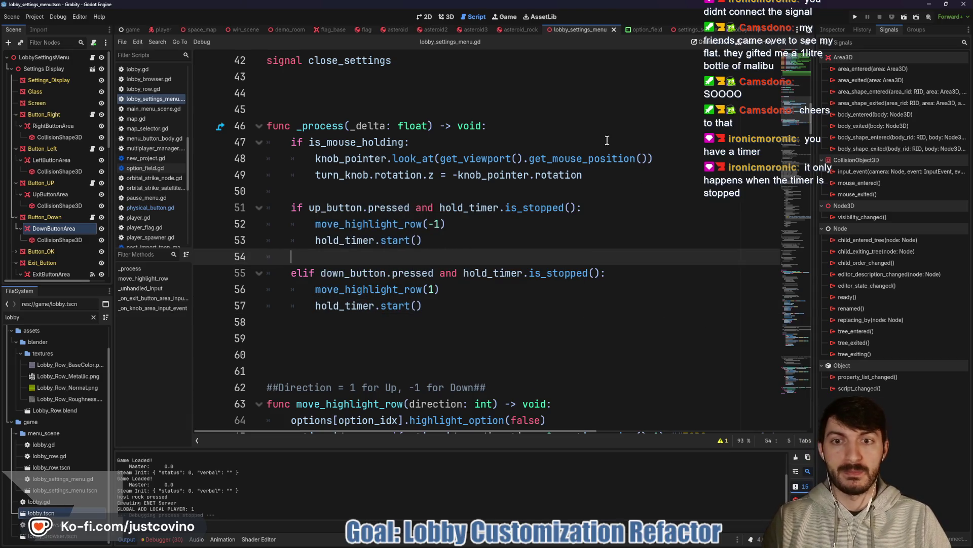
# - Run the game, host a private lobby and open Game Customizations
pyautogui.click(855, 18)
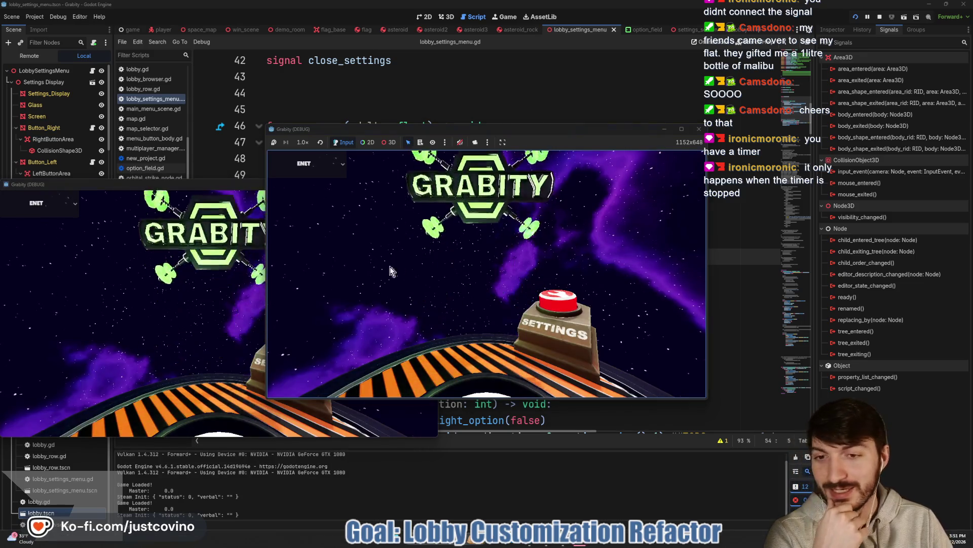
pyautogui.click(358, 230)
pyautogui.click(471, 236)
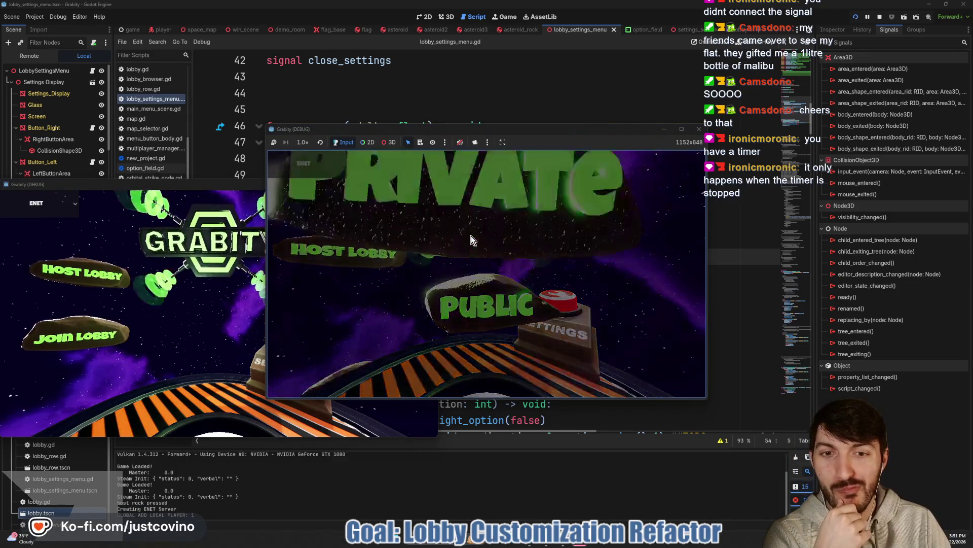
pyautogui.click(654, 193)
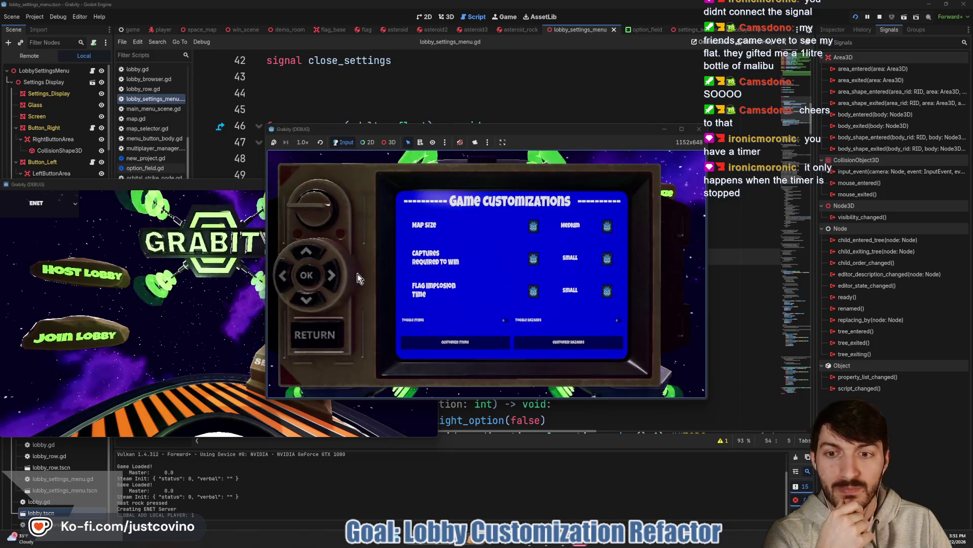
# - Step the highlight down through the option rows, then back up several rows
pyautogui.click(312, 297)
pyautogui.click(312, 297)
pyautogui.click(311, 297)
pyautogui.click(312, 297)
pyautogui.click(312, 297)
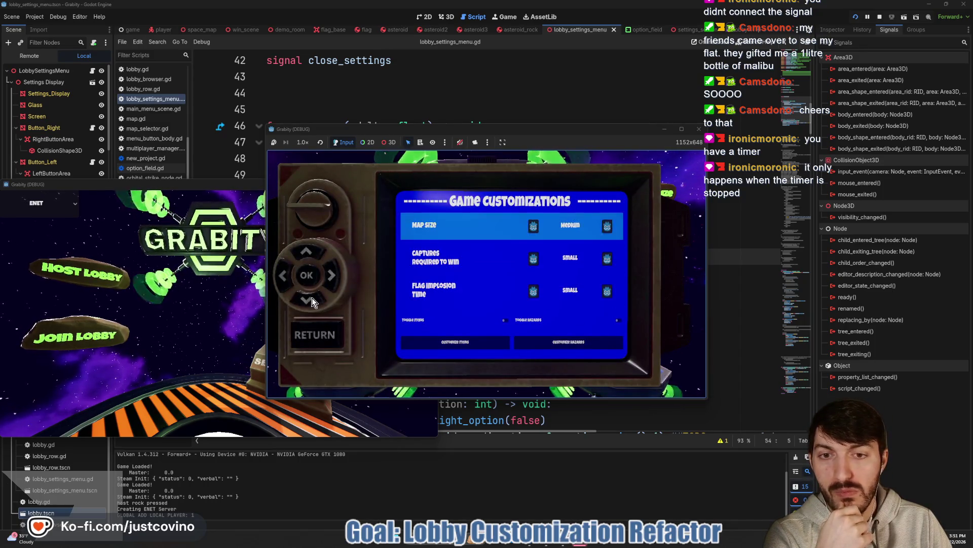
pyautogui.click(312, 297)
pyautogui.click(312, 297)
pyautogui.click(310, 295)
pyautogui.click(310, 294)
pyautogui.click(310, 294)
pyautogui.click(311, 294)
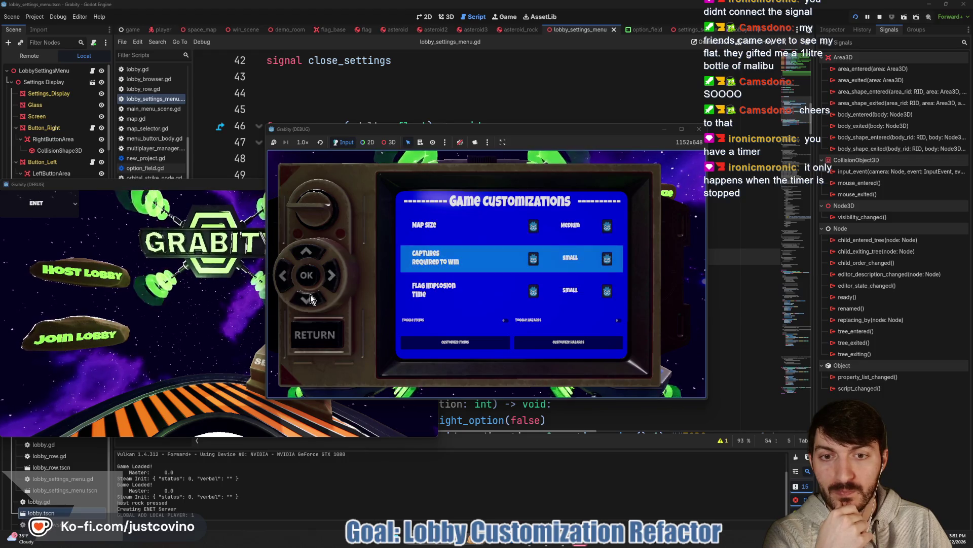
pyautogui.click(307, 246)
pyautogui.click(306, 247)
pyautogui.click(307, 247)
pyautogui.click(306, 246)
pyautogui.click(306, 247)
pyautogui.click(307, 246)
pyautogui.click(306, 247)
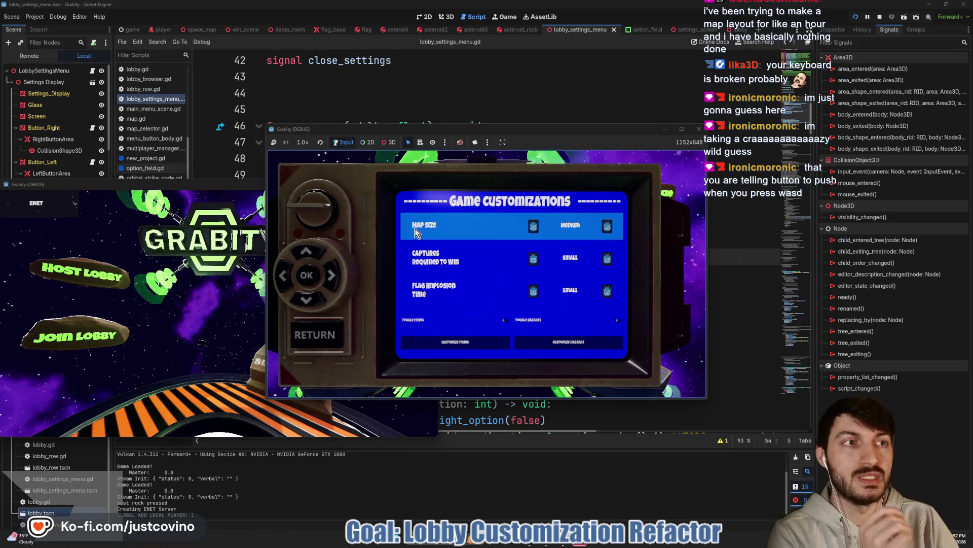
# - Stop the game and scroll to the _unhandled_input forward/back branches, selecting up_button
pyautogui.click(880, 17)
pyautogui.scroll(-4, 510, 242)
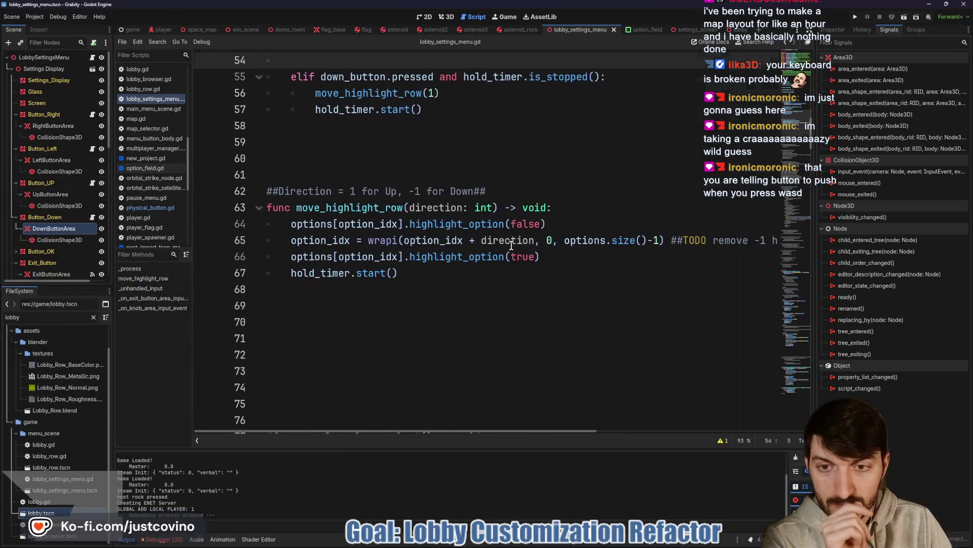
pyautogui.scroll(-2, 509, 243)
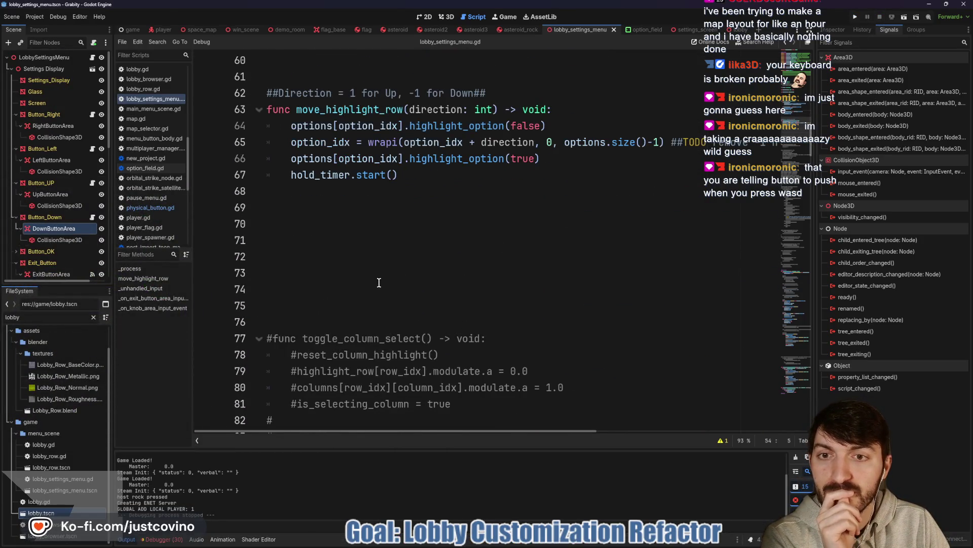
pyautogui.scroll(-20, 379, 282)
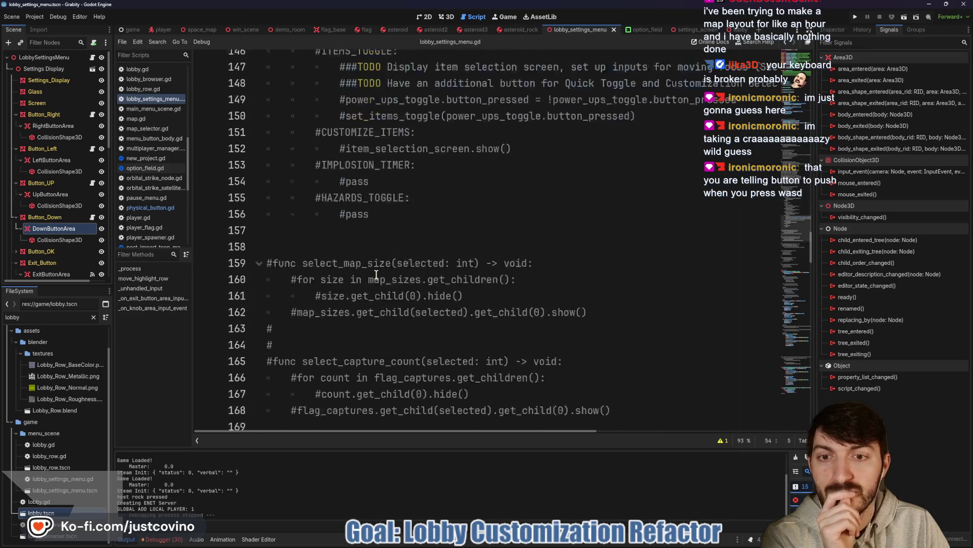
pyautogui.scroll(-20, 377, 274)
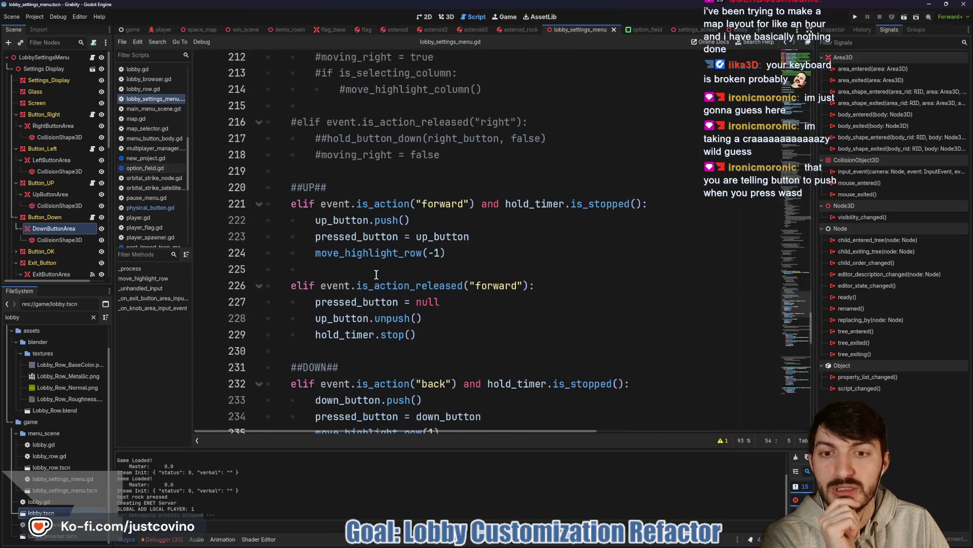
pyautogui.scroll(-1, 376, 274)
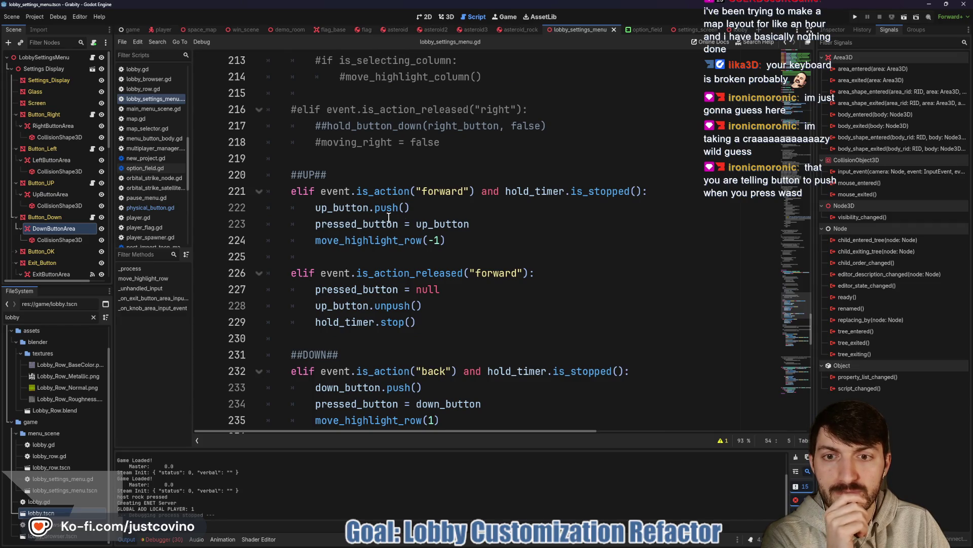
pyautogui.doubleClick(337, 206)
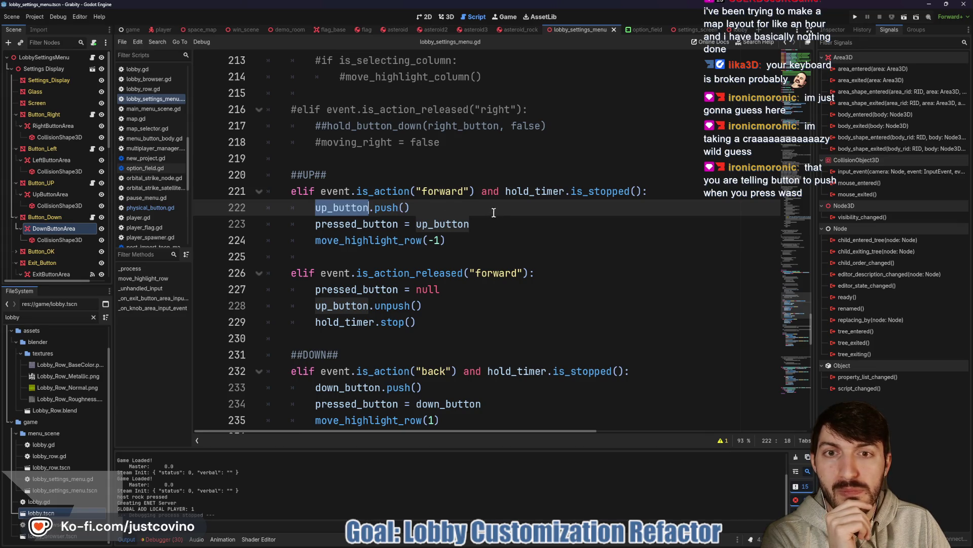
# - Compare with Button_UP's physical_button.gd, then return to lobby_settings_menu.gd
pyautogui.scroll(1, 492, 212)
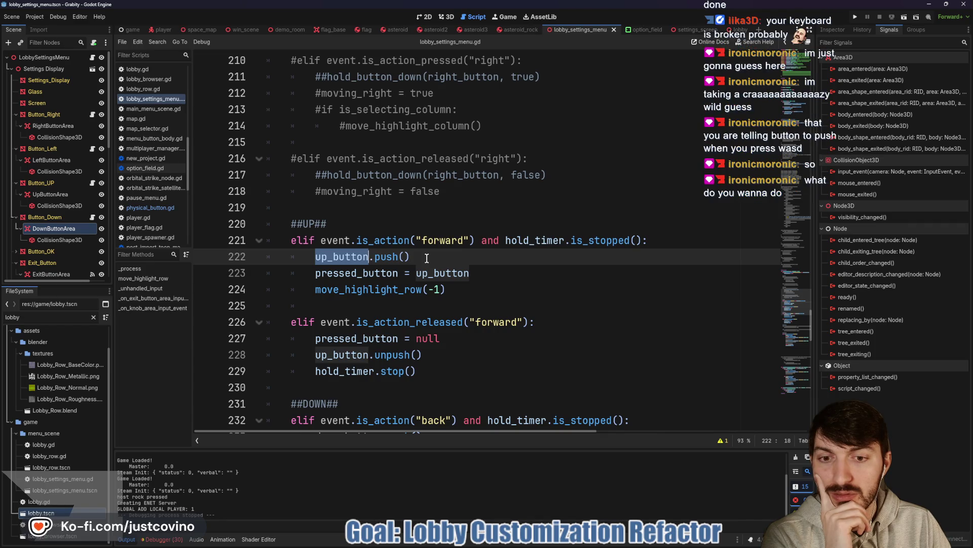
pyautogui.scroll(-5, 427, 258)
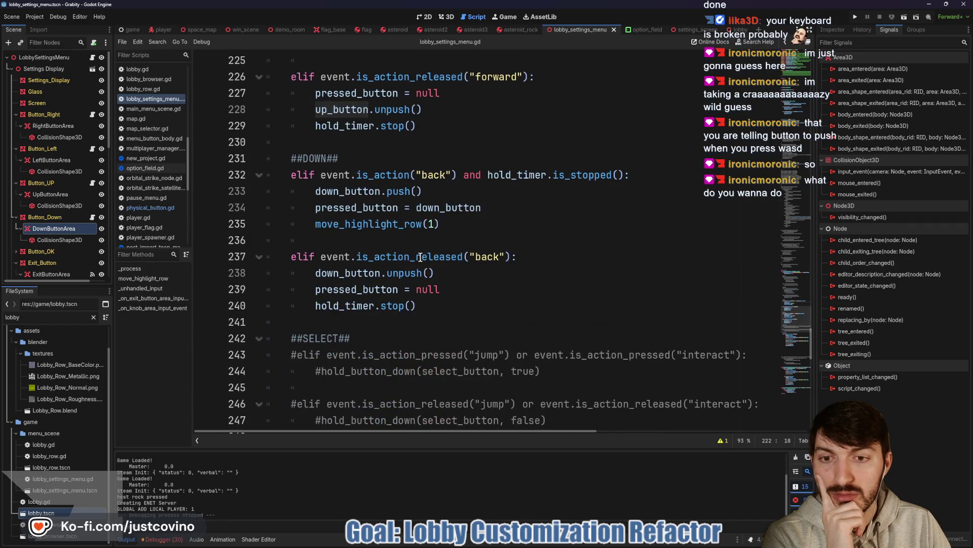
pyautogui.scroll(7, 421, 257)
pyautogui.scroll(-2, 408, 264)
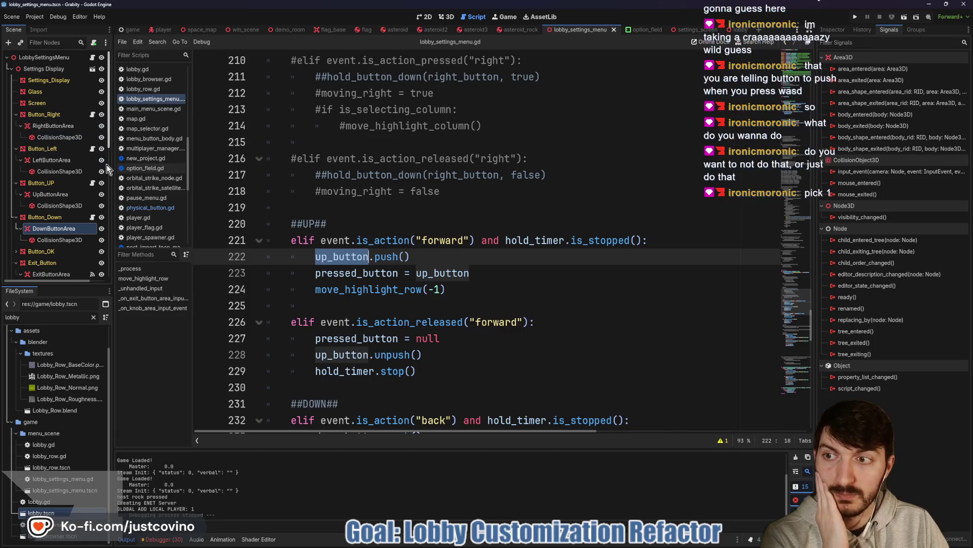
pyautogui.click(92, 184)
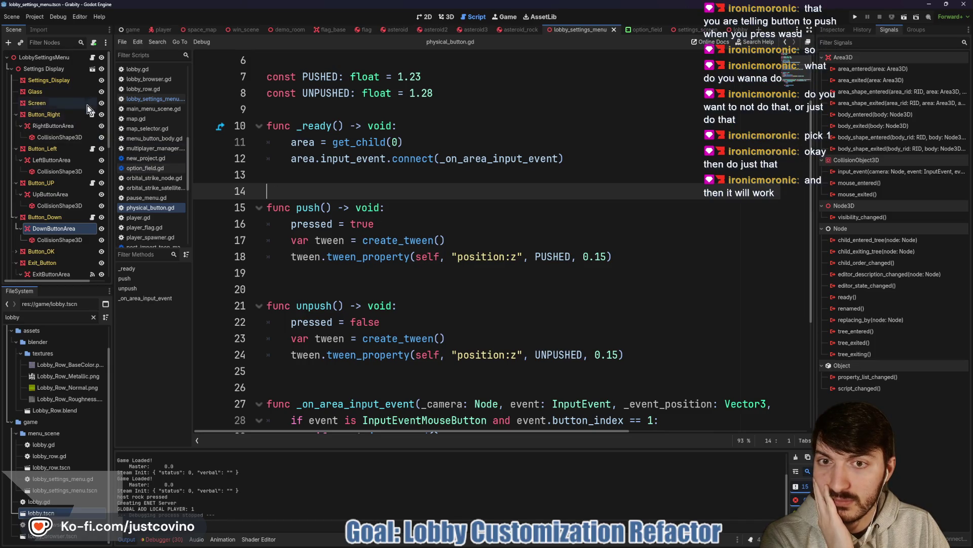
pyautogui.click(92, 57)
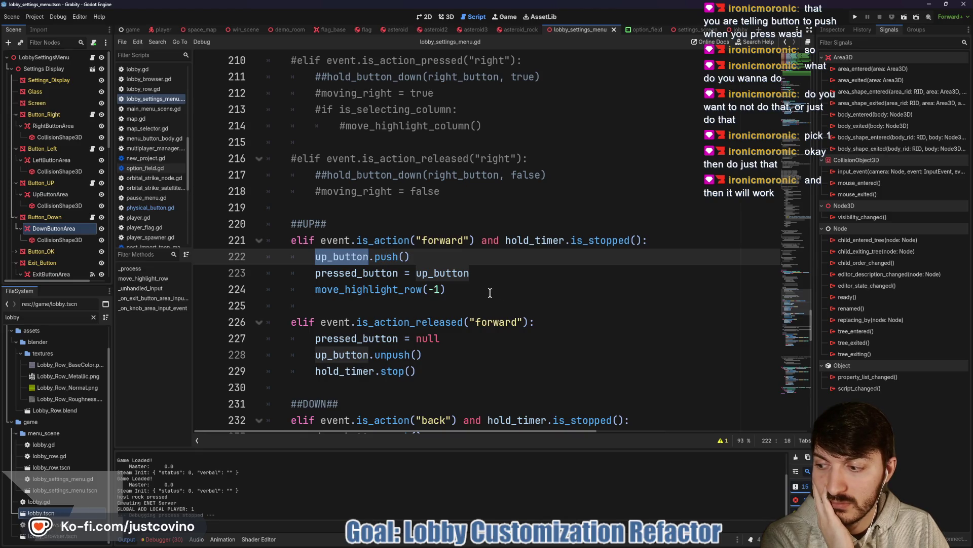
# - Comment out lines 223, 224, 227, 228 and 229 in the forward input handler with #
pyautogui.click(309, 290)
pyautogui.write('#')
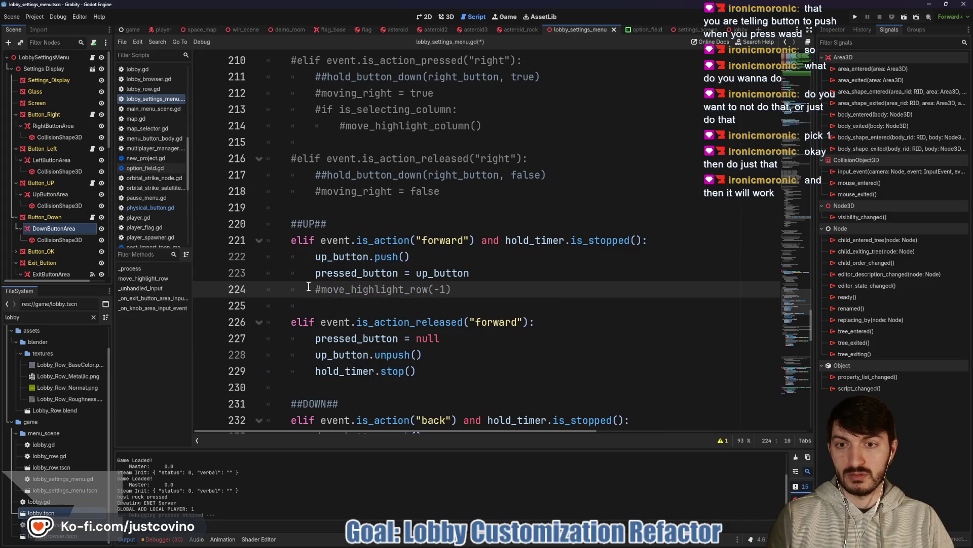
pyautogui.click(315, 274)
pyautogui.write('#')
pyautogui.click(315, 355)
pyautogui.write('#')
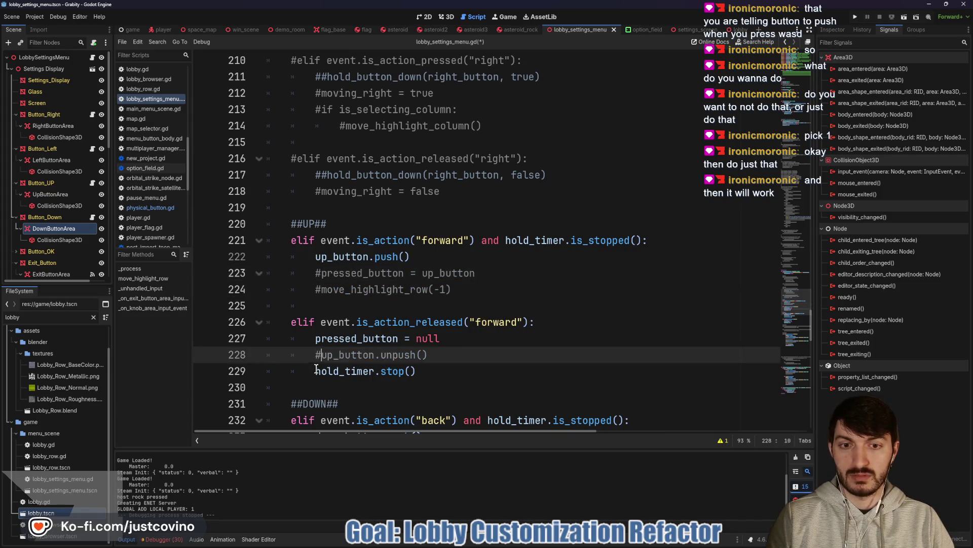
pyautogui.click(316, 371)
pyautogui.write('#')
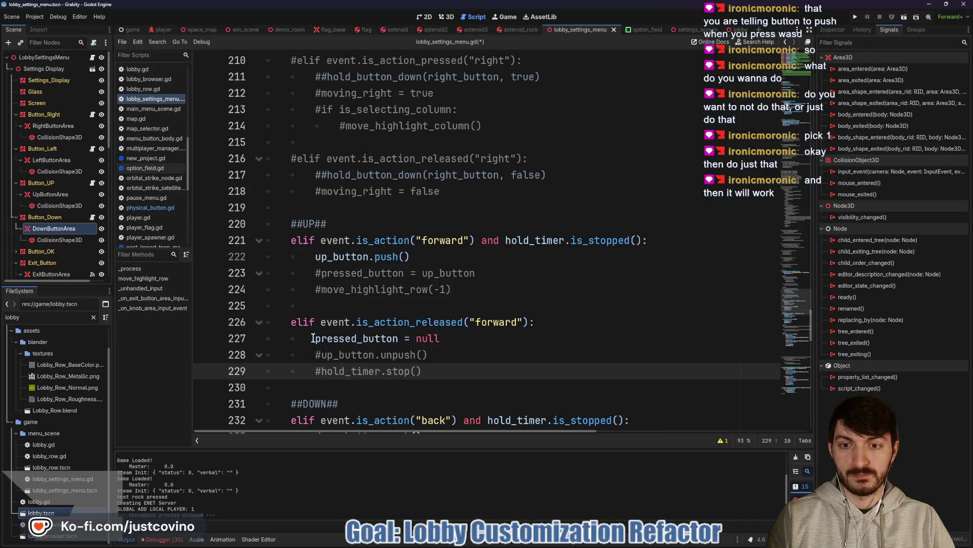
pyautogui.click(313, 338)
pyautogui.write('#')
# - Uncomment up_button.unpush() on line 228 to clear the elif error
pyautogui.click(317, 354)
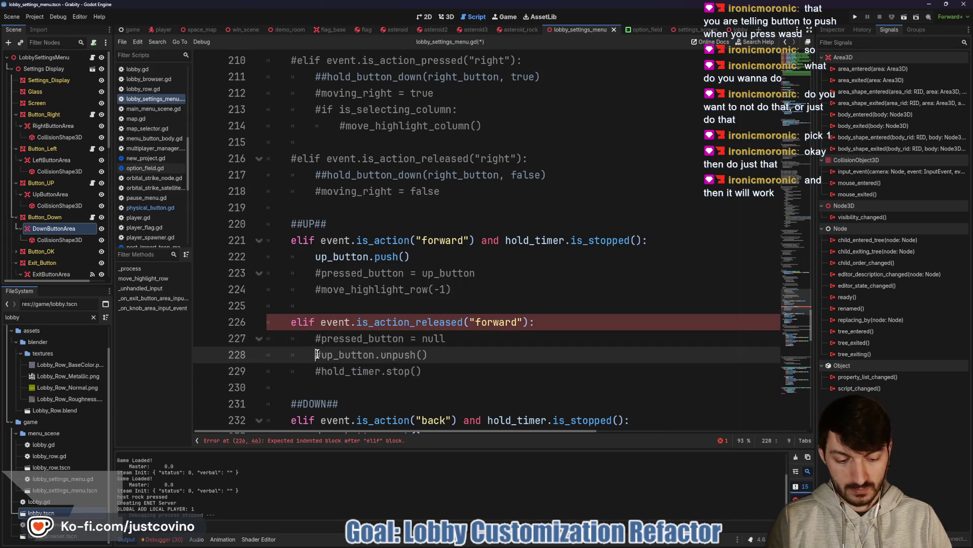
pyautogui.press('Delete')
pyautogui.scroll(-2, 361, 285)
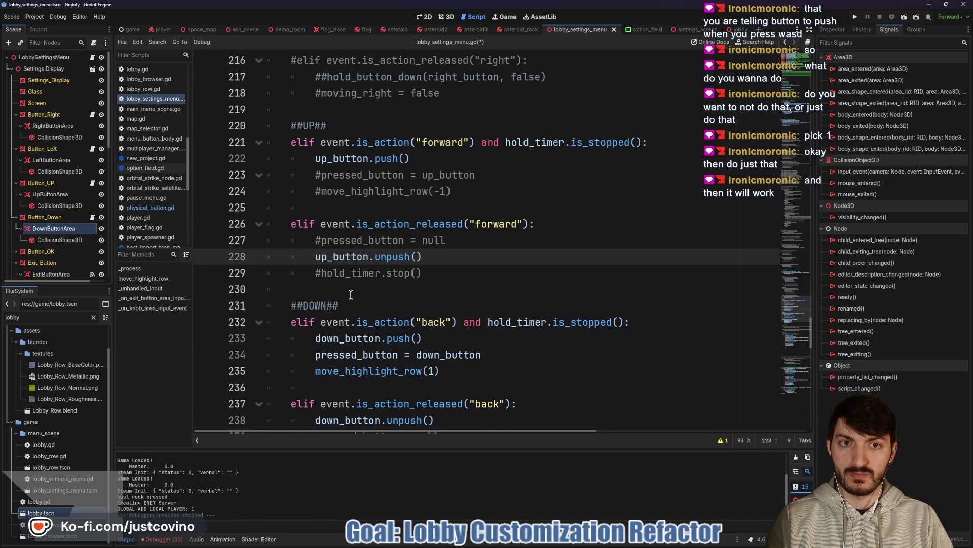
pyautogui.scroll(-1, 350, 295)
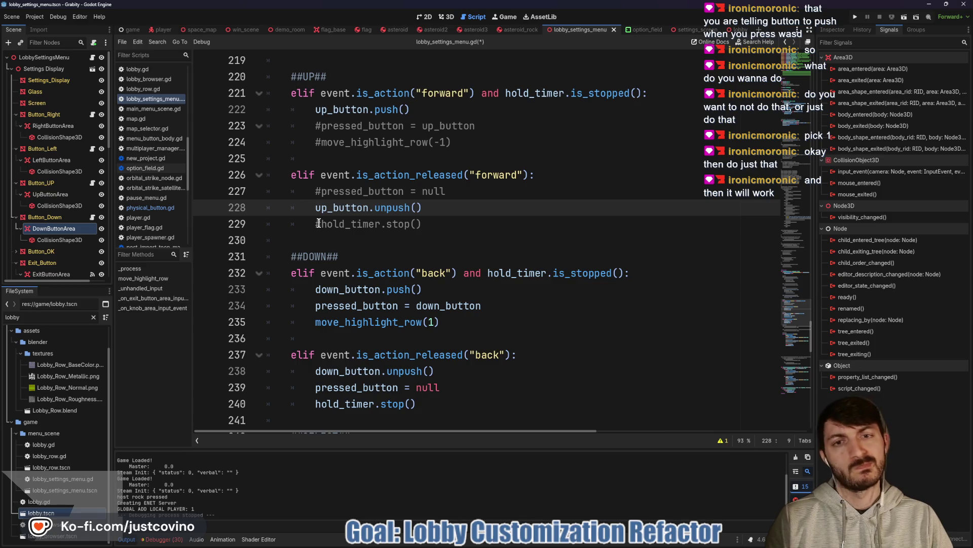
pyautogui.scroll(20, 339, 233)
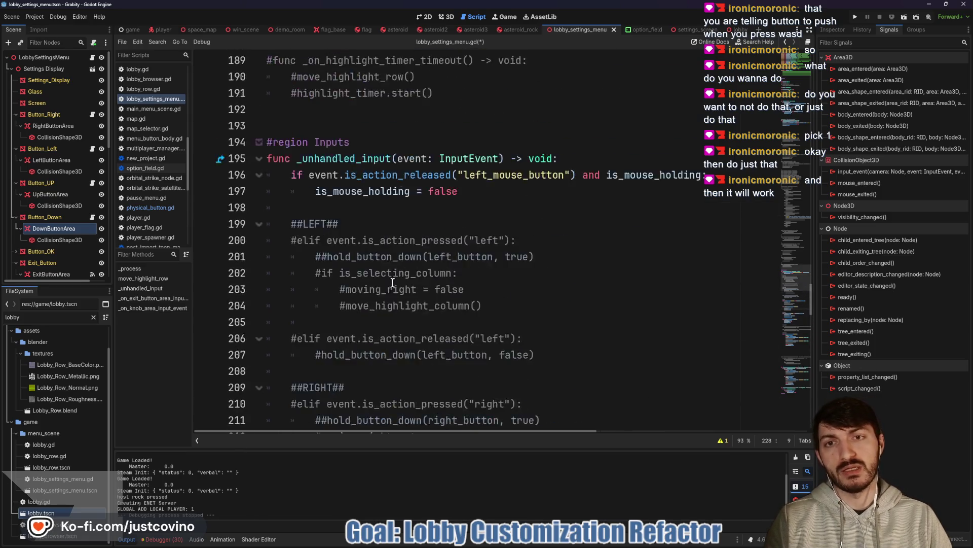
# - Comment out the pressed_button = down_button and move_highlight_row(1) lines 234–235 with Ctrl+K
pyautogui.scroll(17, 389, 278)
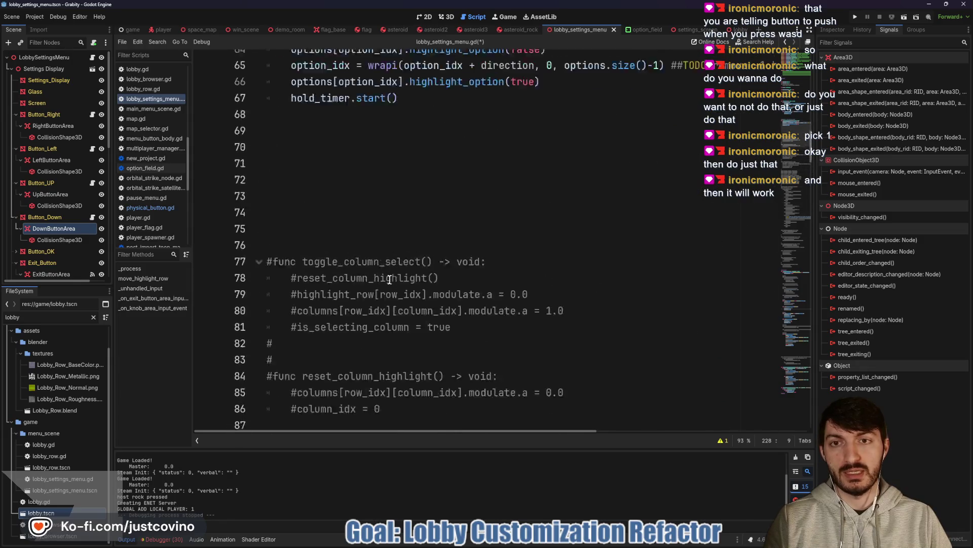
pyautogui.scroll(-2, 390, 278)
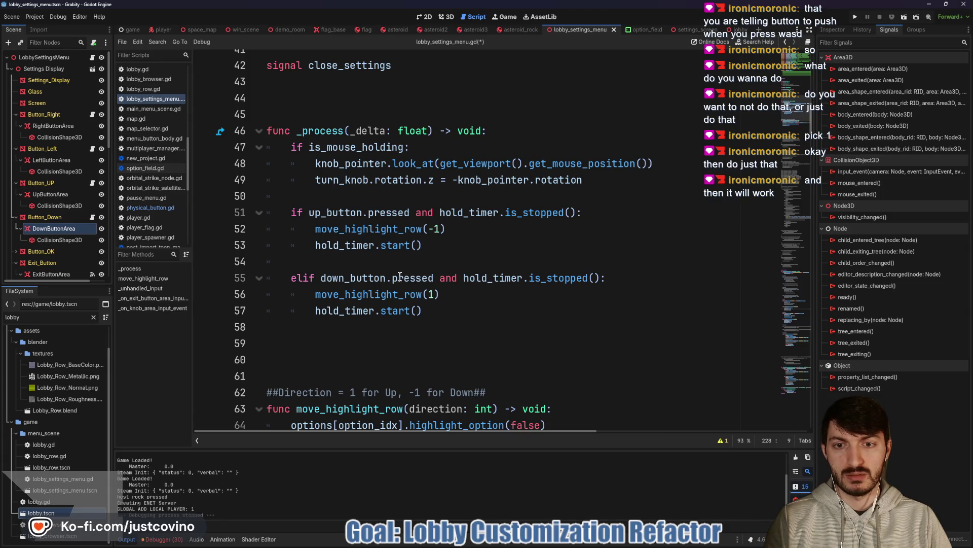
pyautogui.scroll(-20, 400, 276)
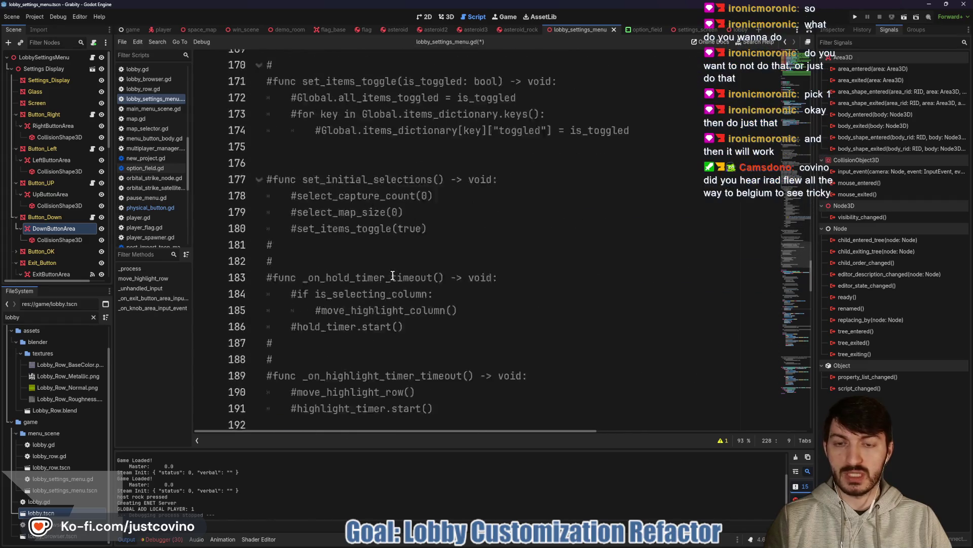
pyautogui.scroll(-10, 393, 276)
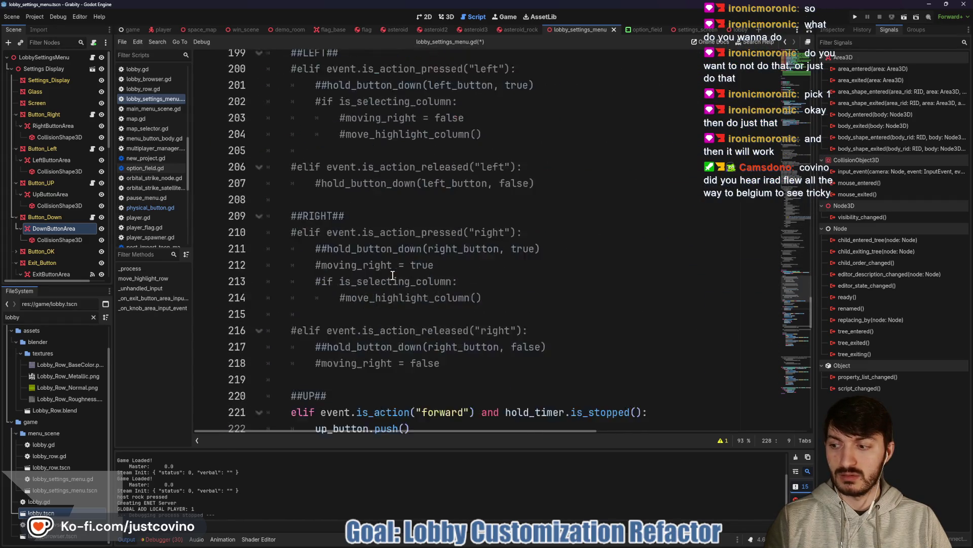
pyautogui.scroll(-5, 393, 275)
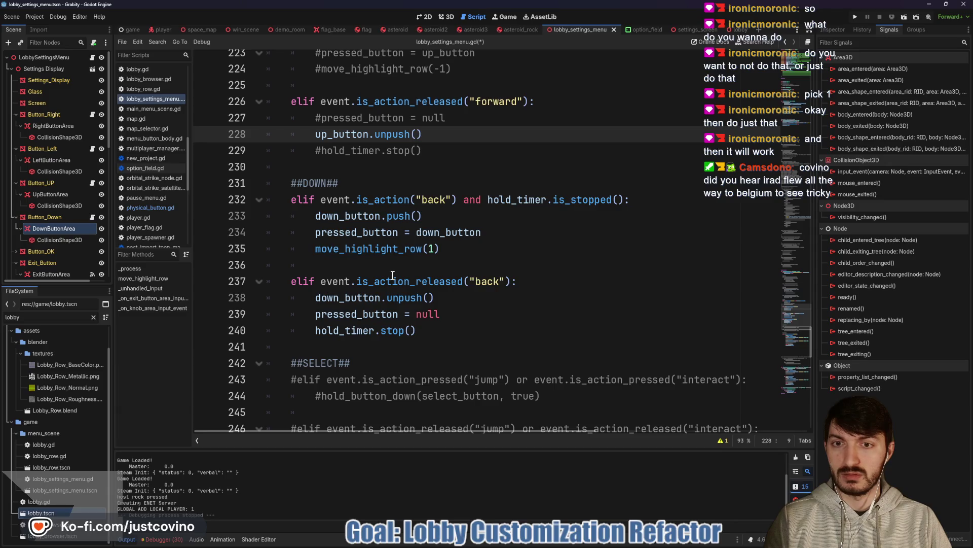
pyautogui.click(311, 228)
pyautogui.hotkey('ctrl', 'k')
pyautogui.click(313, 244)
pyautogui.hotkey('ctrl', 'k')
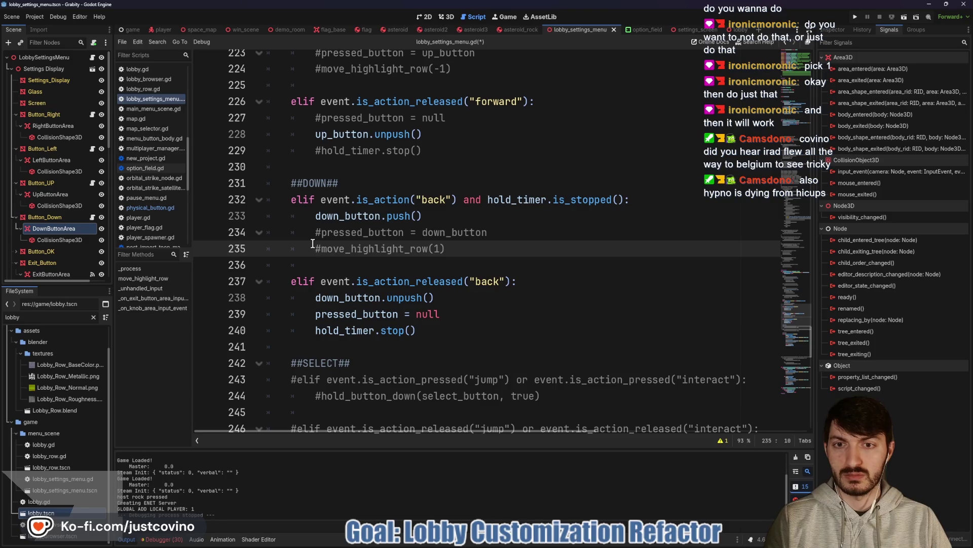
# - Comment out the back-release pressed_button = null and hold_timer.stop() lines, then save the script
pyautogui.click(312, 314)
pyautogui.hotkey('ctrl', 'k')
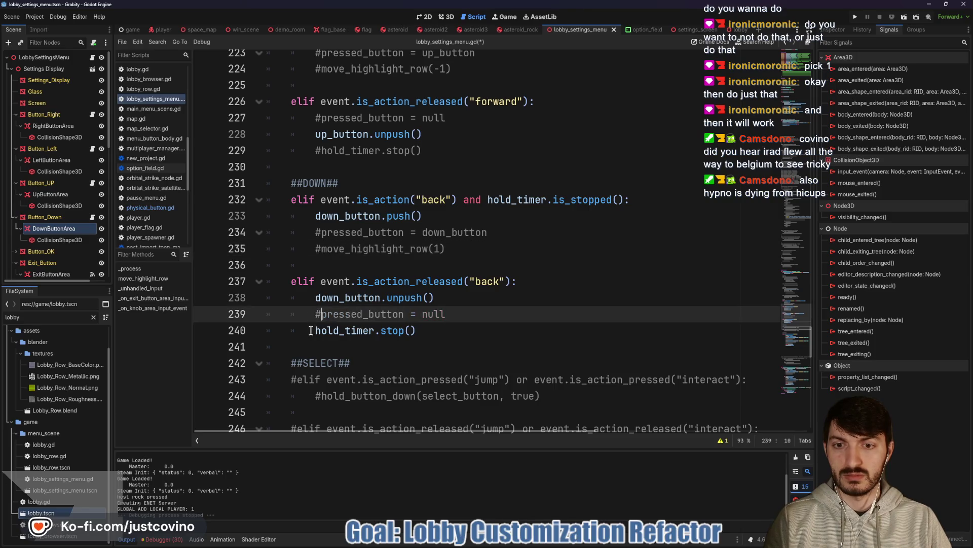
pyautogui.click(311, 330)
pyautogui.hotkey('ctrl', 'k')
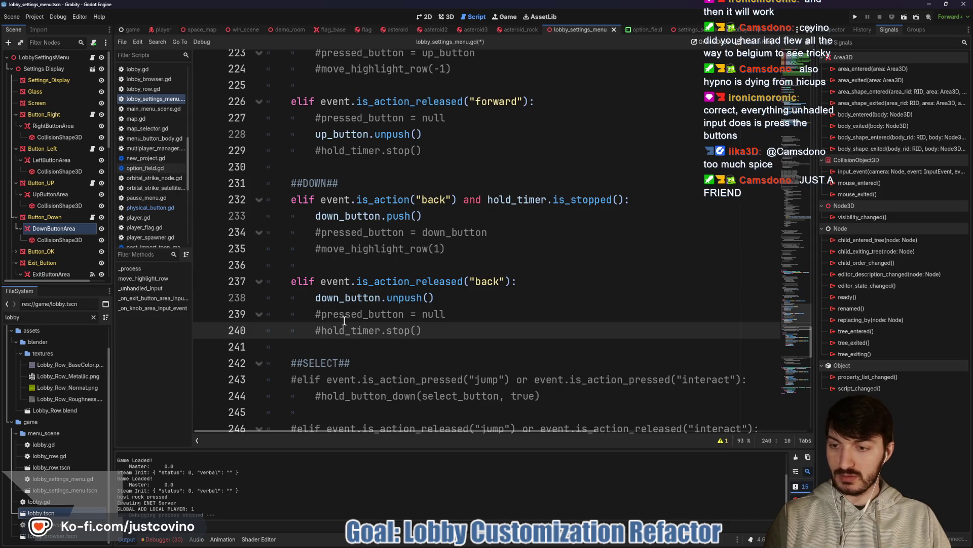
pyautogui.scroll(-4, 365, 343)
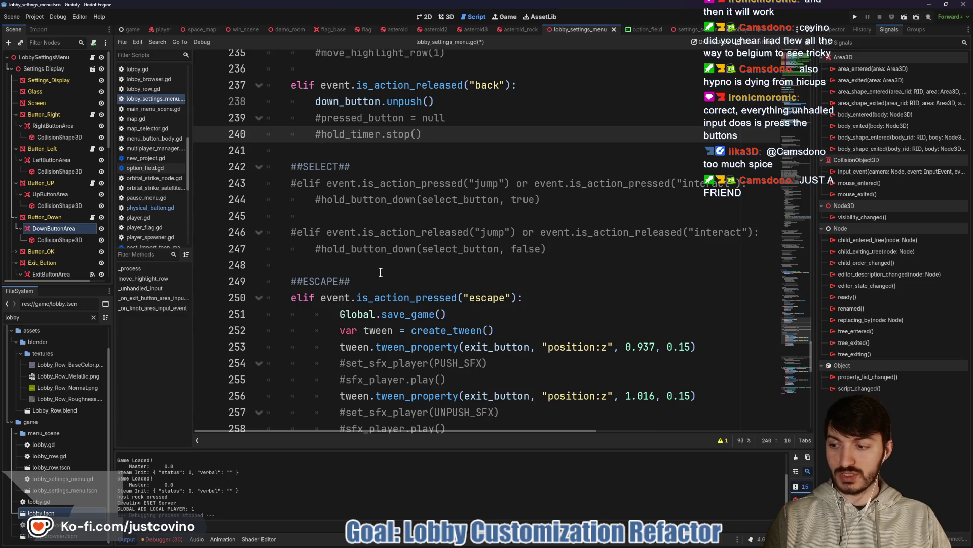
pyautogui.scroll(-2, 380, 272)
pyautogui.scroll(5, 415, 298)
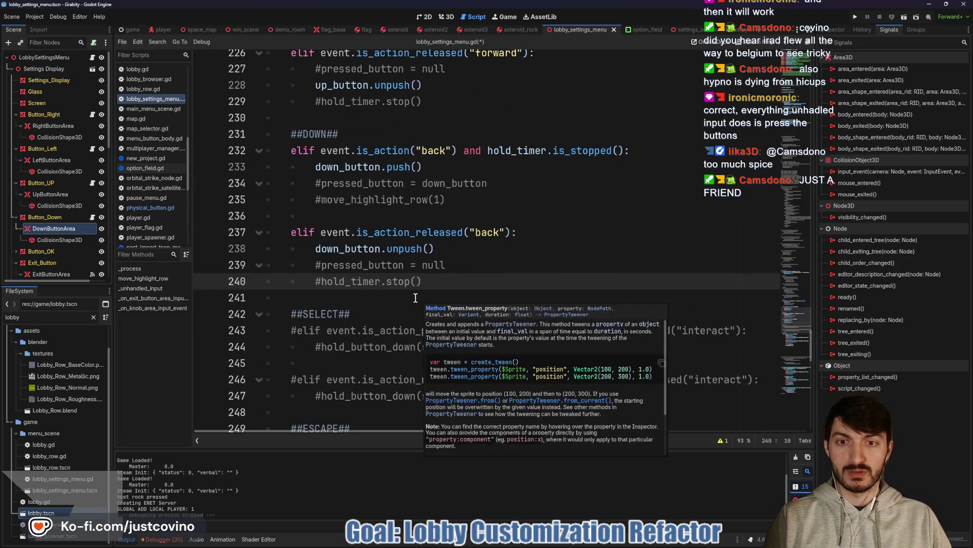
pyautogui.hotkey('ctrl', 's')
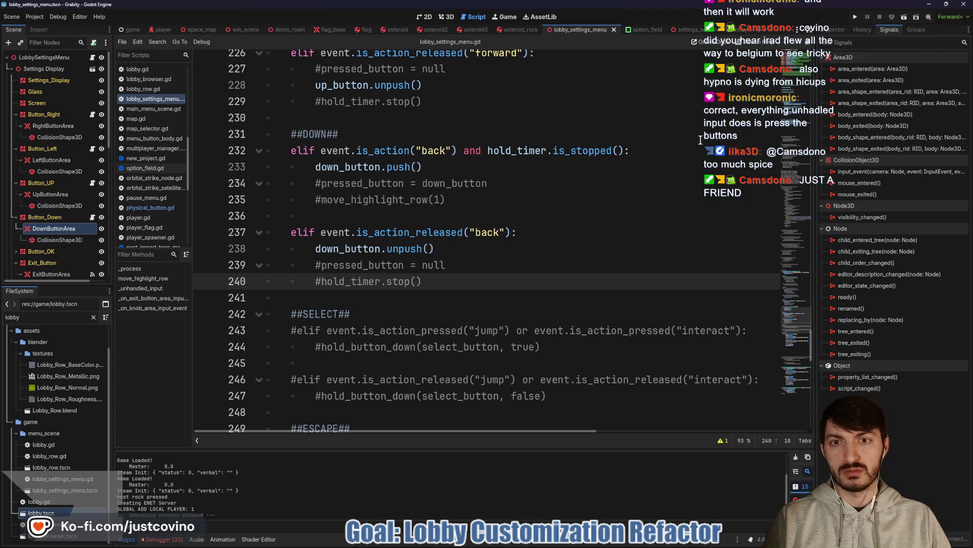
pyautogui.scroll(3, 701, 140)
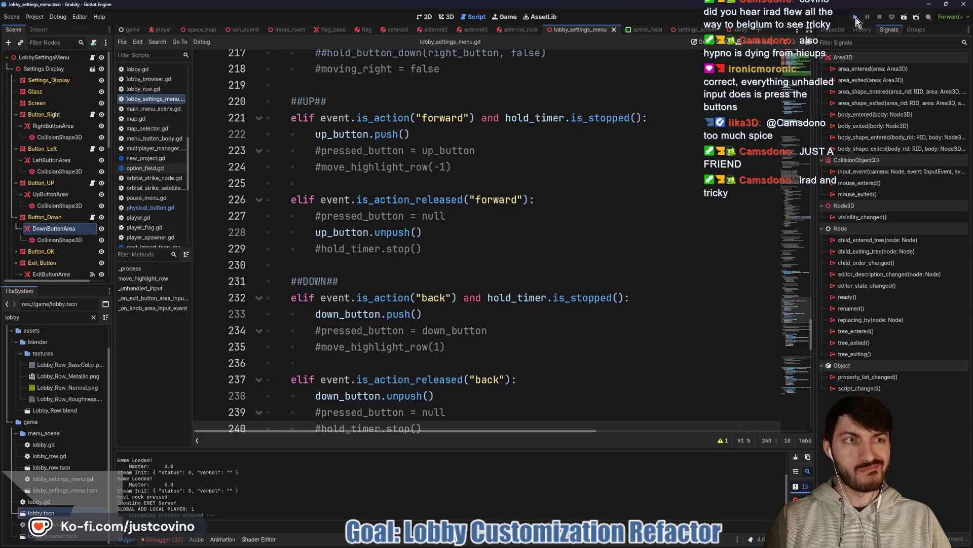
pyautogui.click(856, 19)
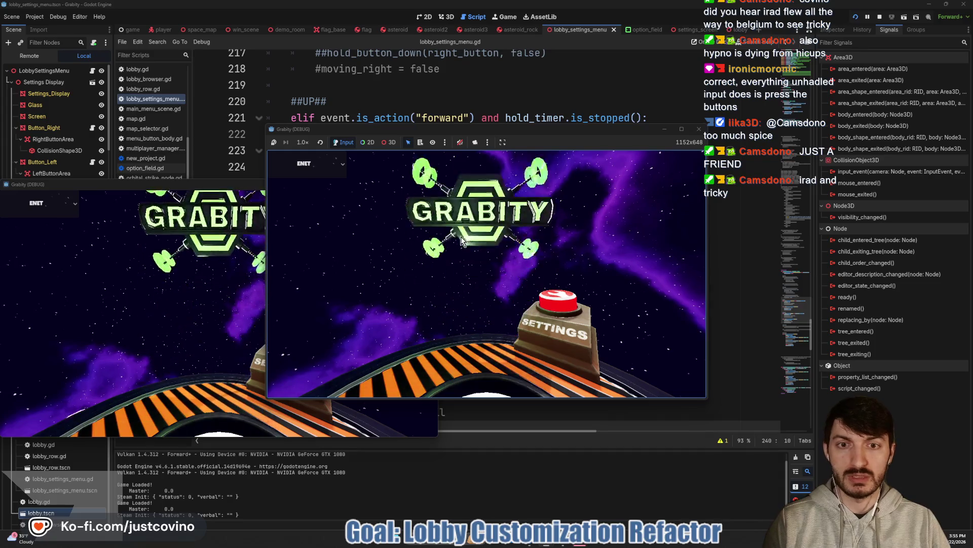
pyautogui.click(471, 224)
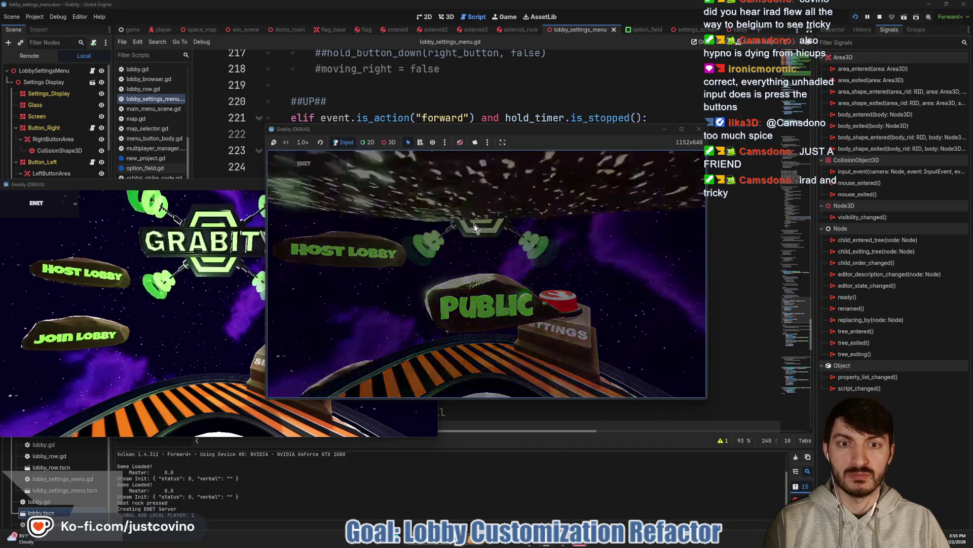
pyautogui.click(650, 193)
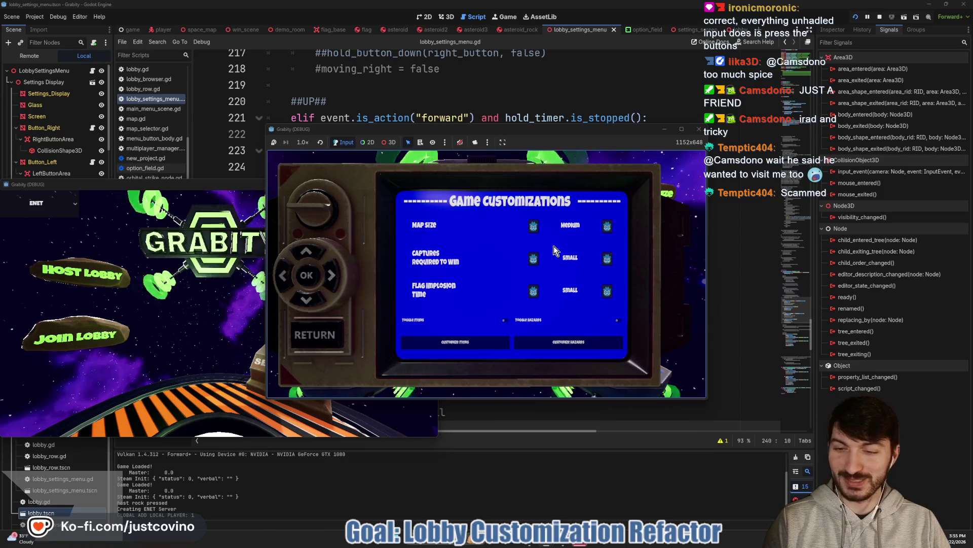
pyautogui.press('Up')
pyautogui.press('Down')
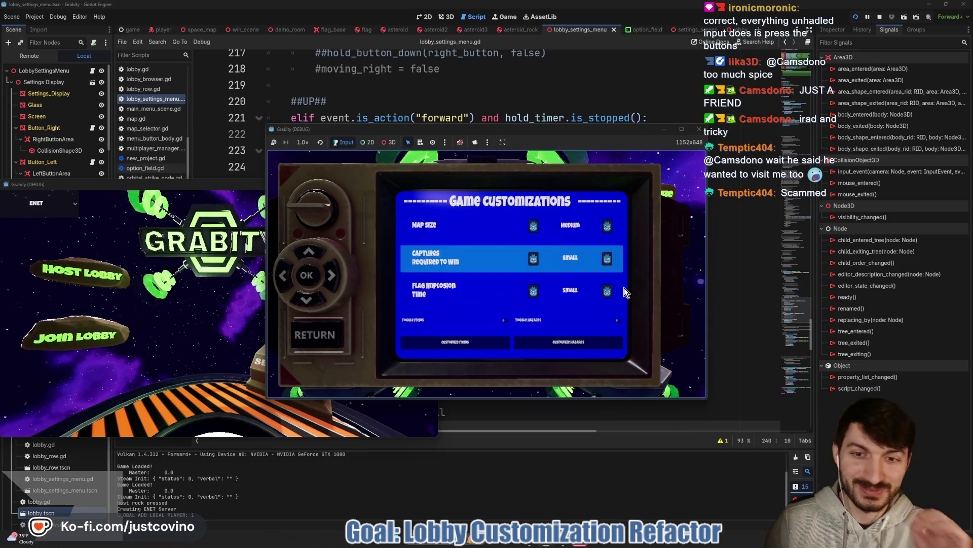
pyautogui.press('Down')
pyautogui.press('Up')
pyautogui.press('Up')
pyautogui.press('Down')
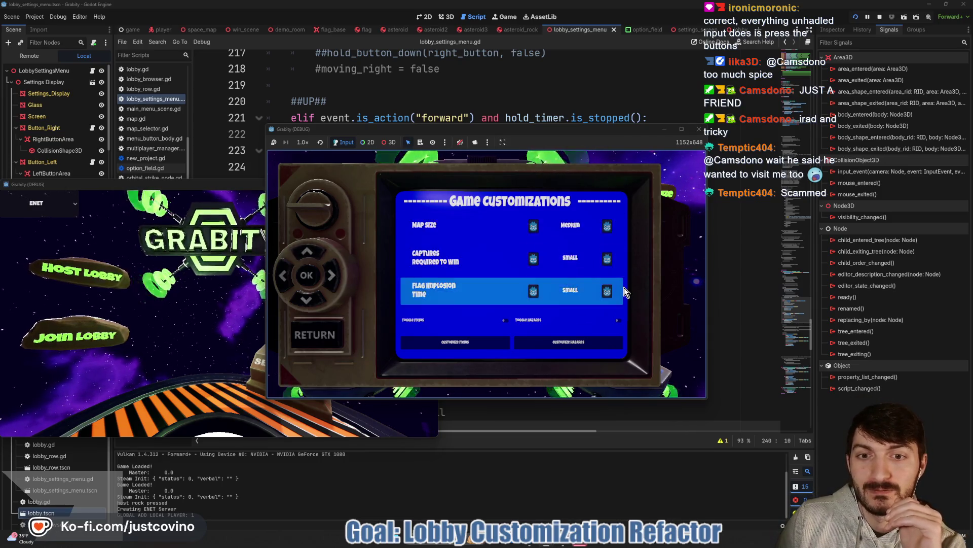
pyautogui.press('Down')
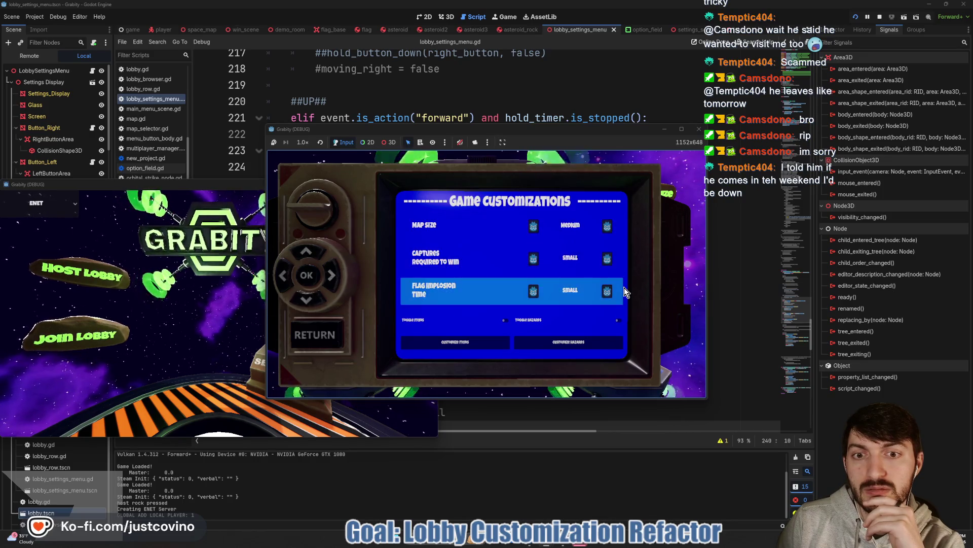
pyautogui.click(880, 17)
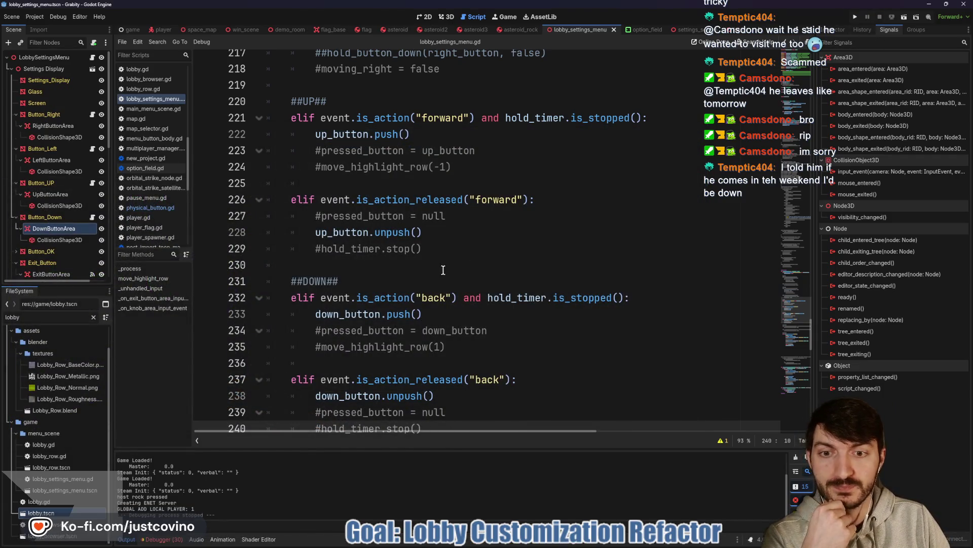
# - Delete commented lines 234–235, hold_timer.stop(), pressed_button = null and lines 223–224
pyautogui.moveTo(486, 346); pyautogui.dragTo(282, 337)
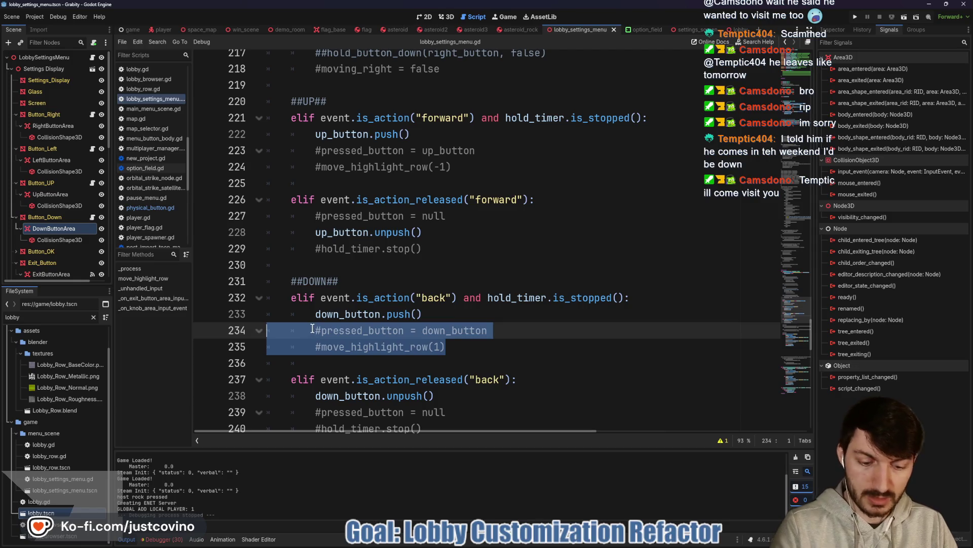
pyautogui.press('BackSpace')
pyautogui.moveTo(421, 249); pyautogui.dragTo(281, 249)
pyautogui.press('BackSpace')
pyautogui.moveTo(445, 216); pyautogui.dragTo(297, 218)
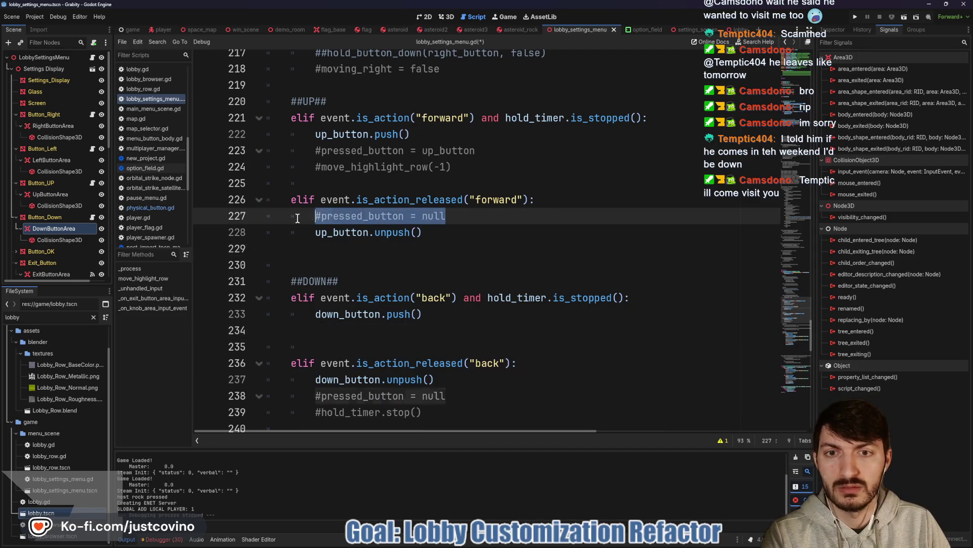
pyautogui.press('BackSpace')
pyautogui.moveTo(451, 167); pyautogui.dragTo(284, 151)
pyautogui.press('BackSpace')
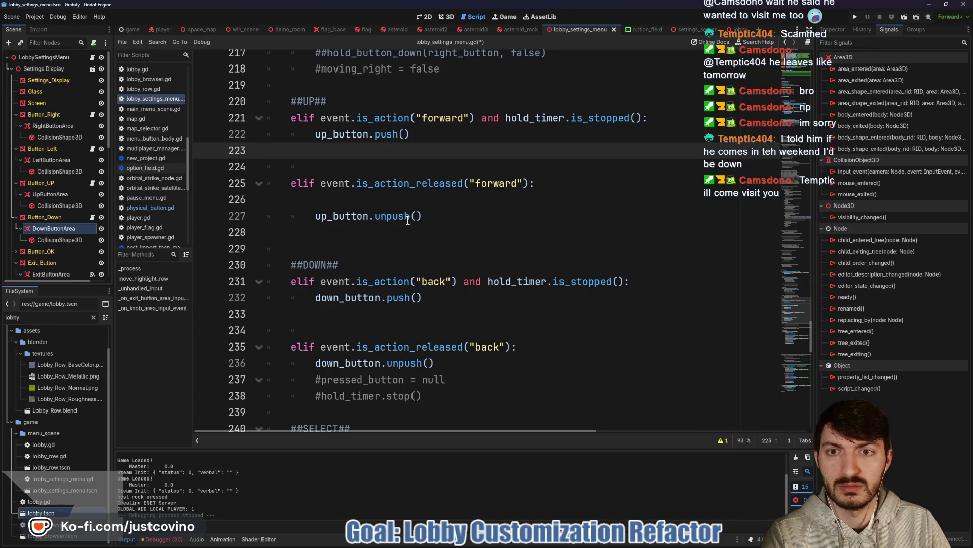
# - Remove the empty lines under up_button.push() and down_button.push(), plus the remaining commented lines
pyautogui.press('BackSpace')
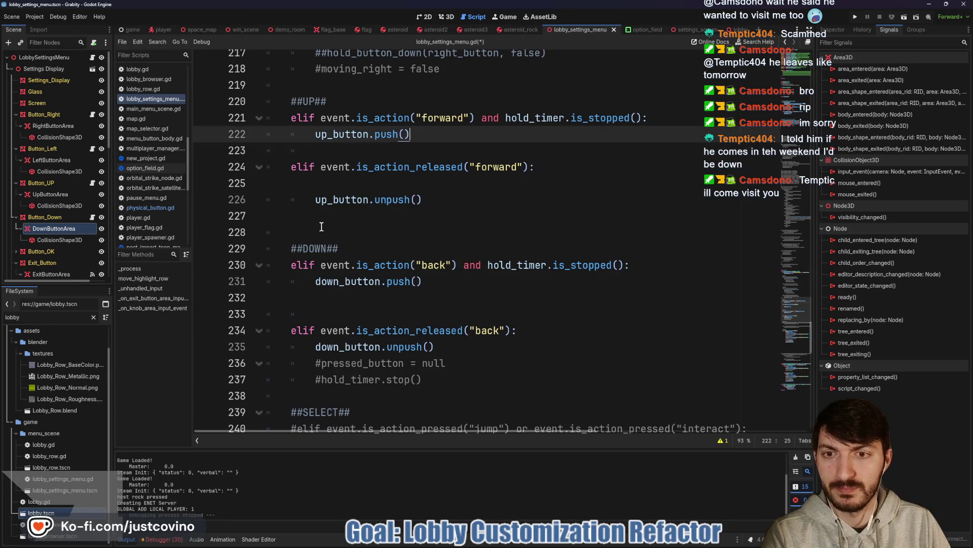
pyautogui.click(318, 299)
pyautogui.press('BackSpace')
pyautogui.press('BackSpace')
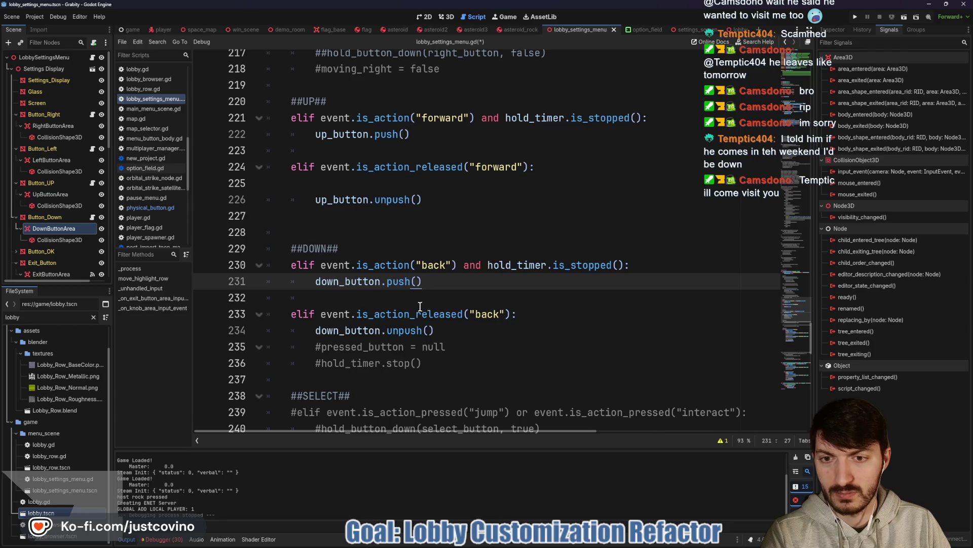
pyautogui.scroll(-2, 431, 306)
pyautogui.moveTo(424, 264); pyautogui.dragTo(223, 247)
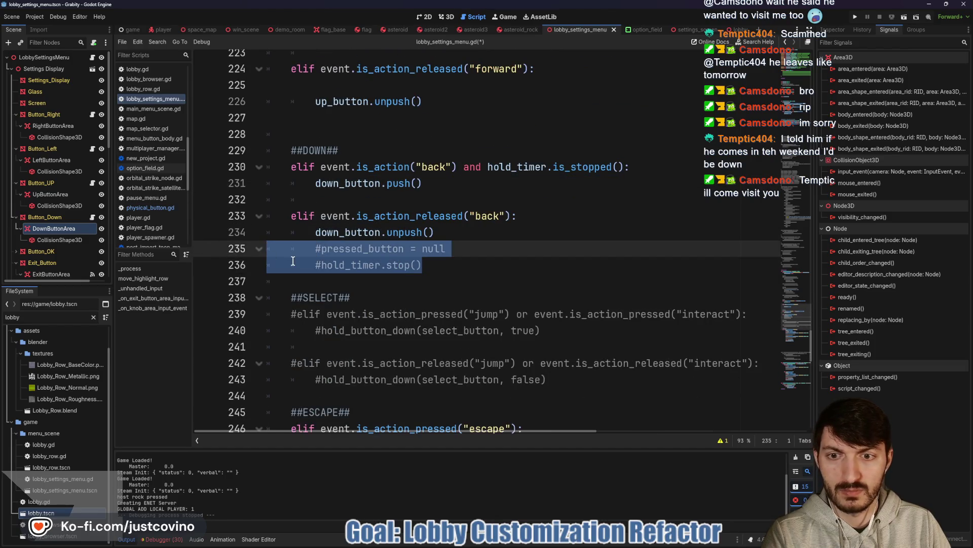
pyautogui.press('BackSpace')
pyautogui.press('BackSpace')
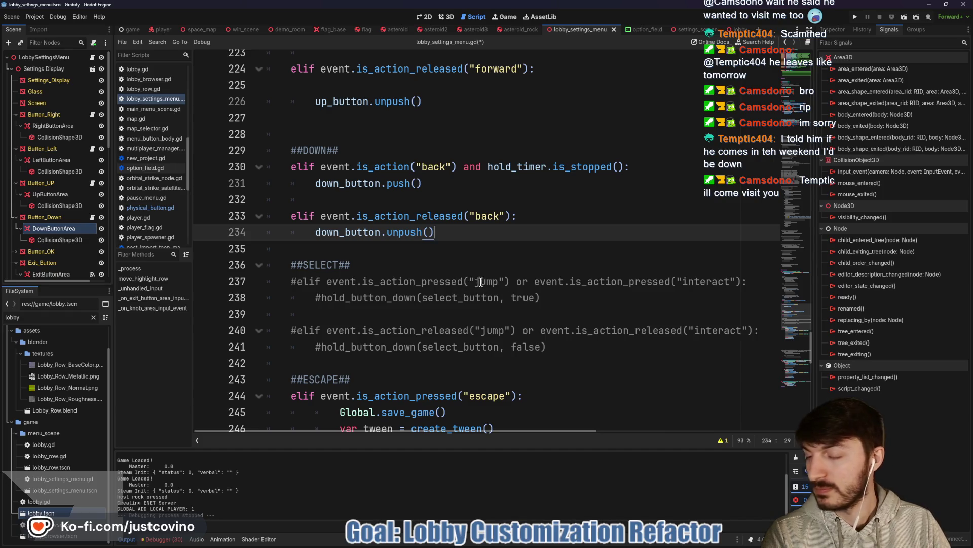
# - Delete the blank line after the forward-release check so up_button.unpush() follows directly
pyautogui.scroll(7, 481, 282)
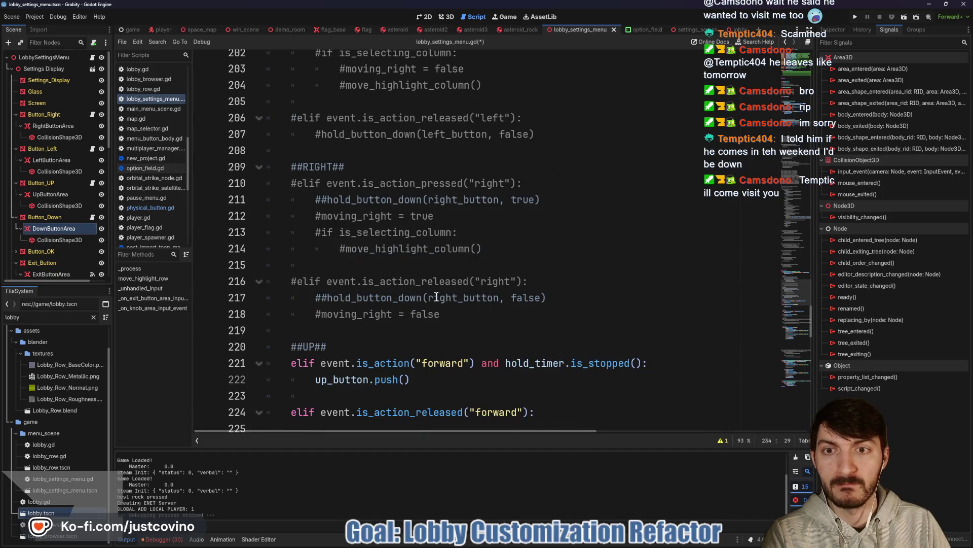
pyautogui.scroll(5, 436, 297)
pyautogui.scroll(-8, 436, 297)
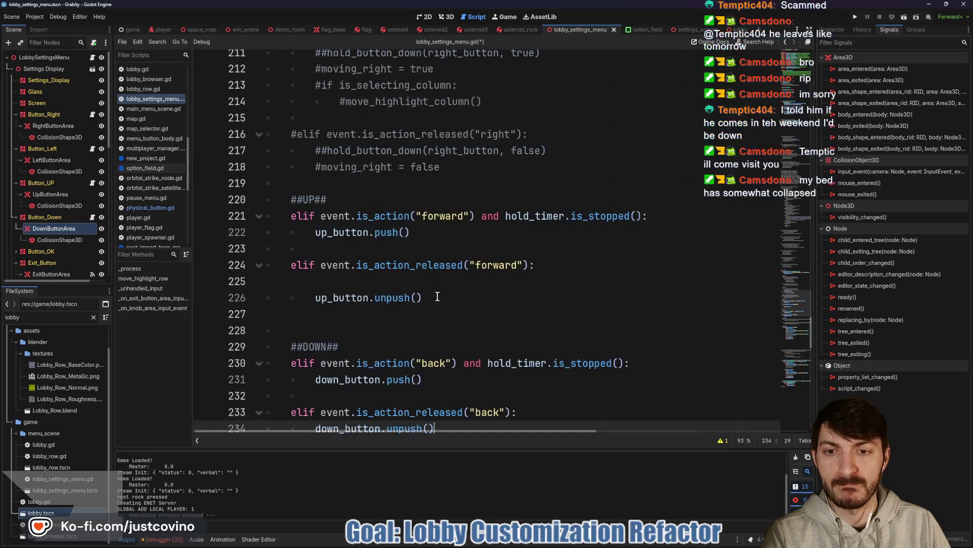
pyautogui.click(381, 285)
pyautogui.press('BackSpace')
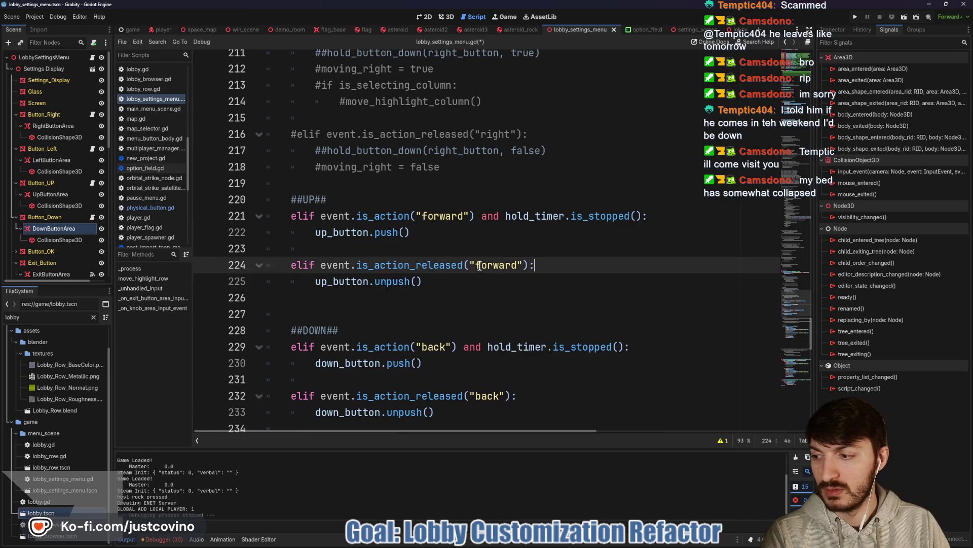
pyautogui.scroll(9, 479, 266)
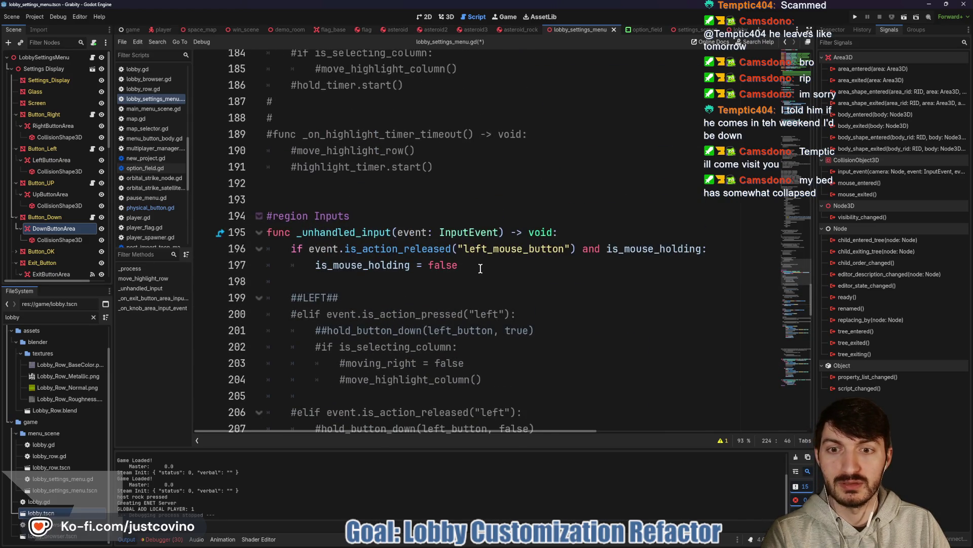
pyautogui.scroll(20, 479, 269)
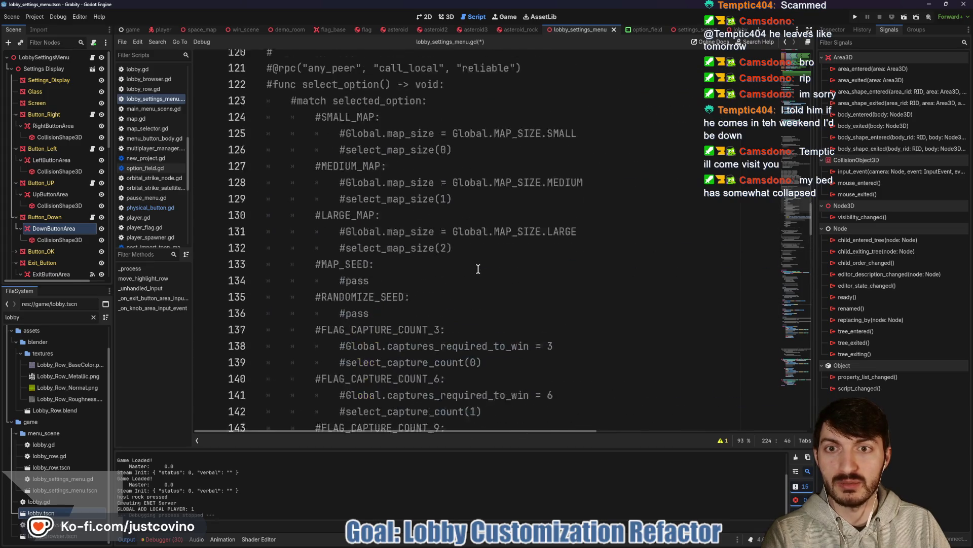
pyautogui.scroll(20, 478, 269)
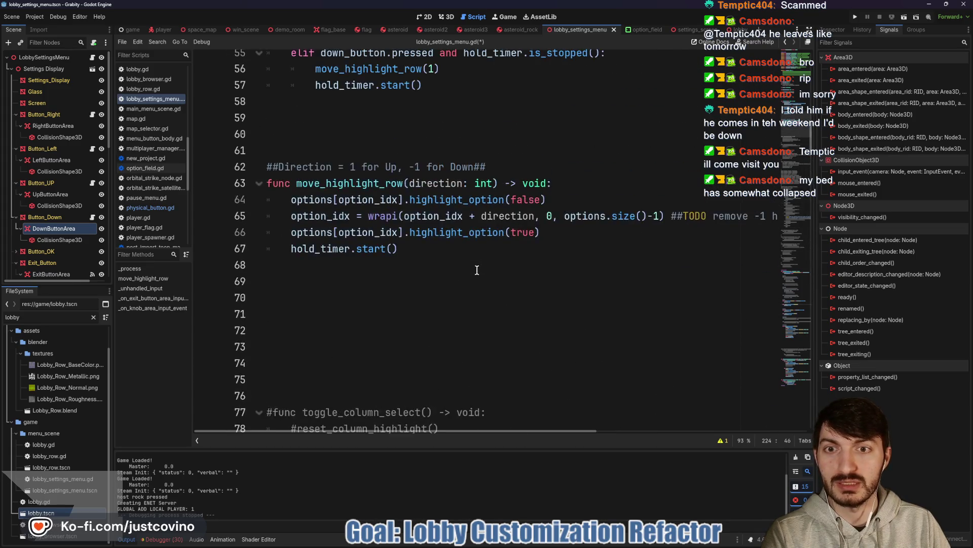
pyautogui.scroll(1, 477, 270)
pyautogui.scroll(4, 393, 333)
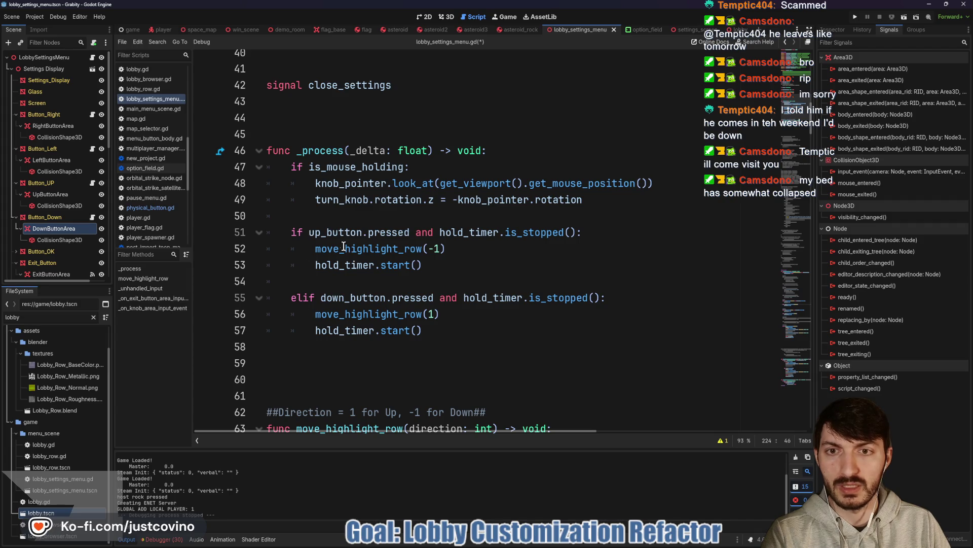
# - Insert a new line in _process above the button checks and type the ##Inputs comment
pyautogui.click(321, 217)
pyautogui.press('Return')
pyautogui.write('#')
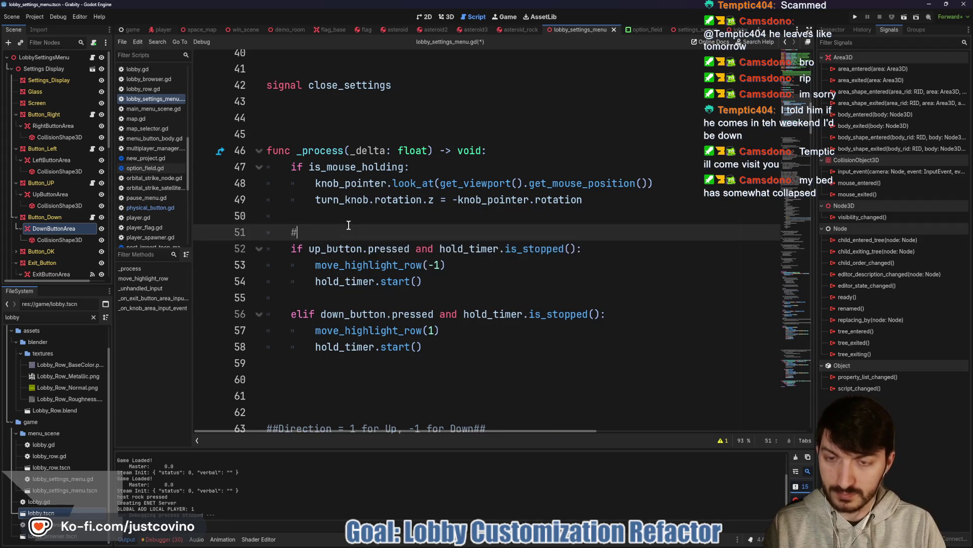
pyautogui.write('#Inputs##')
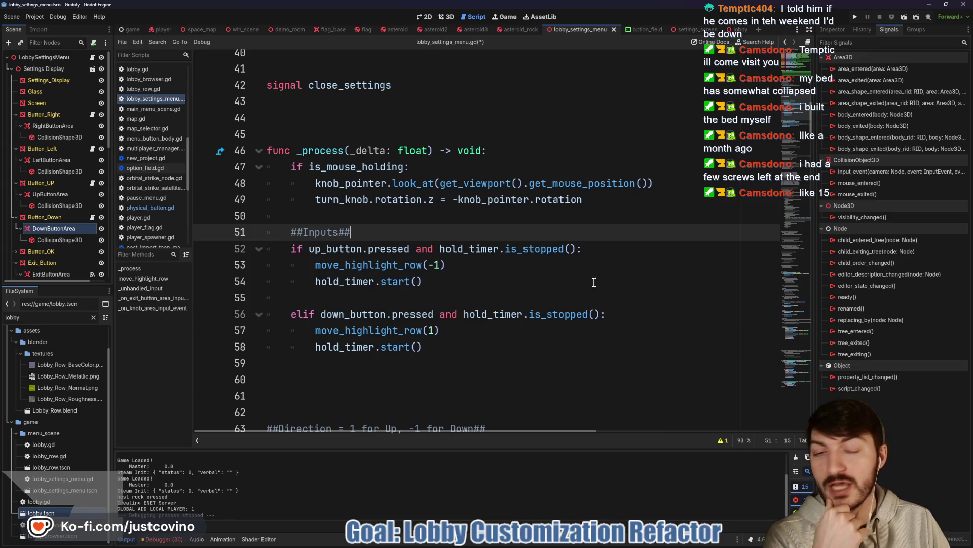
# - Read through lobby_settings_menu.gd from the highlight helpers to the exit handlers, then save it
pyautogui.scroll(-16, 517, 269)
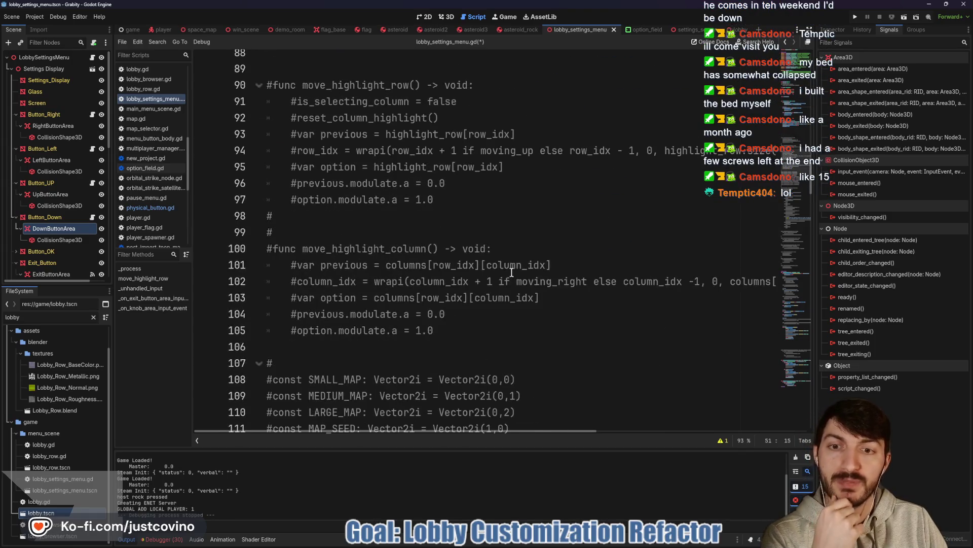
pyautogui.scroll(-20, 510, 271)
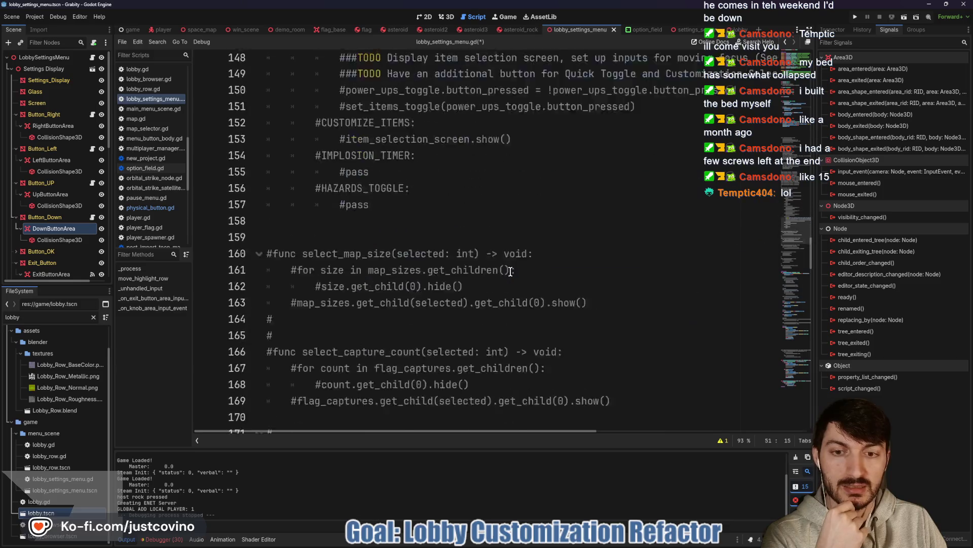
pyautogui.scroll(-6, 507, 271)
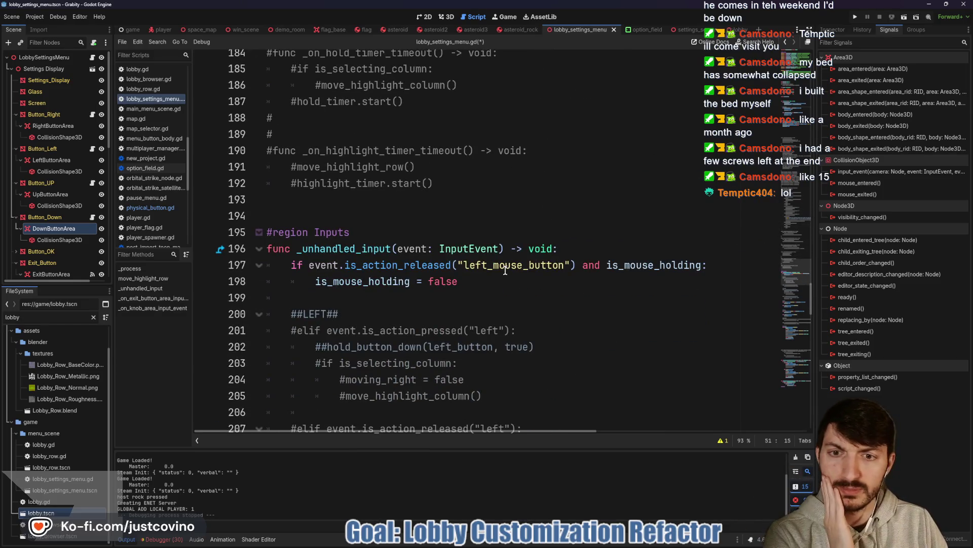
pyautogui.scroll(-10, 505, 270)
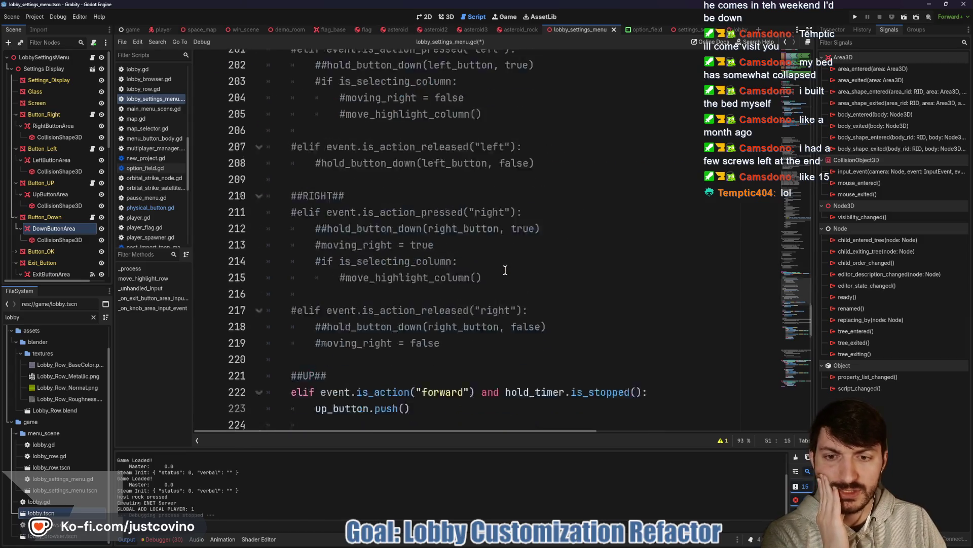
pyautogui.scroll(-2, 505, 270)
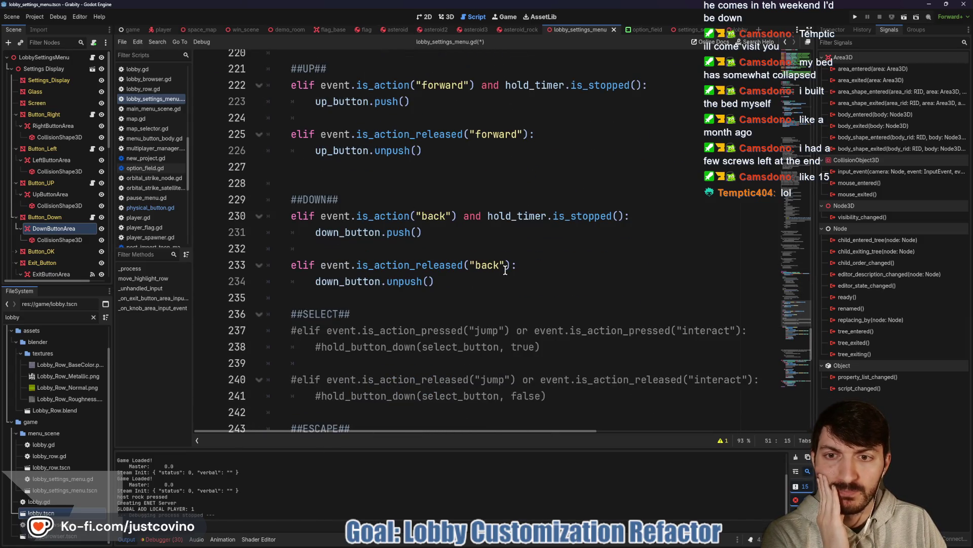
pyautogui.scroll(-4, 505, 270)
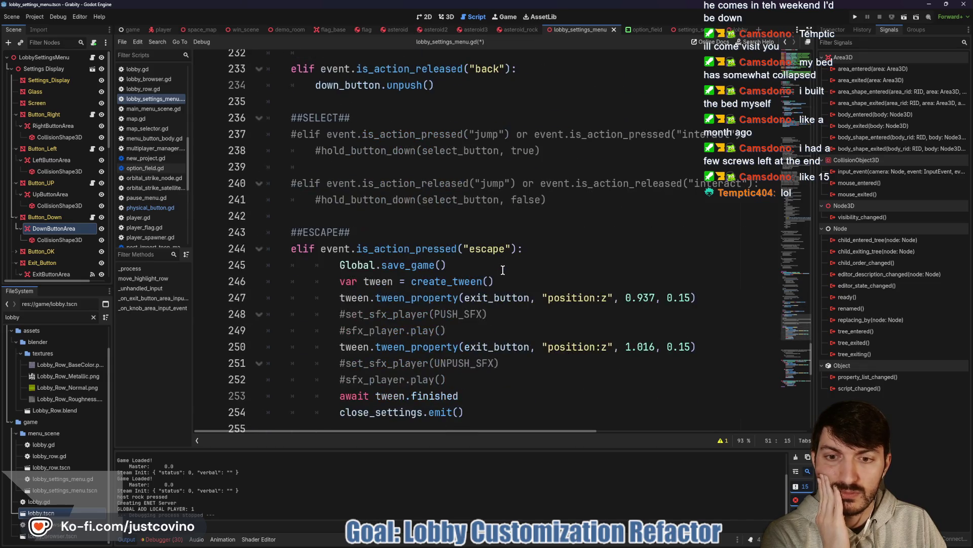
pyautogui.scroll(-4, 501, 270)
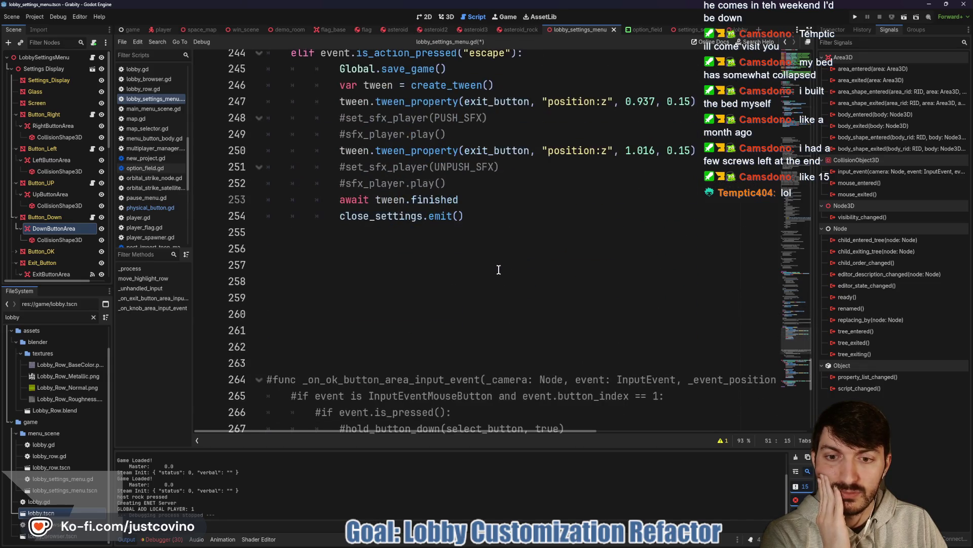
pyautogui.scroll(-5, 498, 269)
pyautogui.scroll(-3, 498, 270)
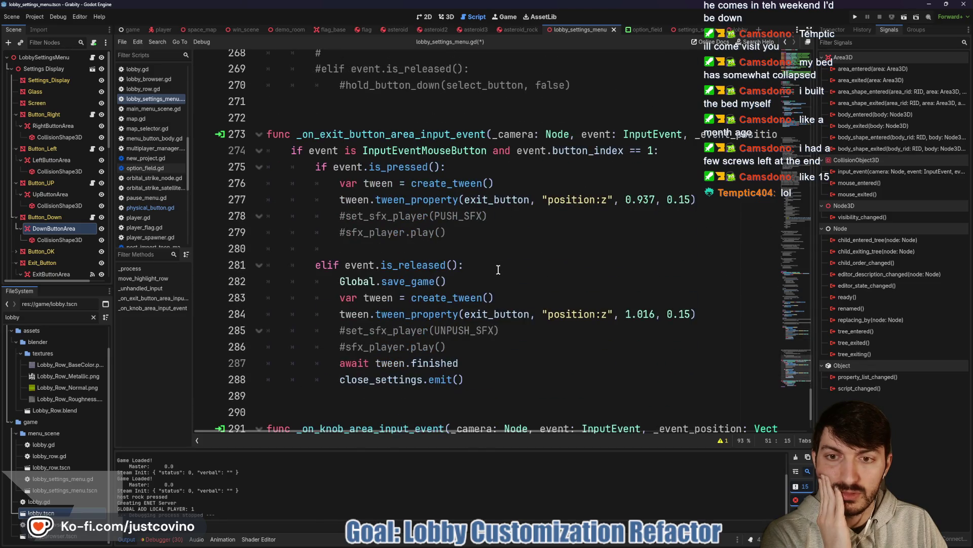
pyautogui.scroll(-3, 498, 270)
pyautogui.scroll(20, 507, 284)
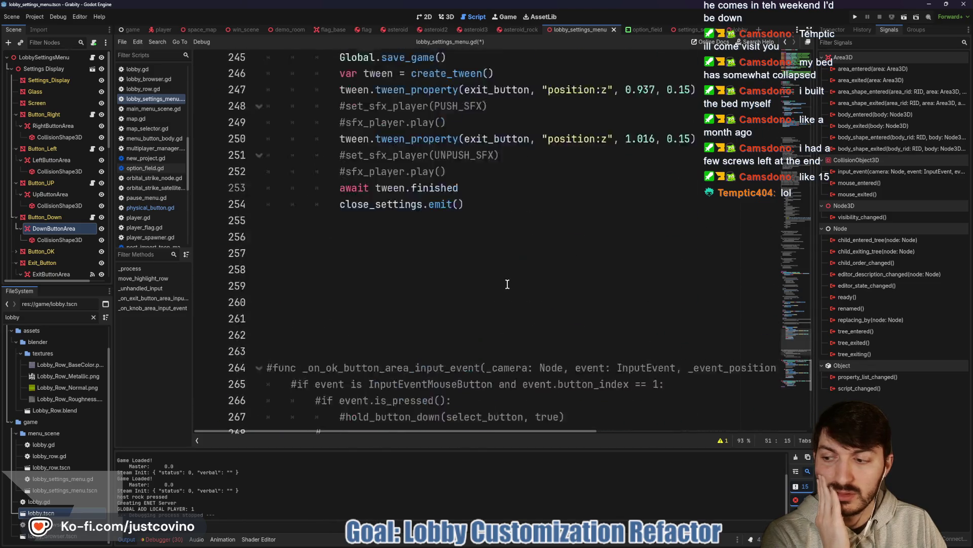
pyautogui.scroll(15, 505, 283)
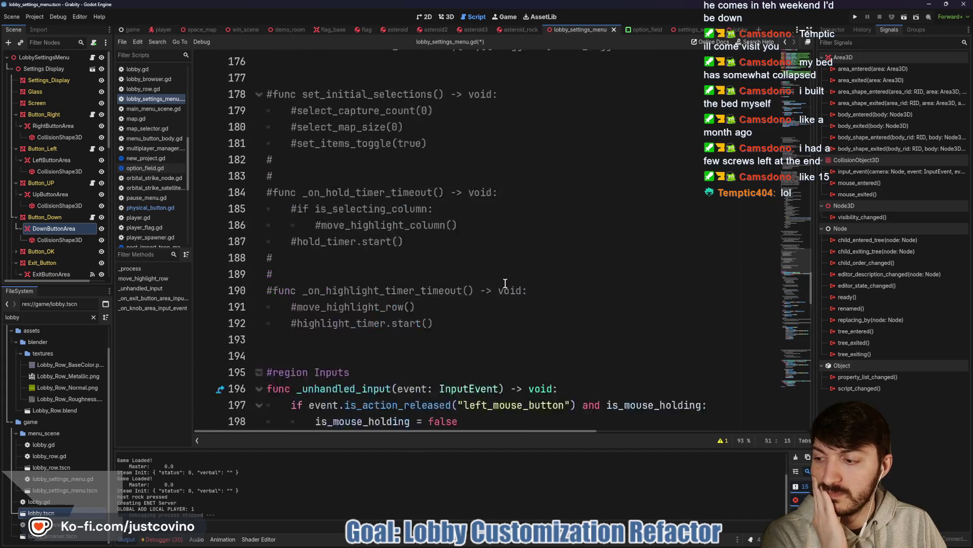
pyautogui.scroll(13, 502, 283)
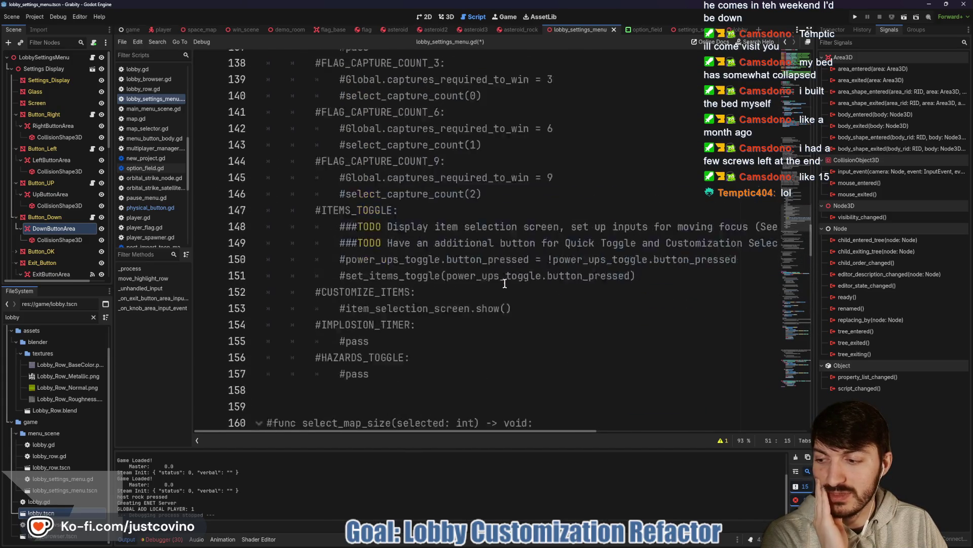
pyautogui.scroll(20, 494, 286)
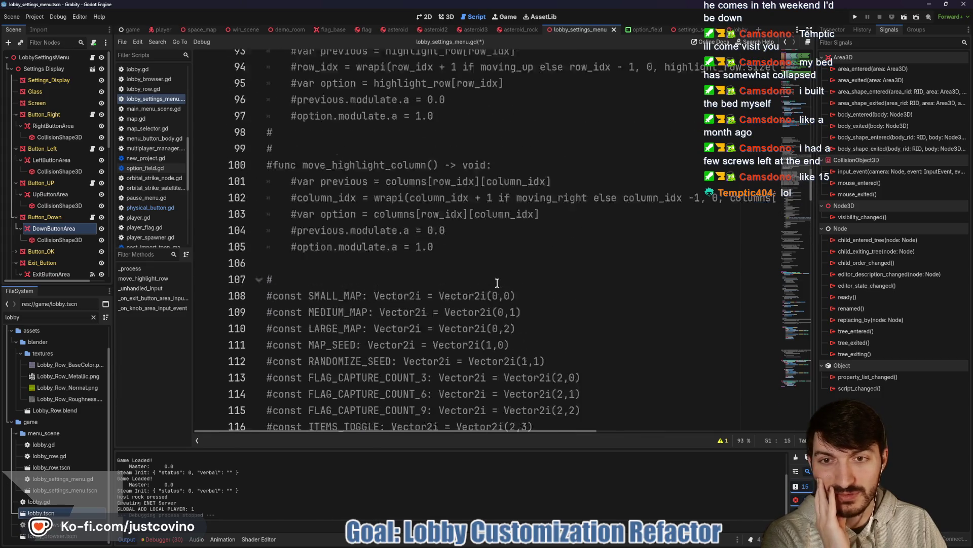
pyautogui.scroll(5, 489, 292)
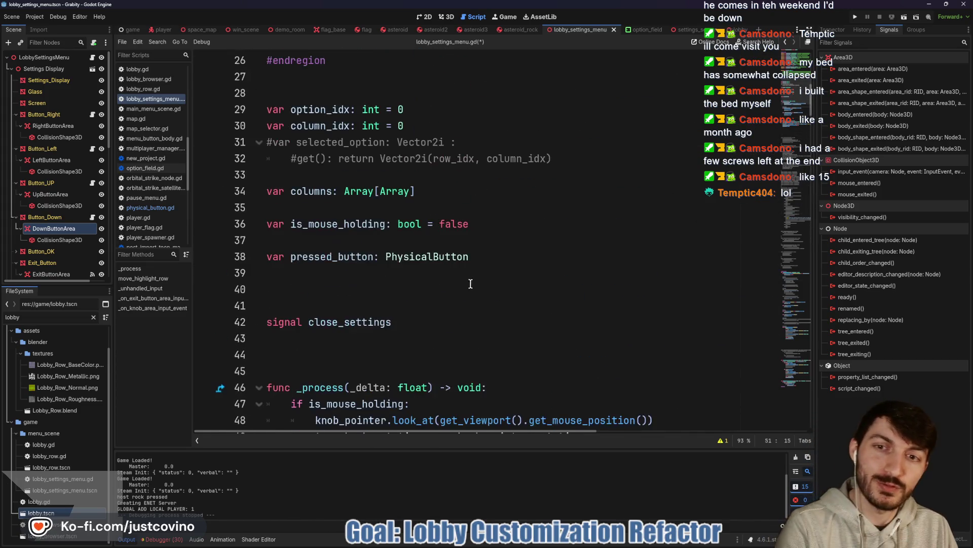
pyautogui.click(433, 282)
pyautogui.hotkey('ctrl', 's')
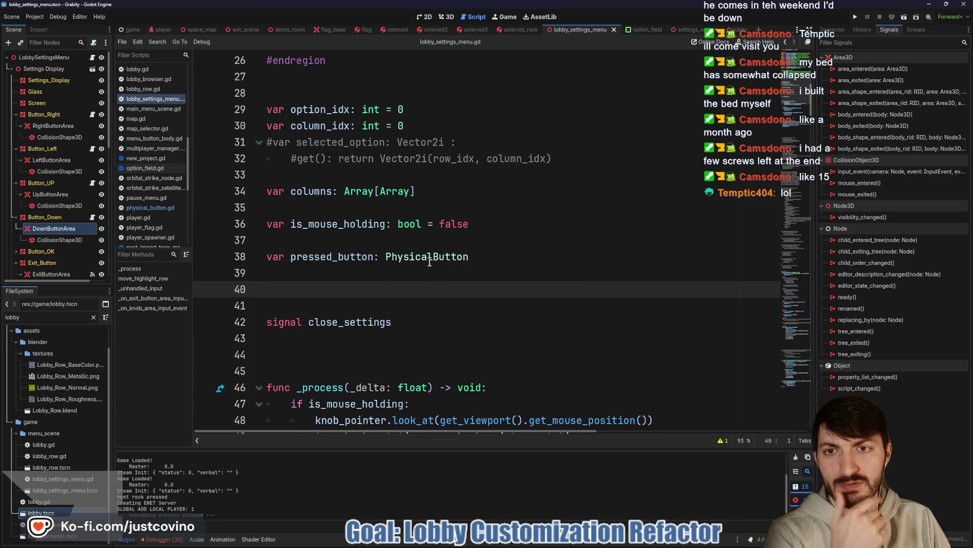
pyautogui.doubleClick(332, 125)
pyautogui.hotkey('ctrl', 'f')
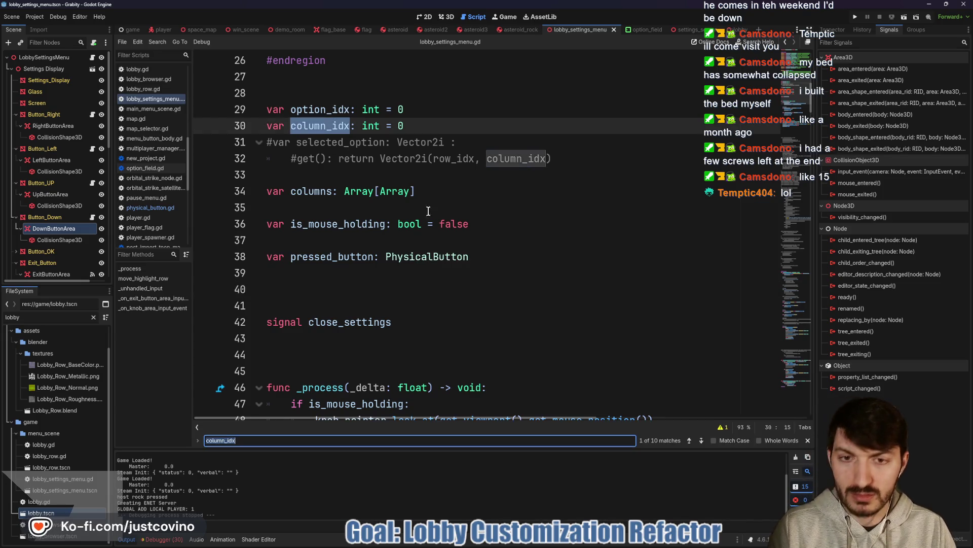
pyautogui.click(702, 441)
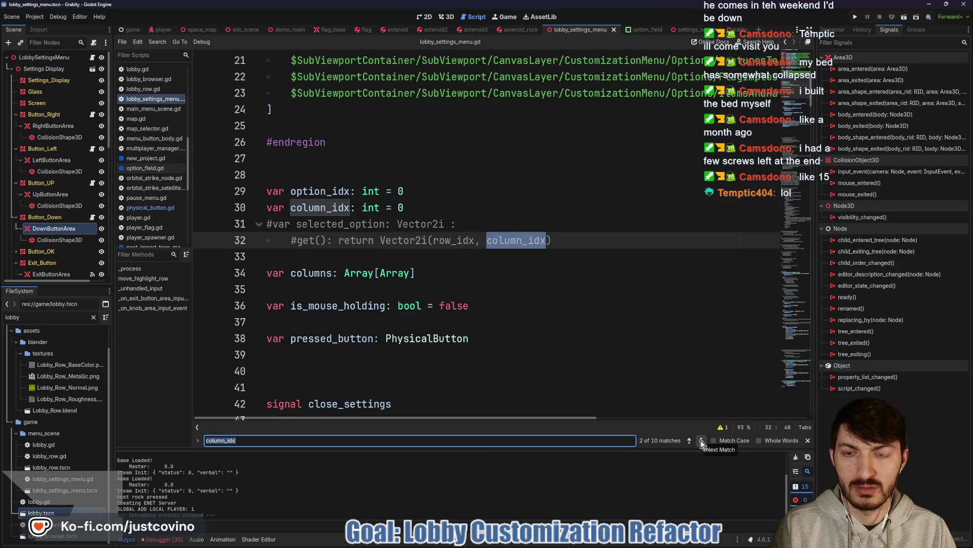
pyautogui.click(701, 441)
pyautogui.click(702, 440)
pyautogui.click(701, 440)
pyautogui.click(701, 441)
pyautogui.click(701, 441)
pyautogui.click(702, 441)
pyautogui.click(702, 440)
pyautogui.click(701, 440)
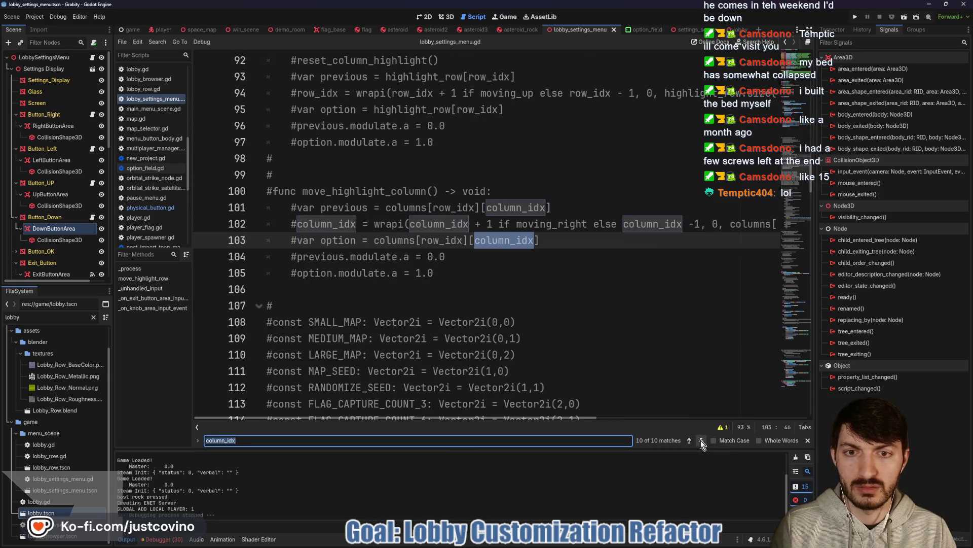
pyautogui.press('Escape')
pyautogui.scroll(10, 449, 335)
pyautogui.scroll(20, 441, 327)
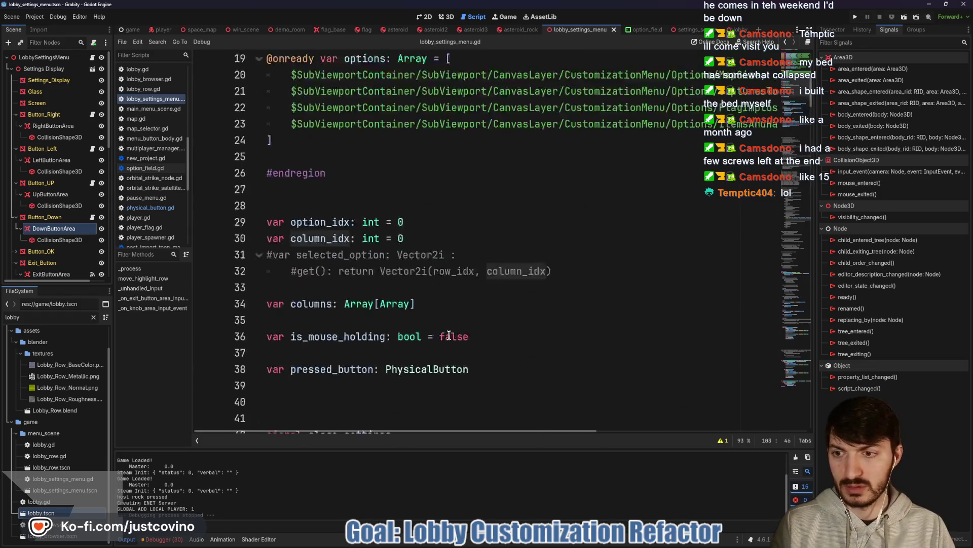
pyautogui.scroll(-5, 430, 317)
pyautogui.click(432, 288)
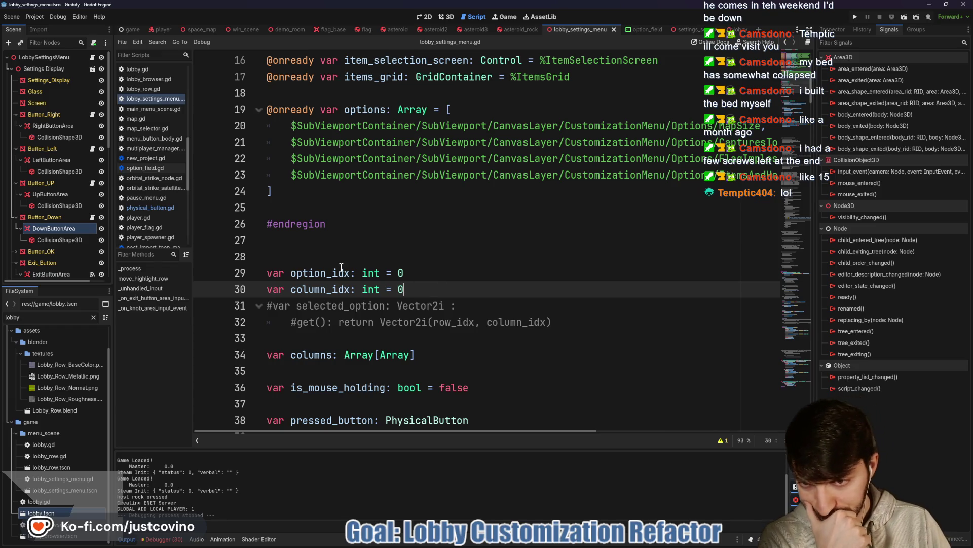
pyautogui.scroll(-7, 366, 277)
pyautogui.scroll(-1, 370, 281)
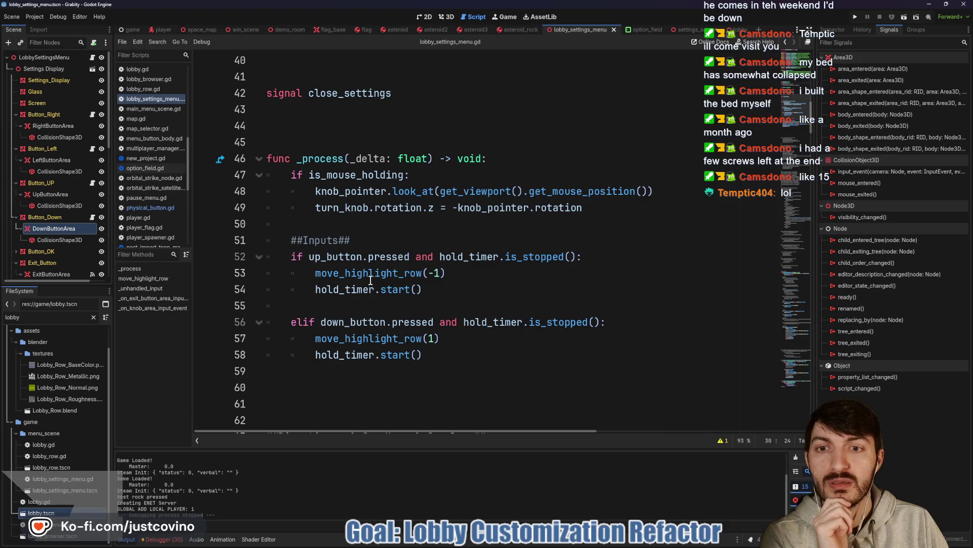
pyautogui.doubleClick(372, 273)
pyautogui.scroll(-4, 482, 294)
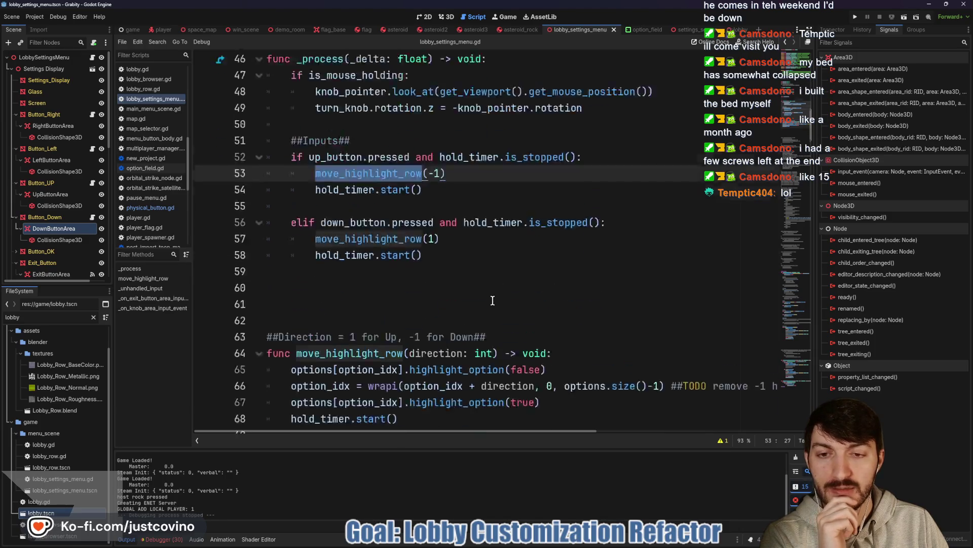
pyautogui.moveTo(423, 289)
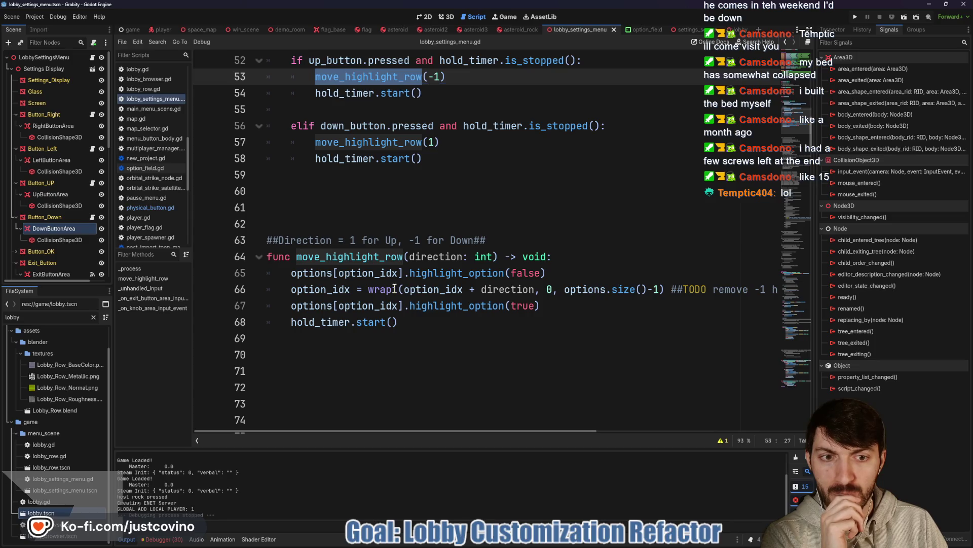
pyautogui.moveTo(364, 314)
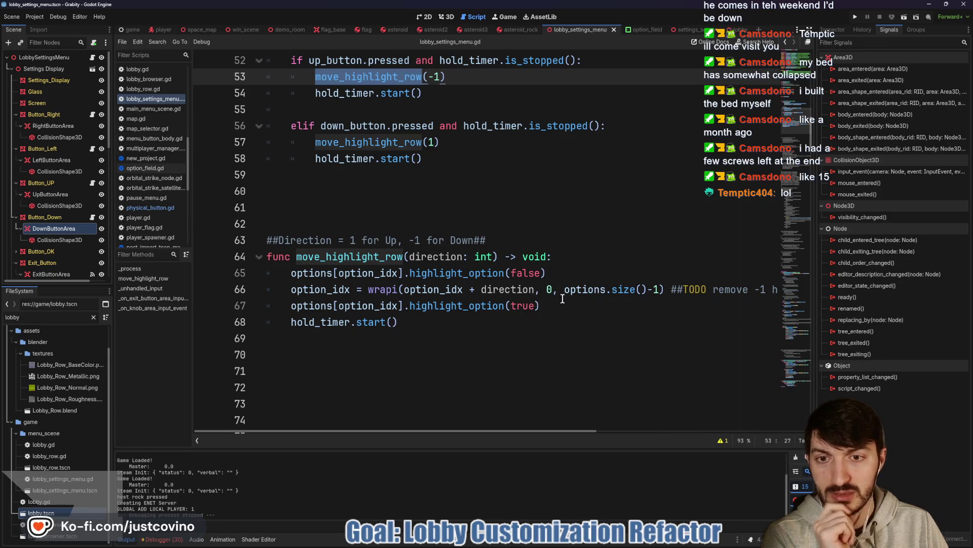
pyautogui.scroll(10, 562, 299)
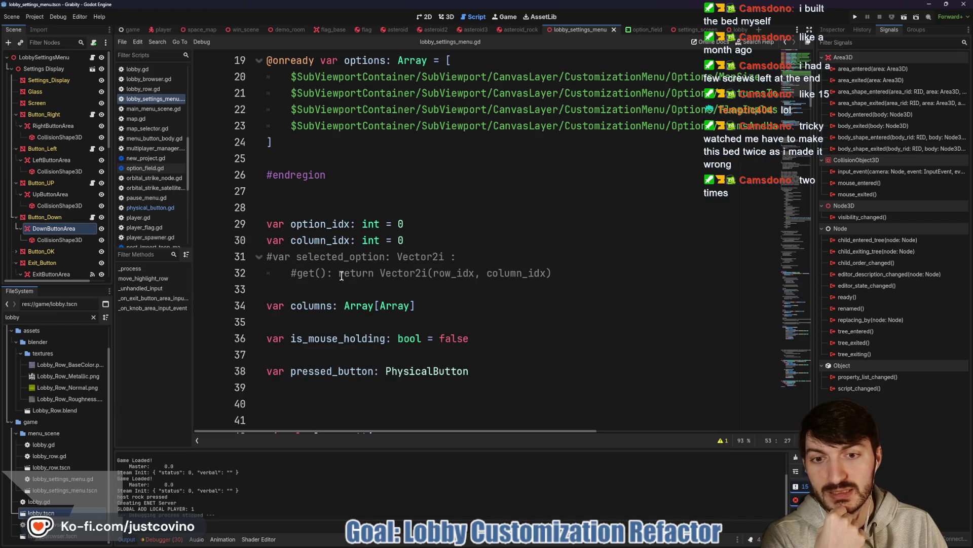
pyautogui.doubleClick(454, 274)
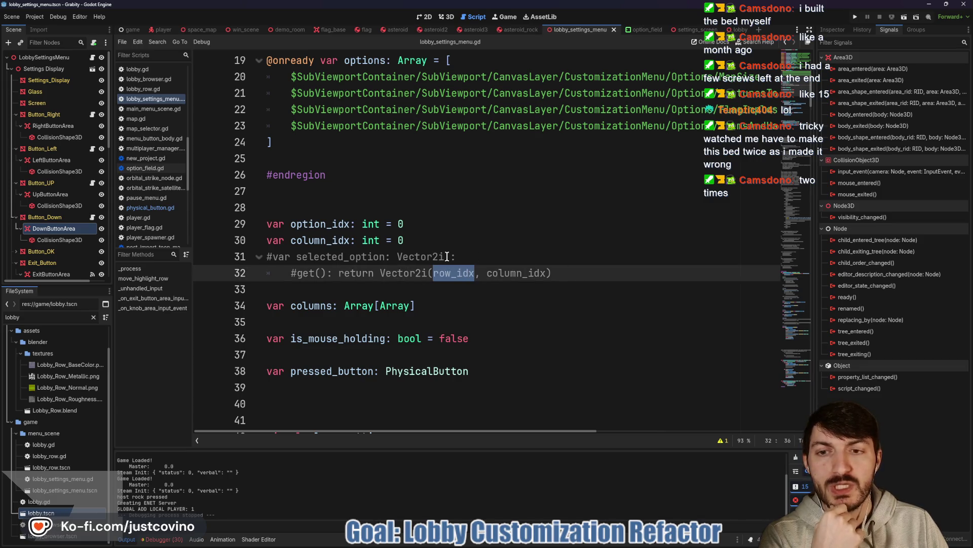
pyautogui.scroll(-9, 420, 273)
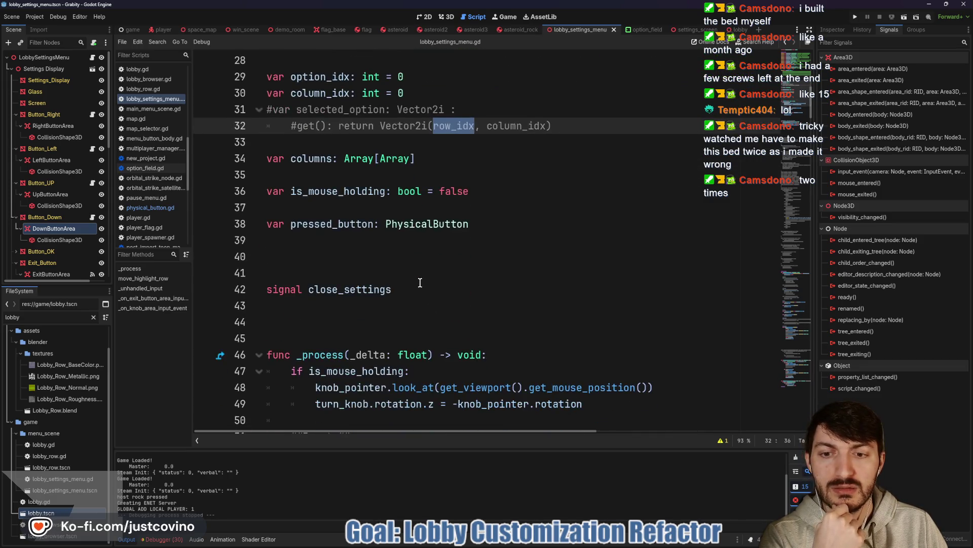
pyautogui.scroll(-6, 420, 283)
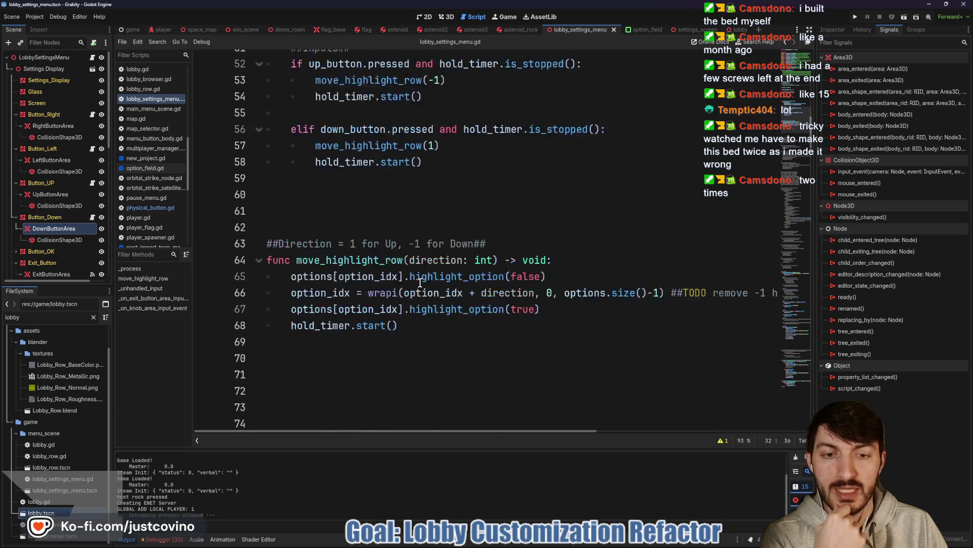
pyautogui.scroll(-2, 421, 283)
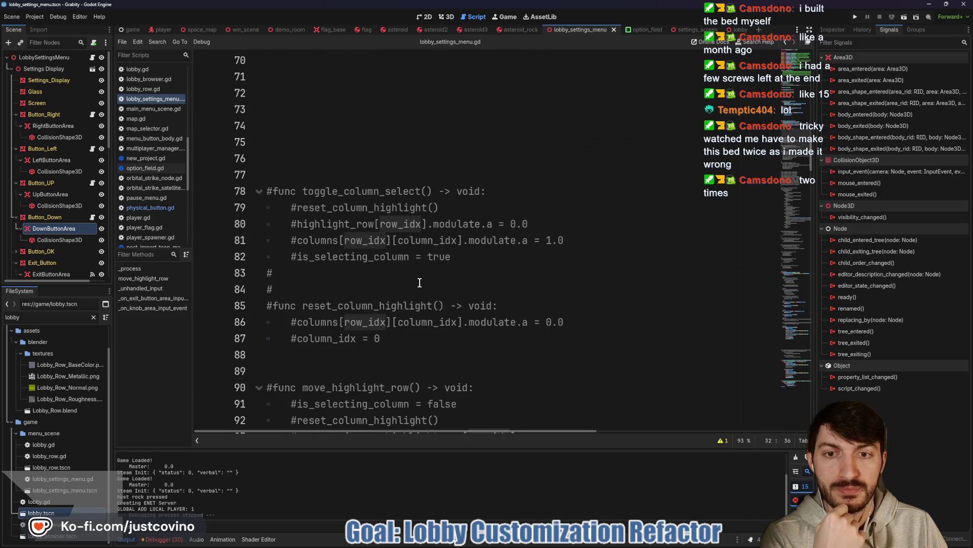
pyautogui.scroll(-5, 420, 283)
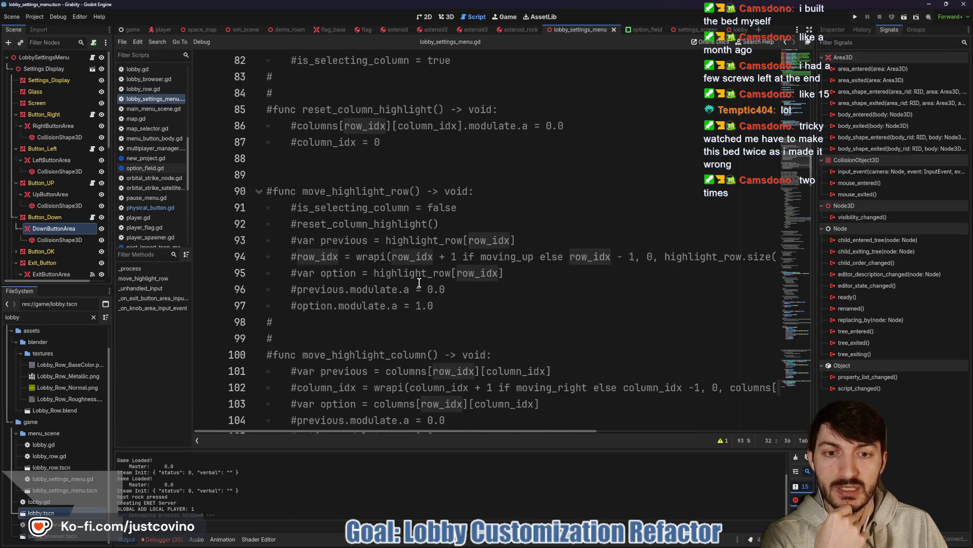
pyautogui.scroll(-2, 419, 282)
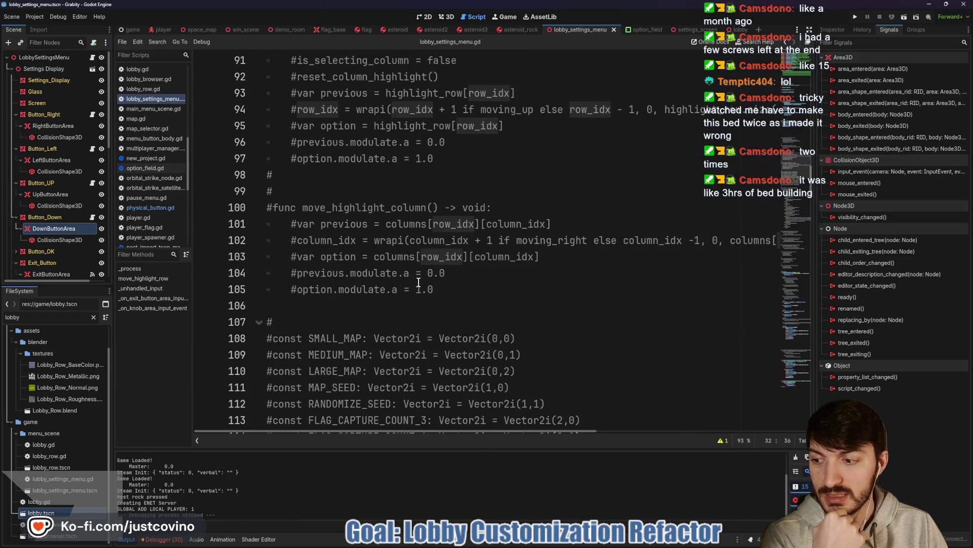
pyautogui.scroll(15, 419, 282)
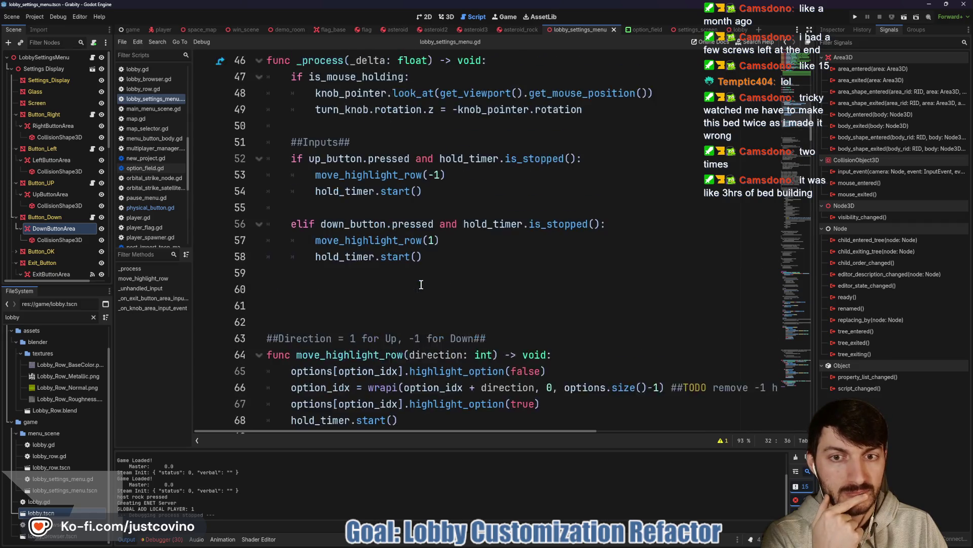
pyautogui.scroll(9, 420, 284)
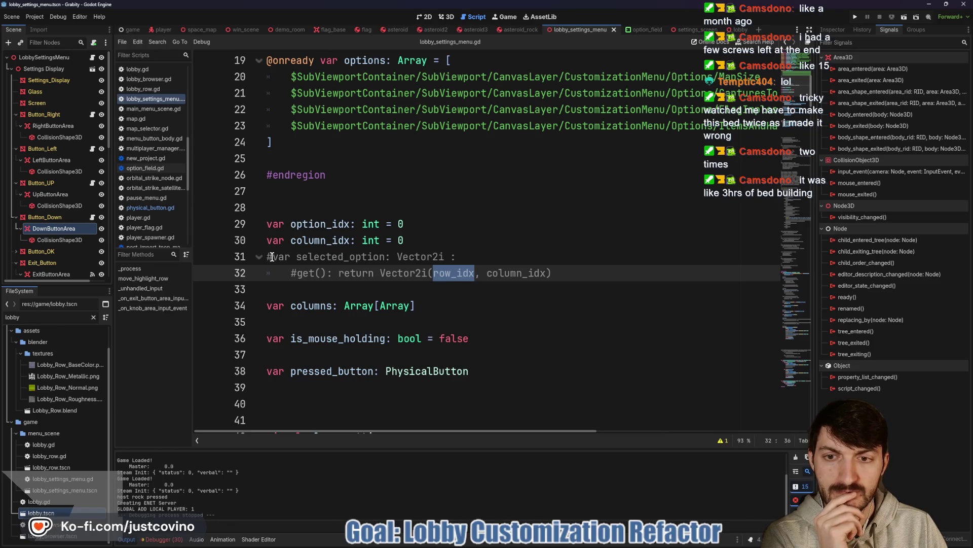
# - Uncomment selected_option and make its getter return Vector2i(option_idx, column_idx) instead of row_idx
pyautogui.click(272, 257)
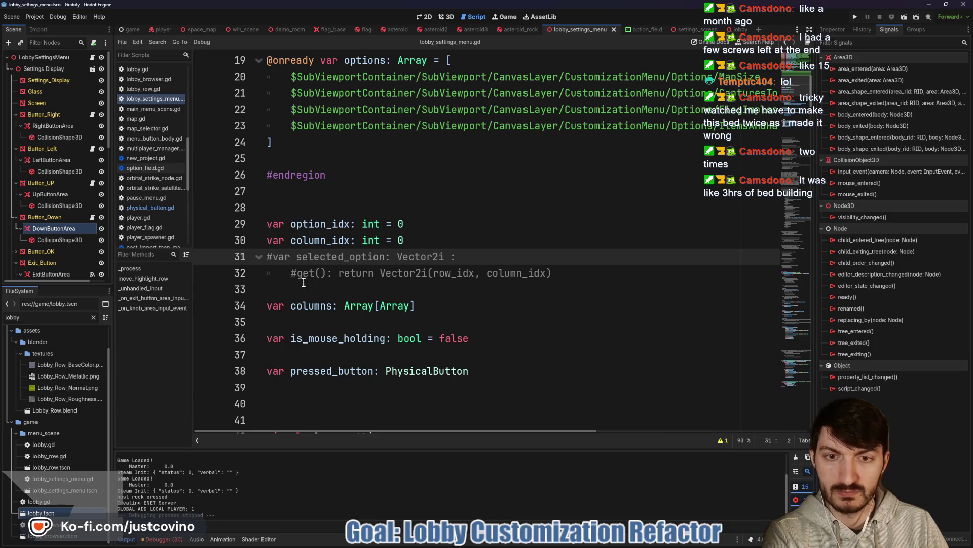
pyautogui.press('BackSpace')
pyautogui.press('Down')
pyautogui.press('Right')
pyautogui.press('Delete')
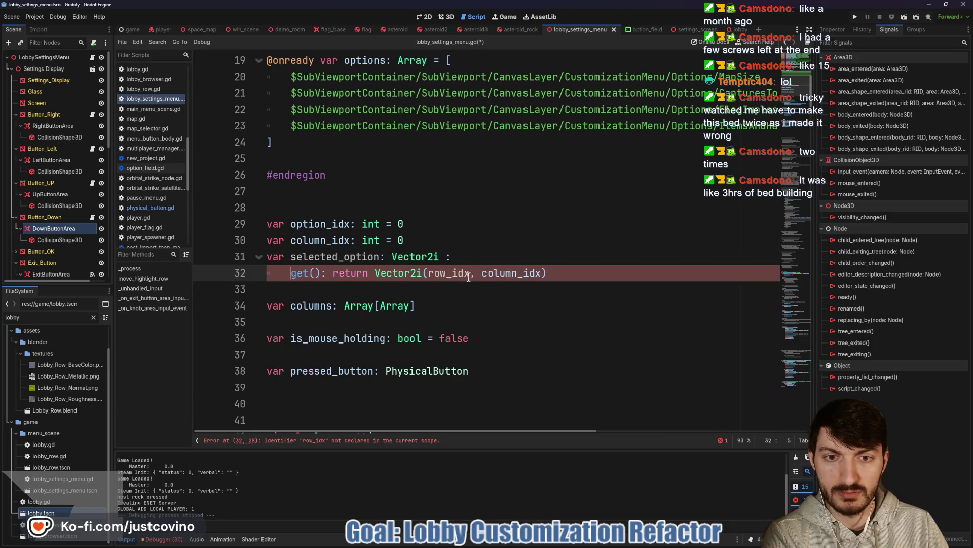
pyautogui.moveTo(469, 276); pyautogui.dragTo(426, 273)
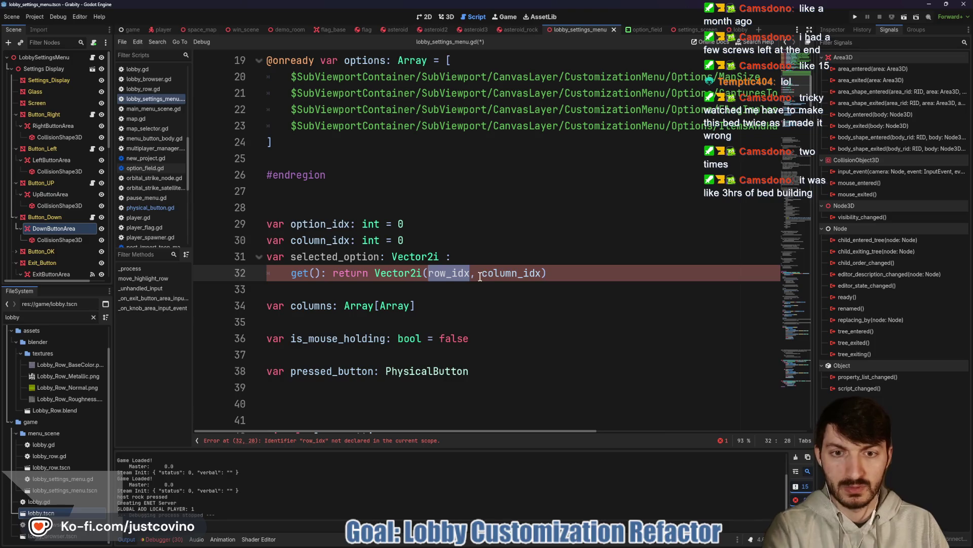
pyautogui.write('option')
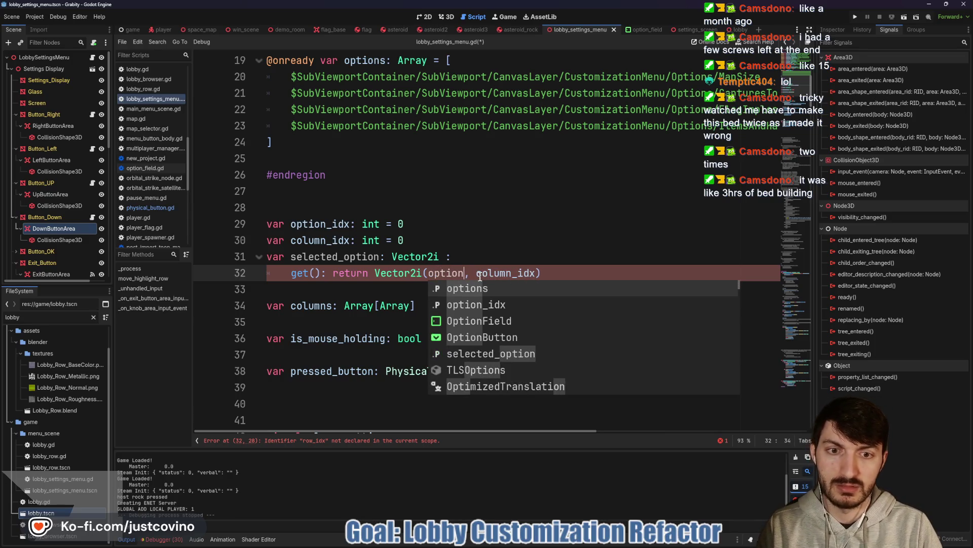
pyautogui.press('Down')
pyautogui.press('Return')
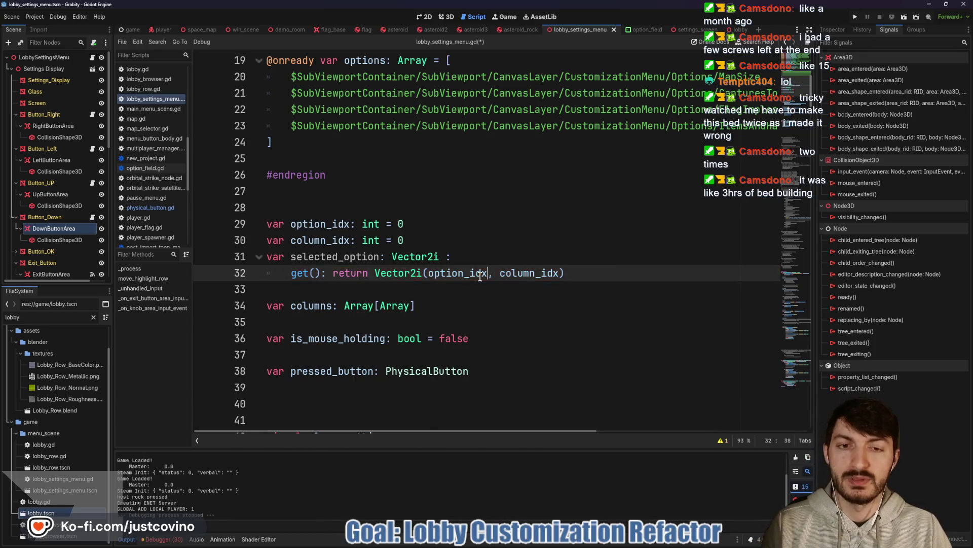
pyautogui.click(582, 277)
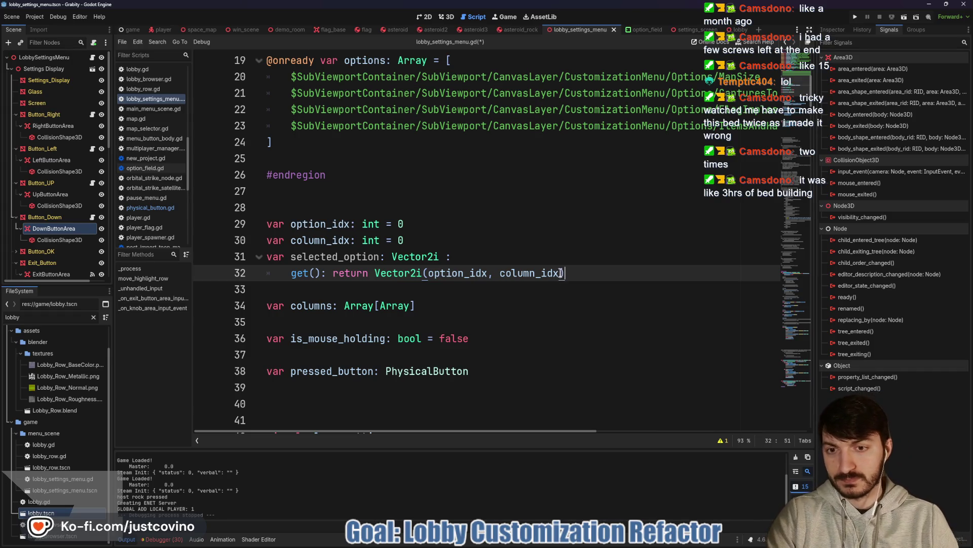
pyautogui.scroll(-2, 556, 294)
pyautogui.scroll(-15, 556, 294)
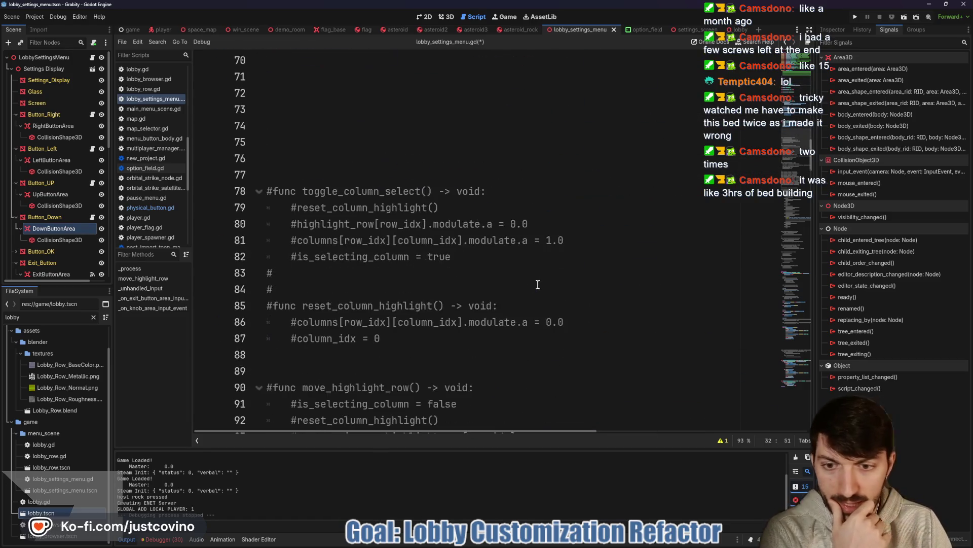
pyautogui.scroll(-10, 531, 283)
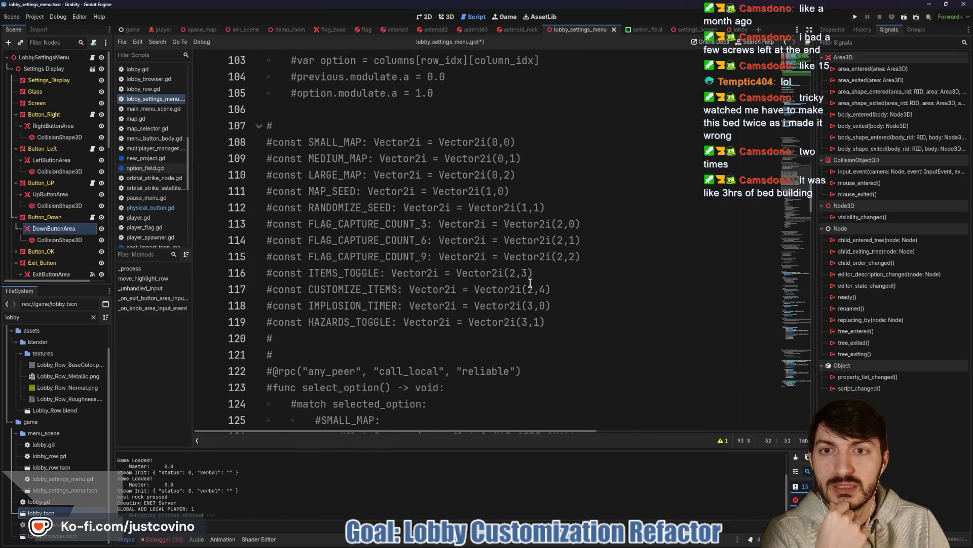
pyautogui.scroll(4, 531, 283)
pyautogui.scroll(-5, 531, 283)
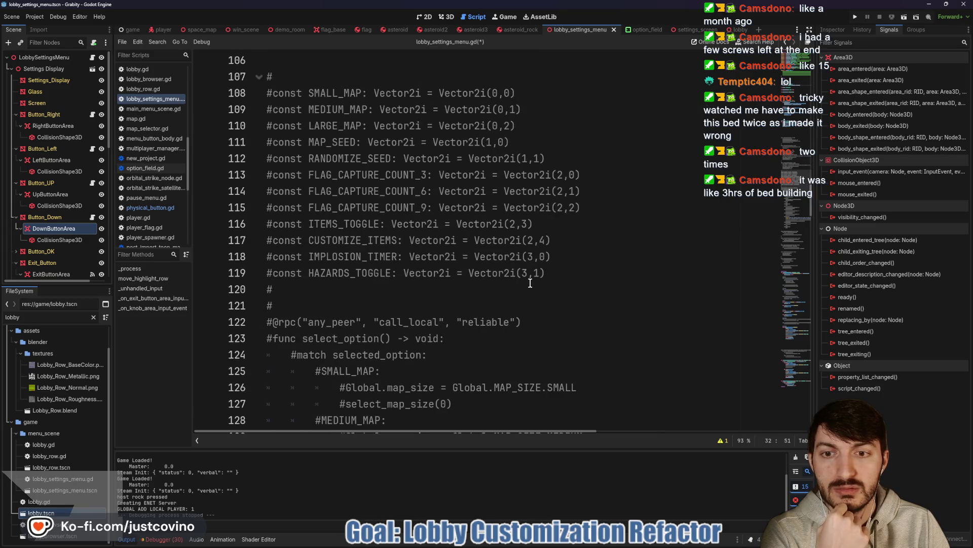
pyautogui.scroll(-3, 530, 283)
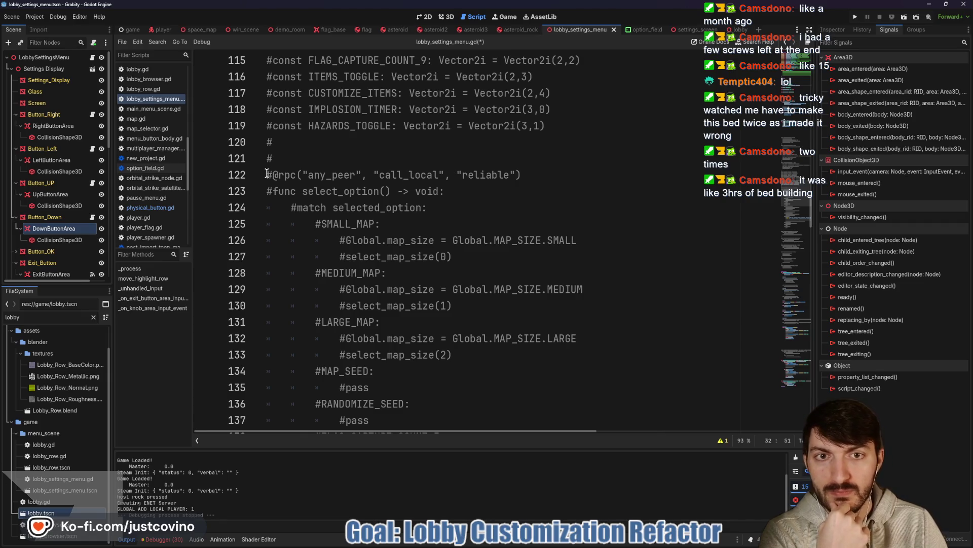
pyautogui.moveTo(267, 173)
pyautogui.mouseDown()
pyautogui.moveTo(510, 222)
pyautogui.moveTo(509, 260)
pyautogui.mouseUp()
pyautogui.scroll(-10, 510, 223)
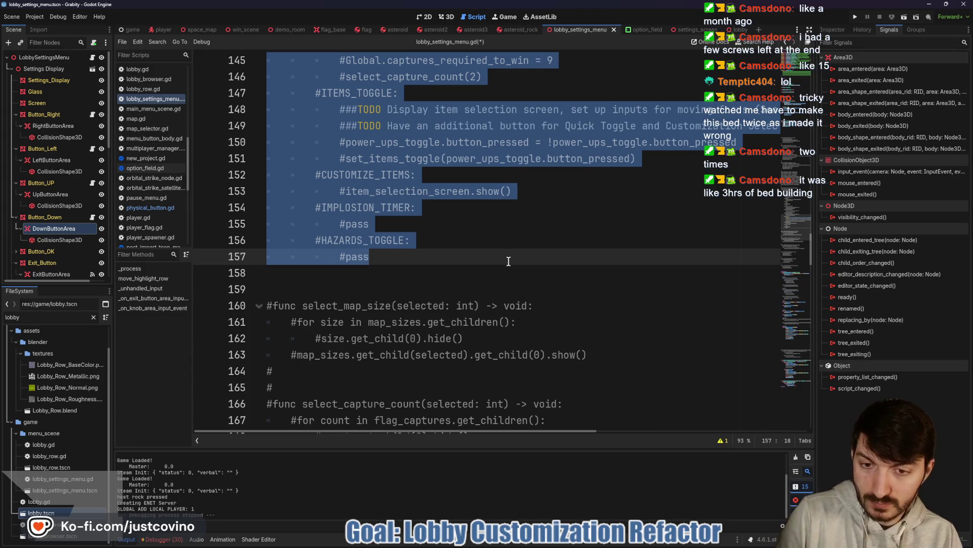
pyautogui.hotkey('ctrl', 'k')
pyautogui.scroll(9, 502, 256)
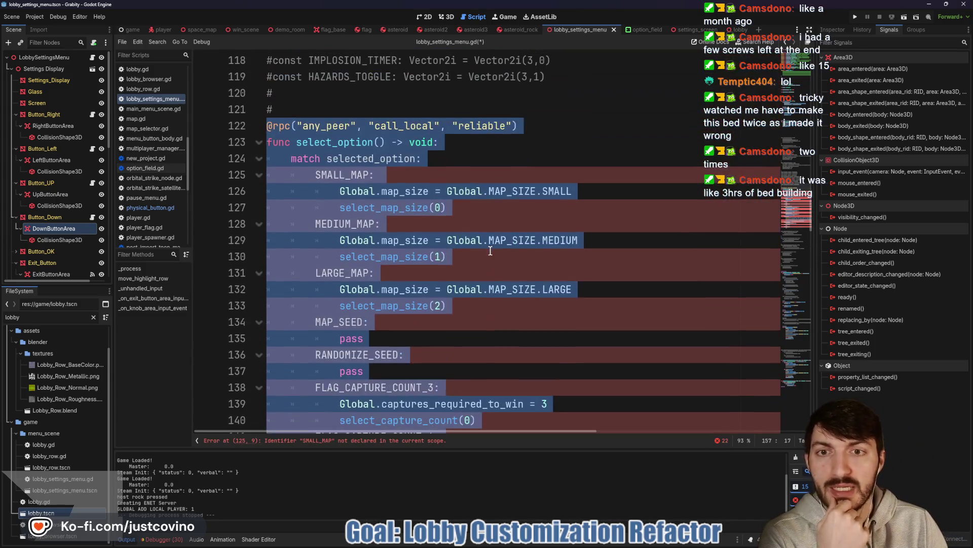
pyautogui.click(472, 205)
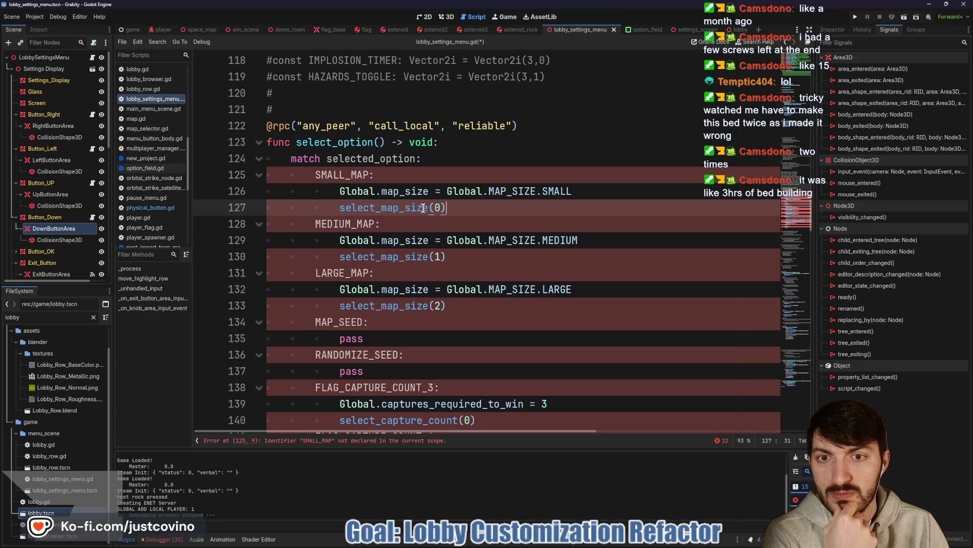
pyautogui.doubleClick(403, 207)
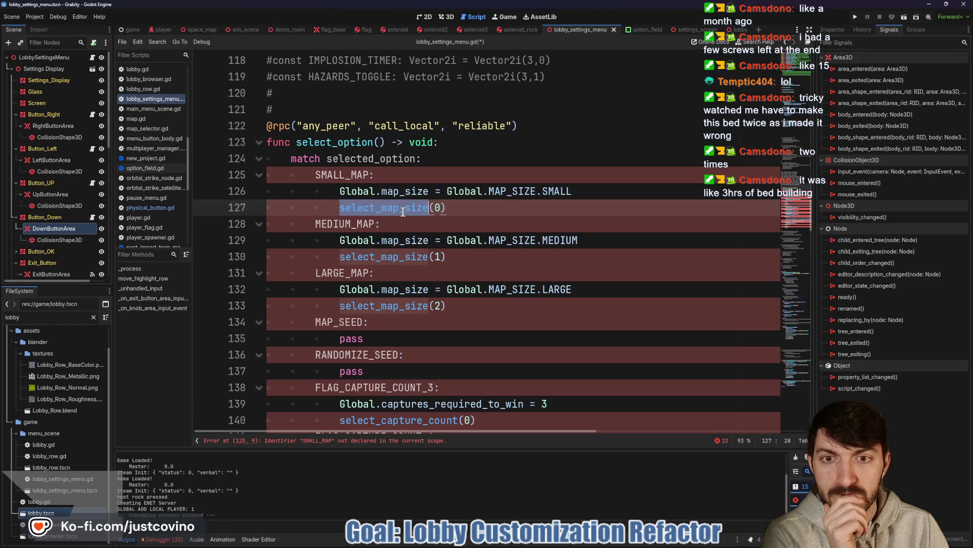
pyautogui.scroll(4, 441, 224)
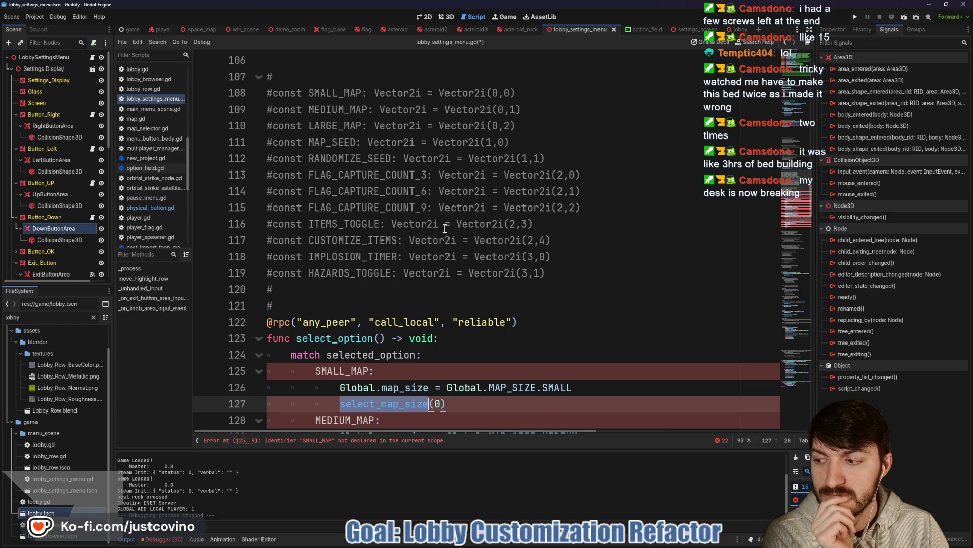
pyautogui.scroll(-3, 445, 228)
pyautogui.scroll(-1, 445, 228)
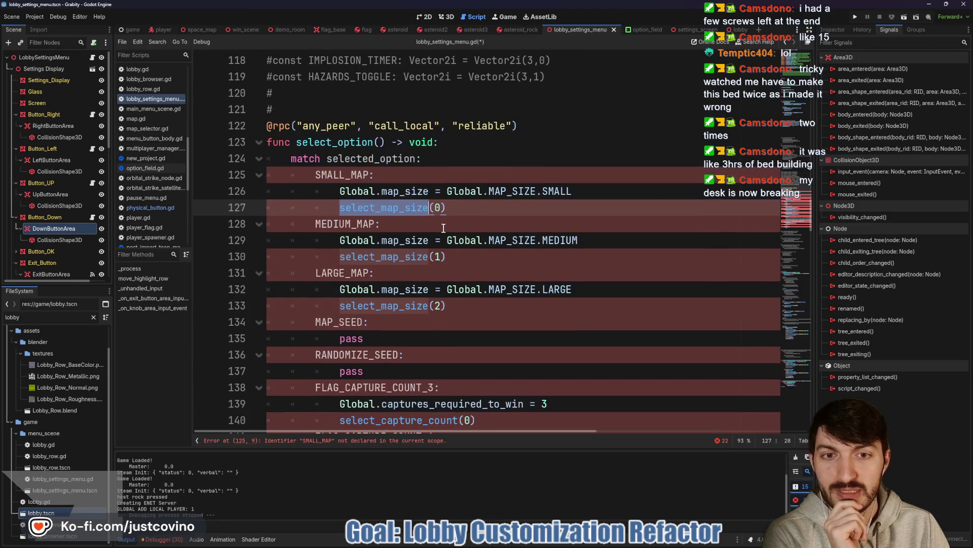
pyautogui.scroll(1, 442, 227)
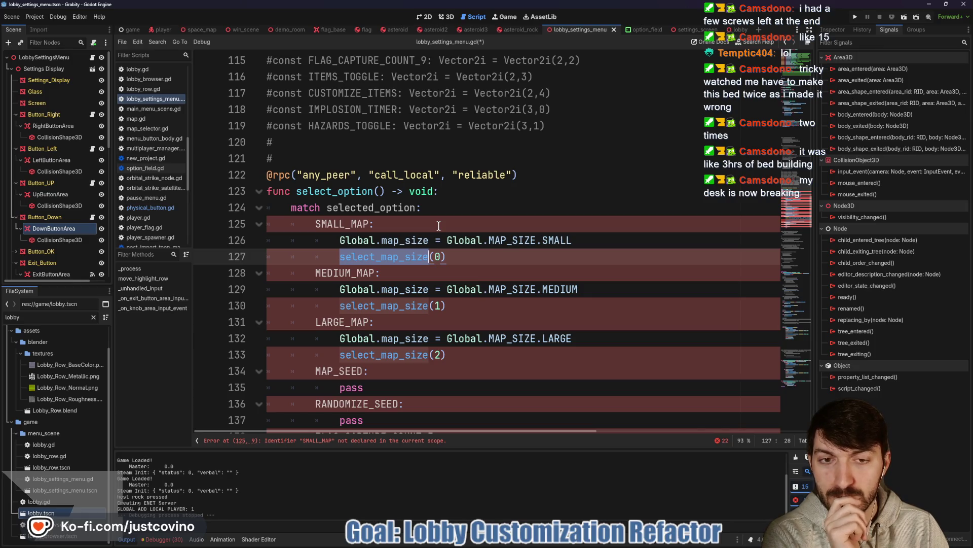
pyautogui.scroll(9, 438, 225)
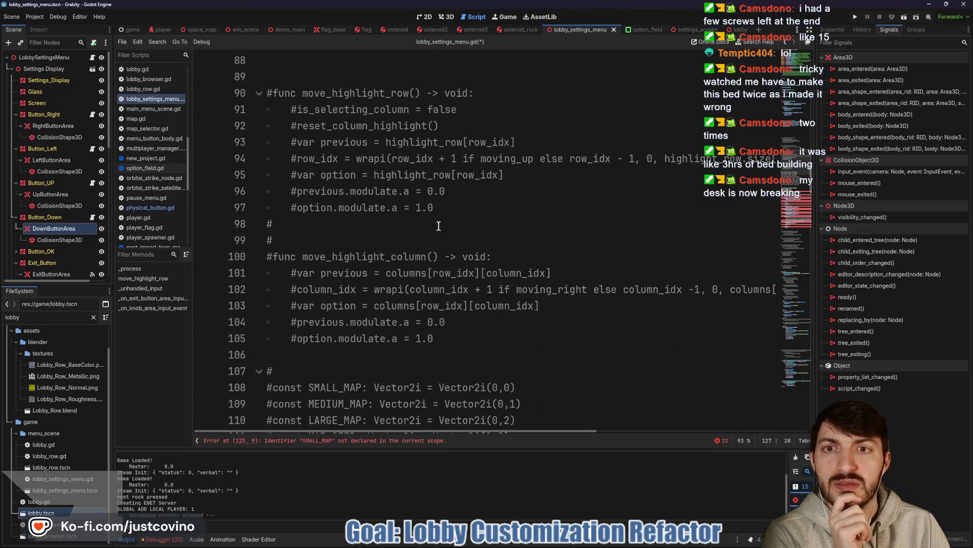
pyautogui.scroll(-8, 439, 225)
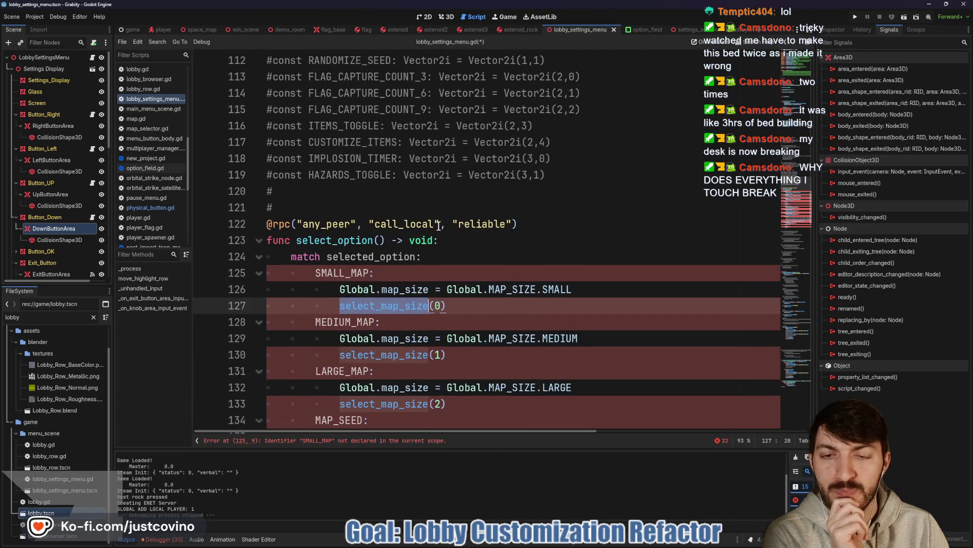
pyautogui.scroll(-1, 438, 226)
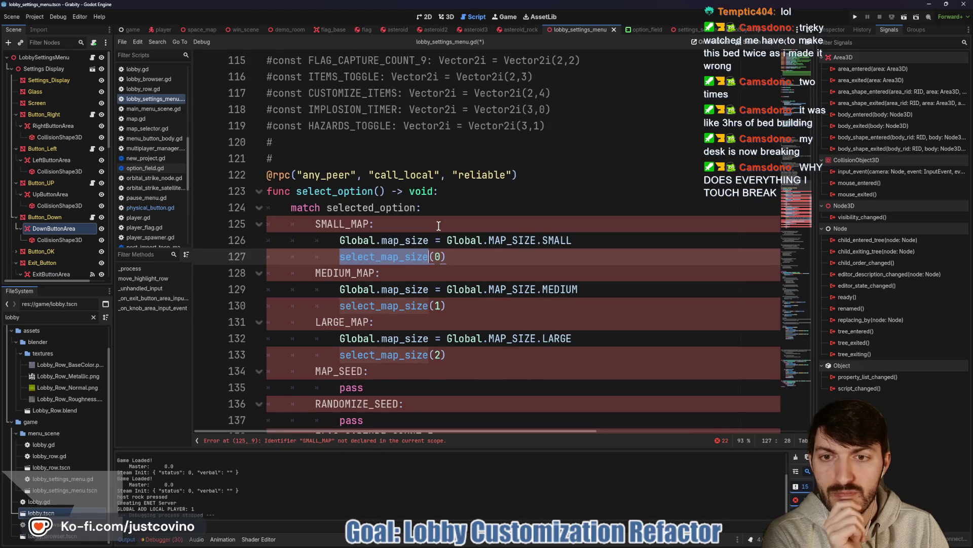
pyautogui.scroll(1, 439, 225)
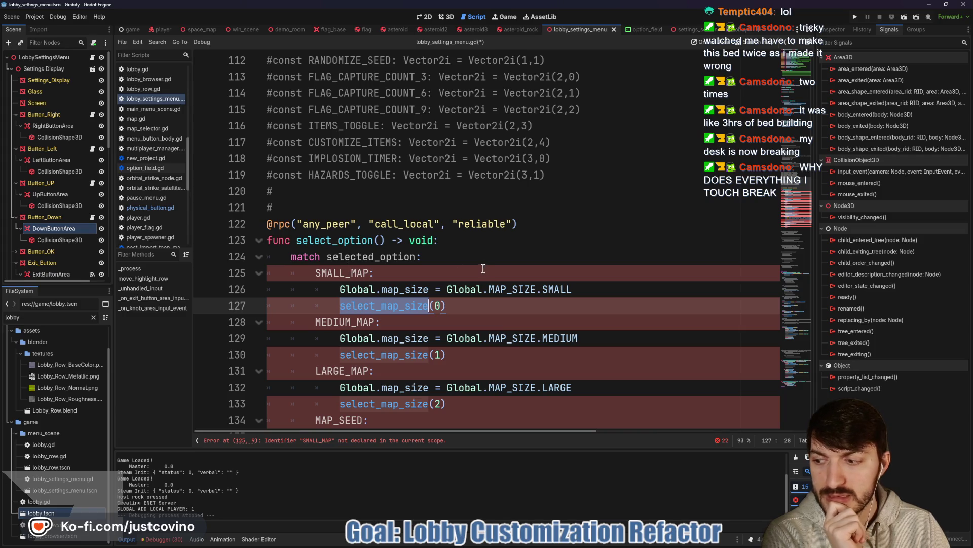
pyautogui.scroll(-9, 464, 265)
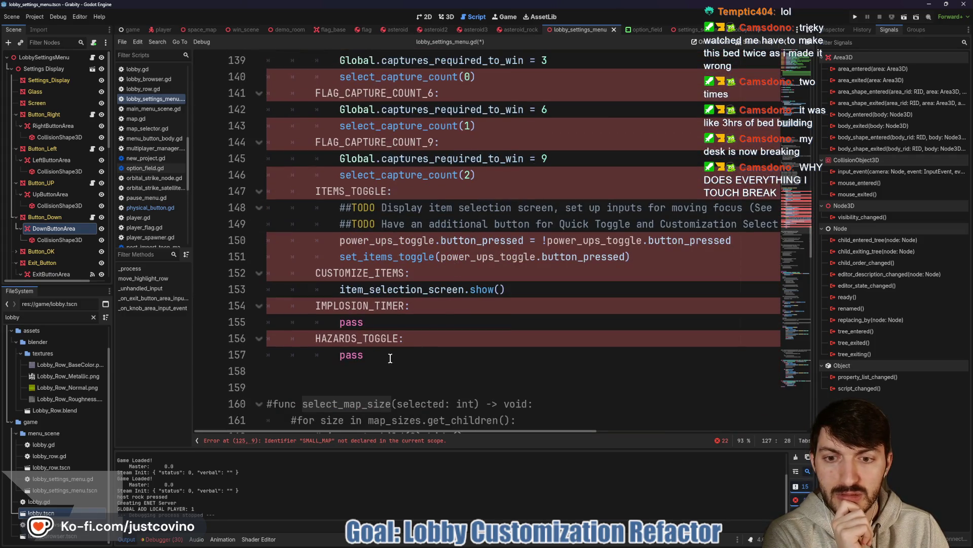
pyautogui.moveTo(365, 355)
pyautogui.mouseDown()
pyautogui.moveTo(275, 233)
pyautogui.moveTo(259, 137)
pyautogui.mouseUp()
pyautogui.scroll(4, 264, 192)
pyautogui.scroll(3, 265, 190)
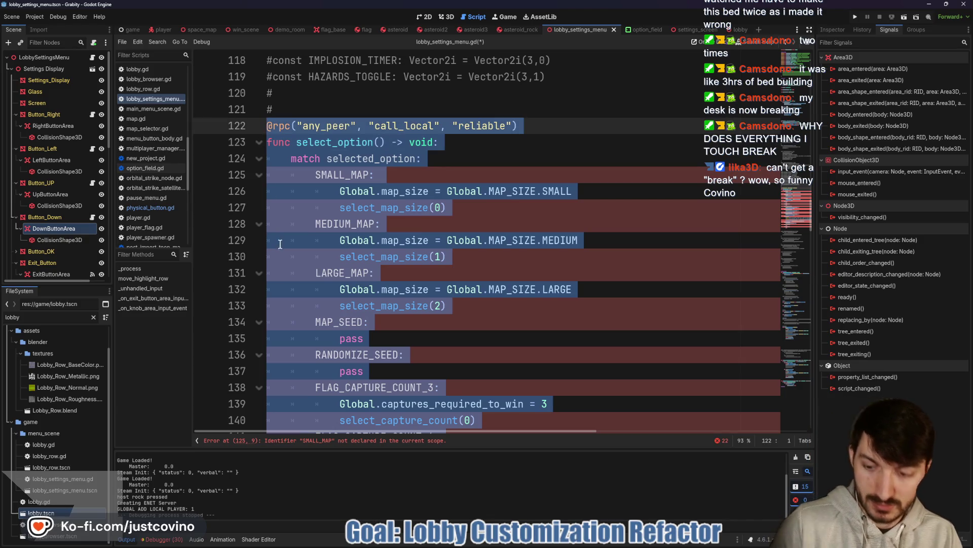
pyautogui.hotkey('ctrl', 'k')
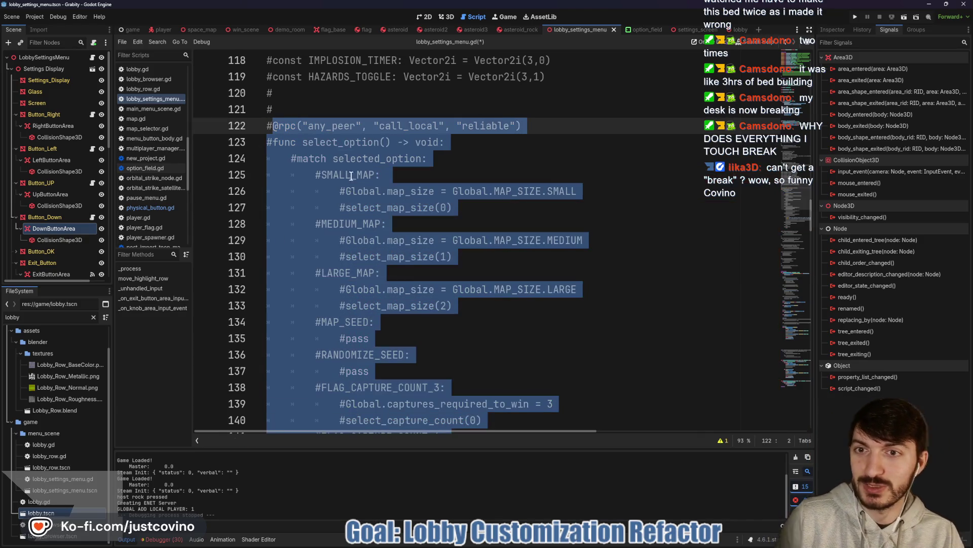
# - Deselect the re-commented select_option function and save lobby_settings_menu.gd
pyautogui.click(326, 109)
pyautogui.hotkey('ctrl', 's')
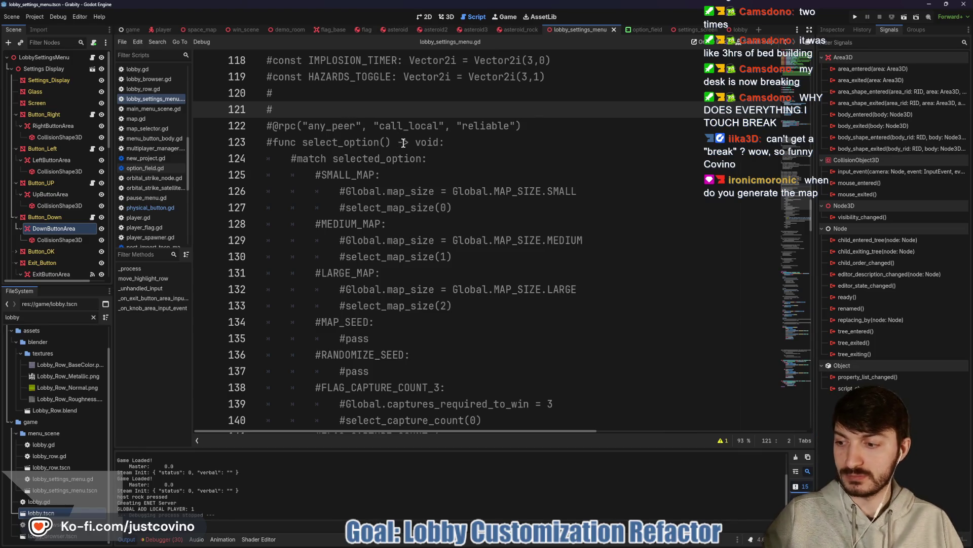
pyautogui.scroll(7, 415, 165)
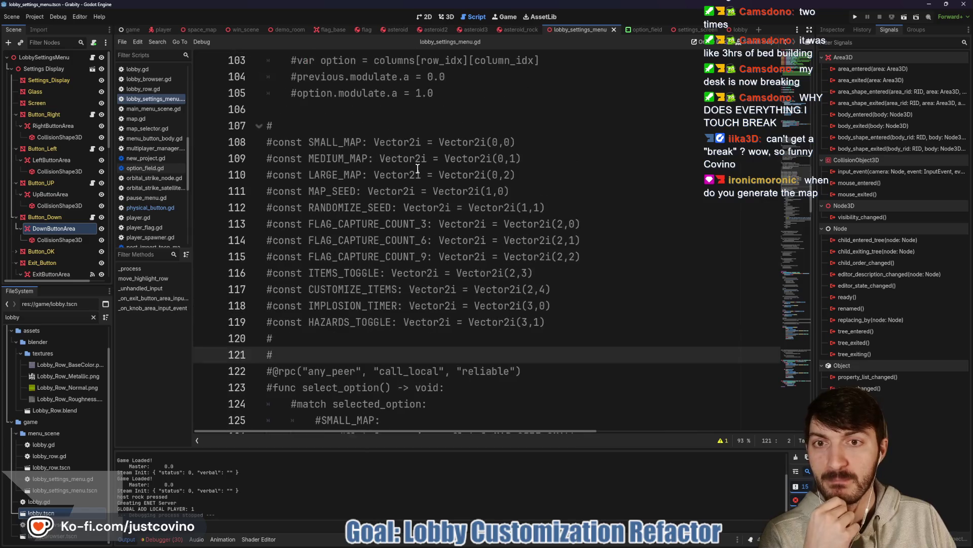
pyautogui.scroll(1, 417, 170)
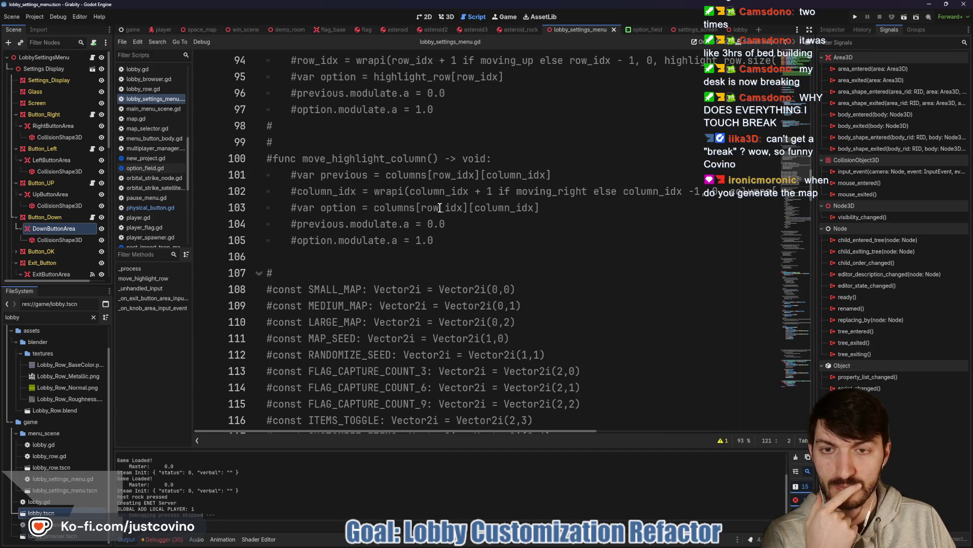
# - Review the select_option match block, then show the Game Customizations panel in the 2D view
pyautogui.scroll(3, 440, 208)
pyautogui.scroll(-5, 441, 209)
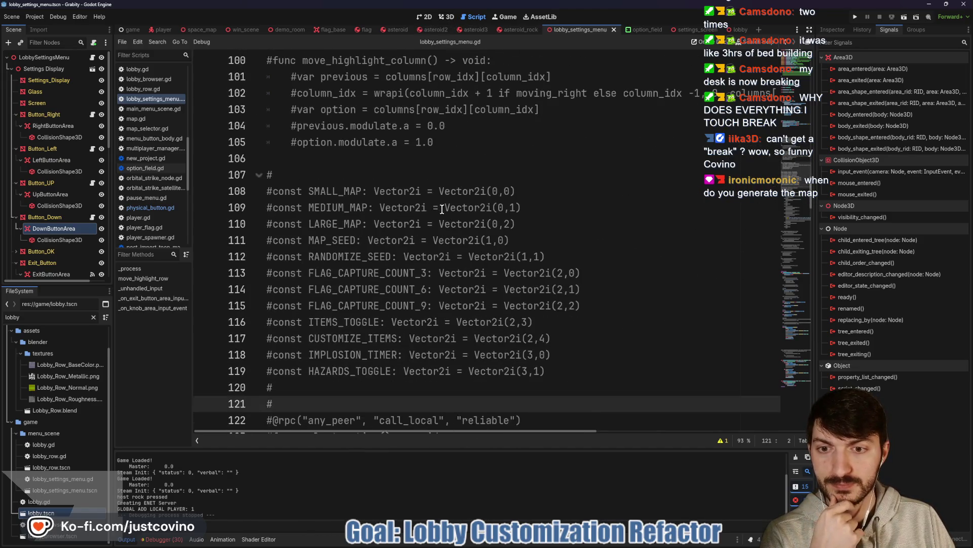
pyautogui.scroll(-1, 352, 203)
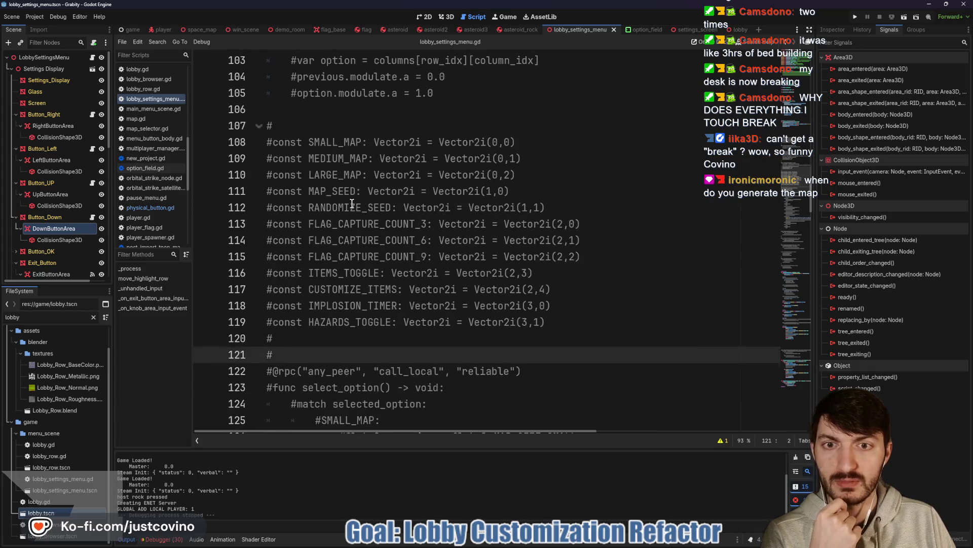
pyautogui.scroll(-3, 352, 204)
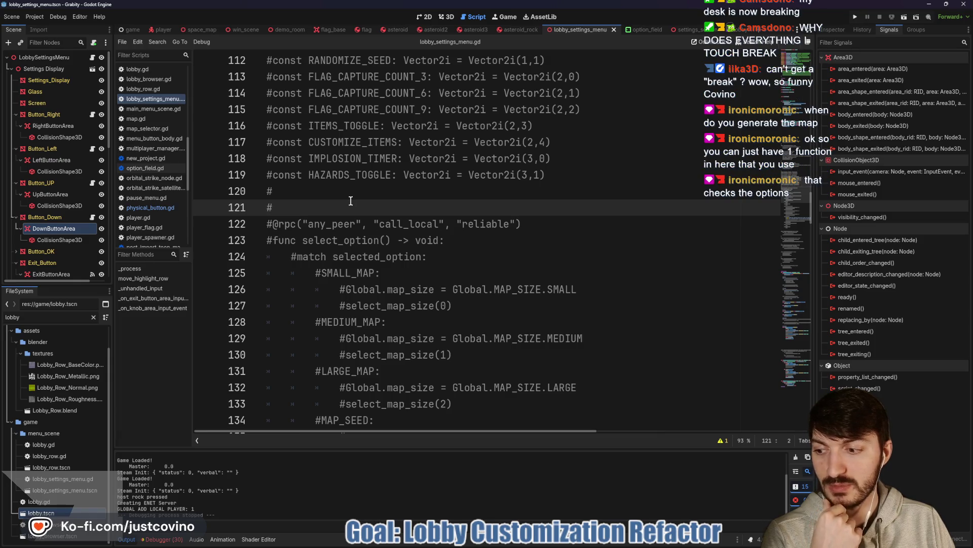
pyautogui.scroll(-1, 351, 201)
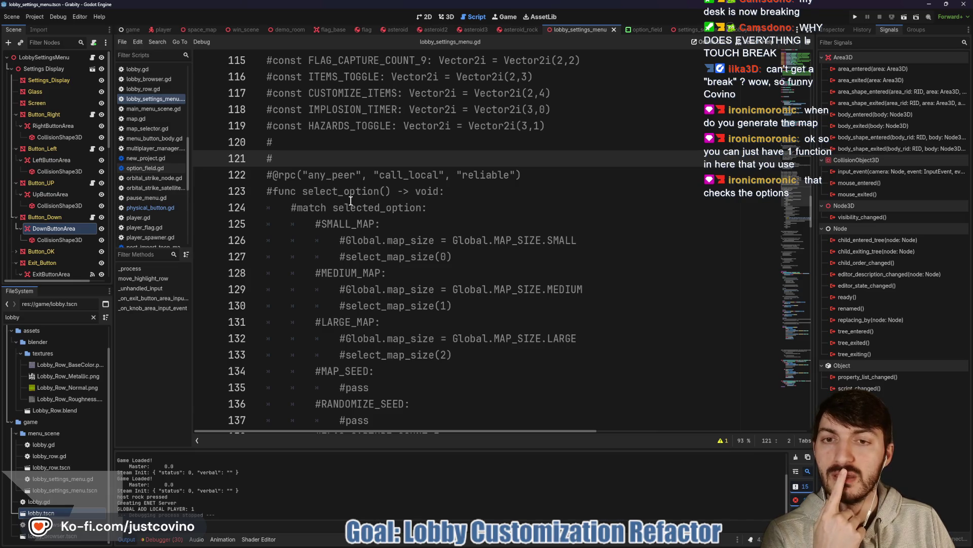
pyautogui.scroll(-1, 350, 201)
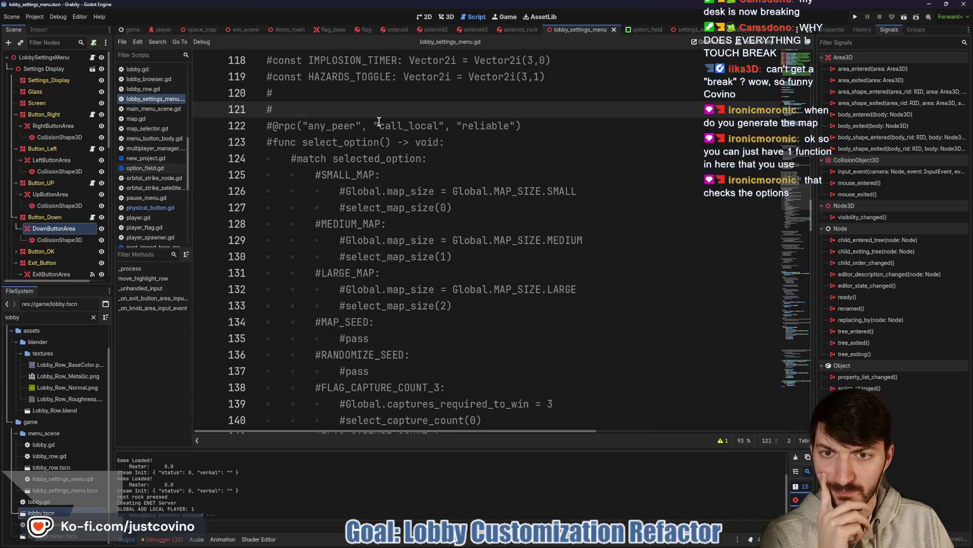
pyautogui.click(426, 18)
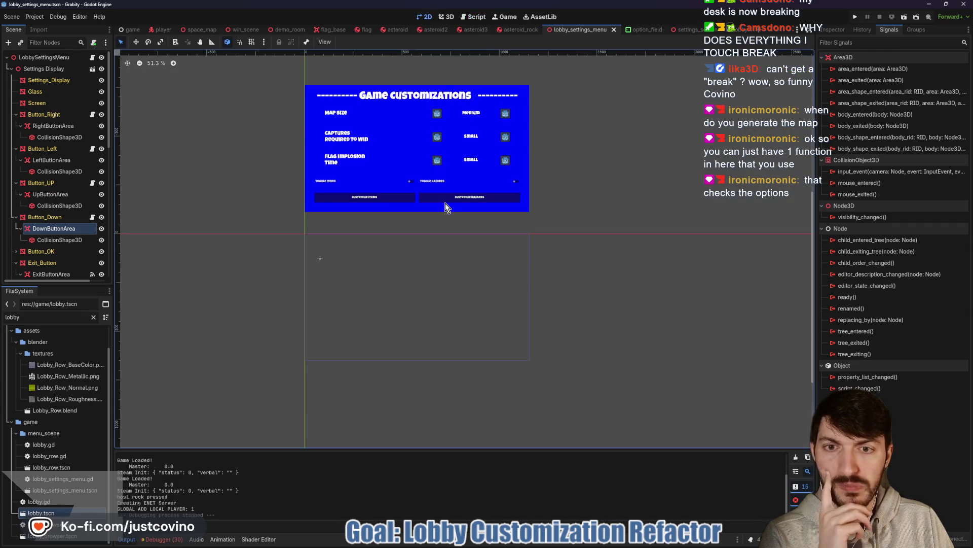
# - Collapse the Button_Right, Button_Left, Button_UP, Button_Down and Exit_Button nodes in the Scene tree
pyautogui.scroll(3, 385, 185)
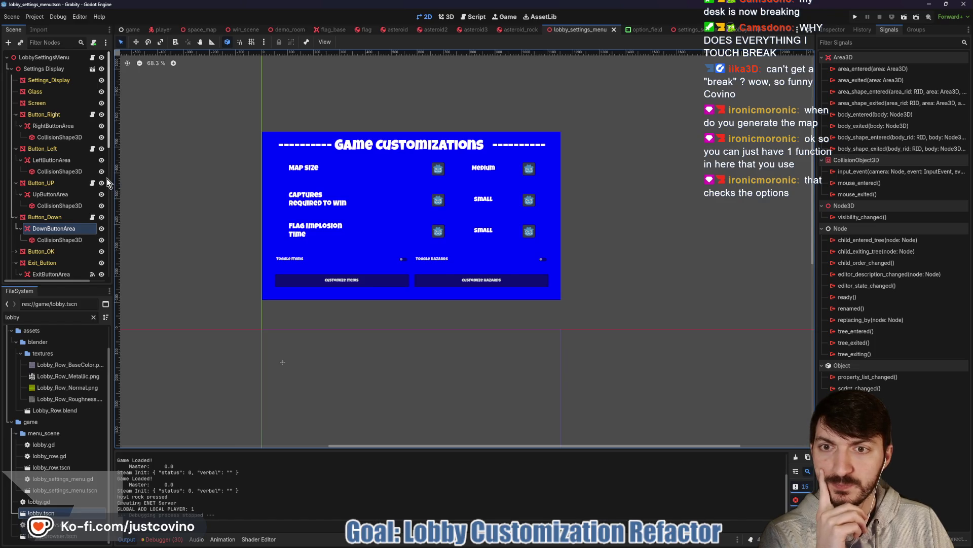
pyautogui.click(15, 116)
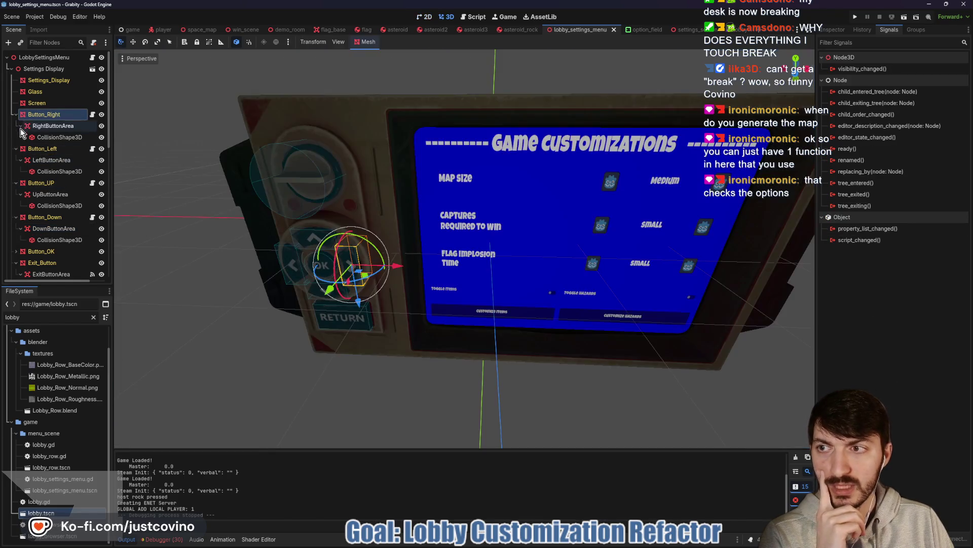
pyautogui.click(16, 115)
pyautogui.click(16, 126)
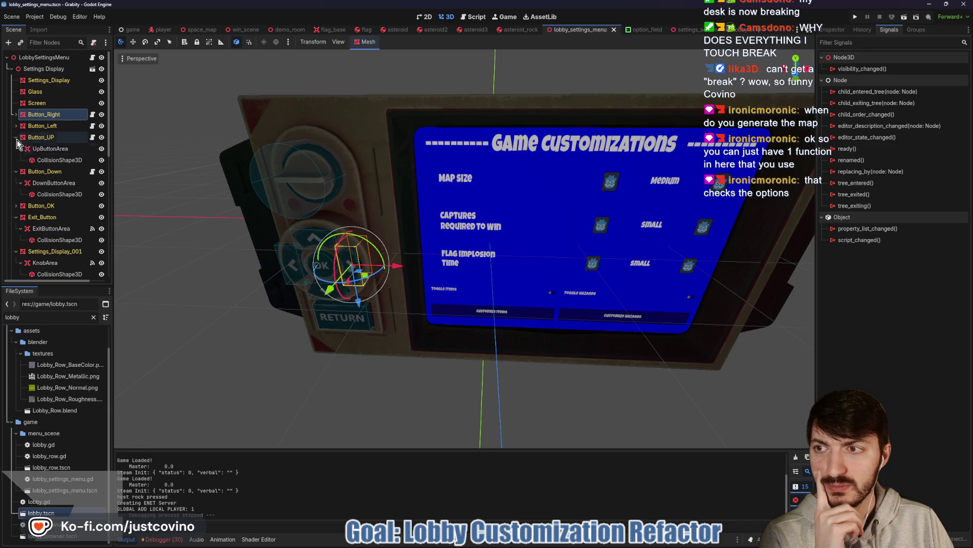
pyautogui.click(16, 137)
pyautogui.click(16, 148)
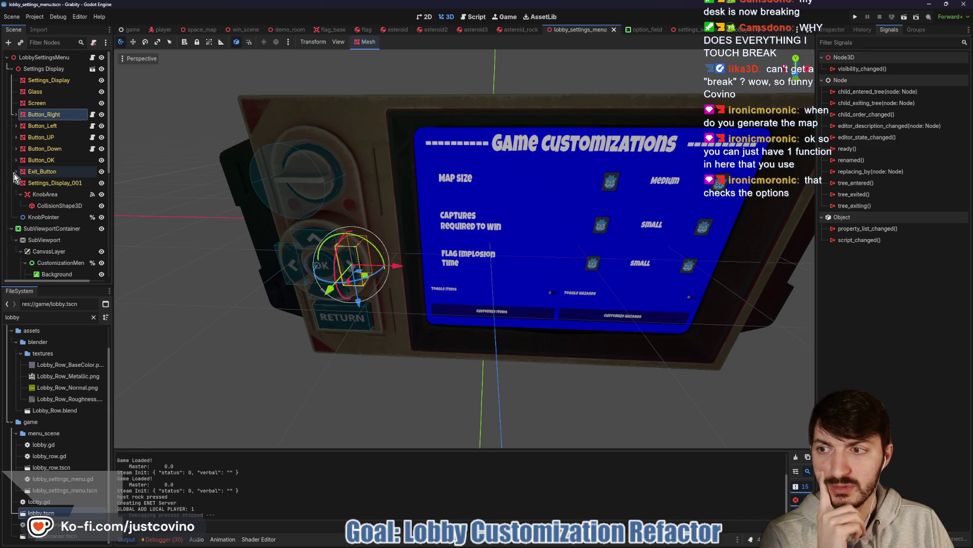
pyautogui.click(15, 171)
pyautogui.scroll(-5, 14, 224)
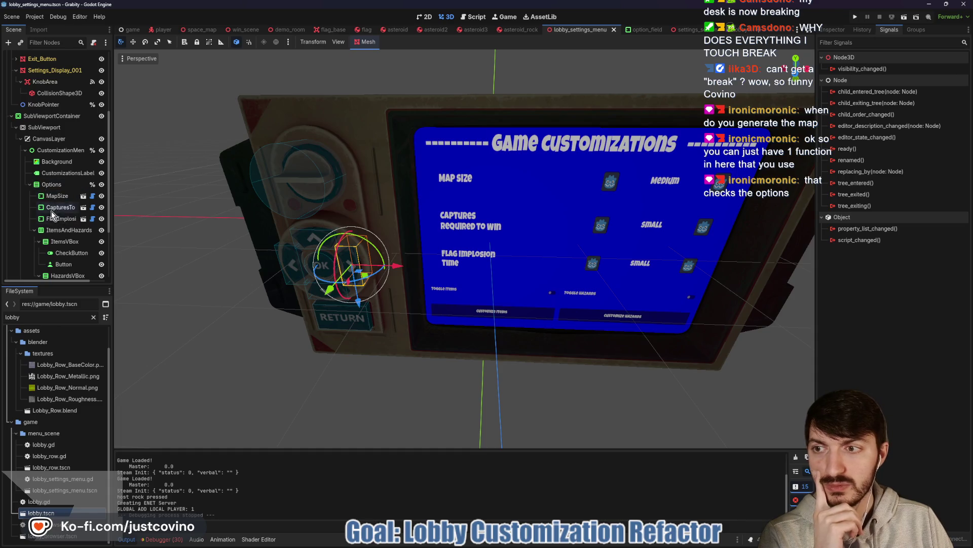
# - Inspect the MapSize OptionField's properties in the Inspector, then return to the script
pyautogui.click(424, 17)
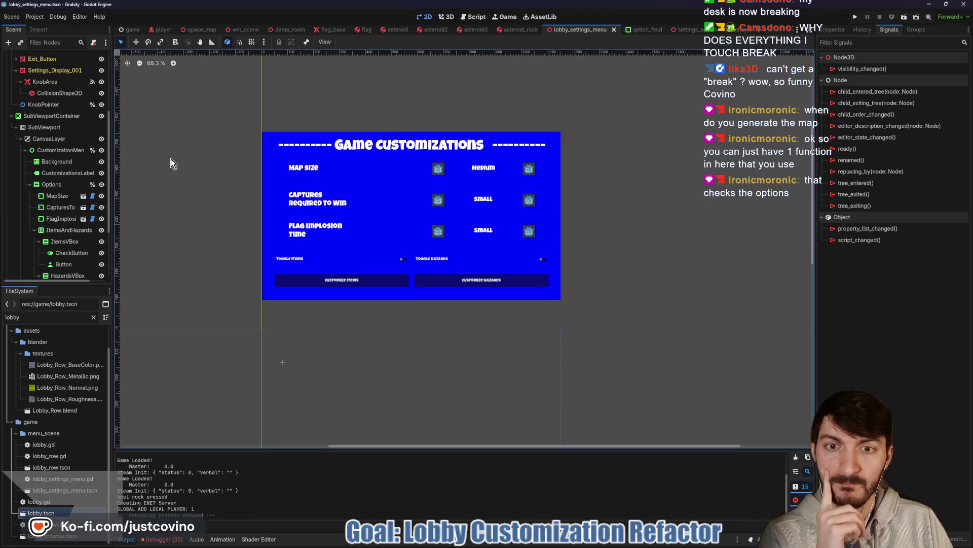
pyautogui.click(57, 195)
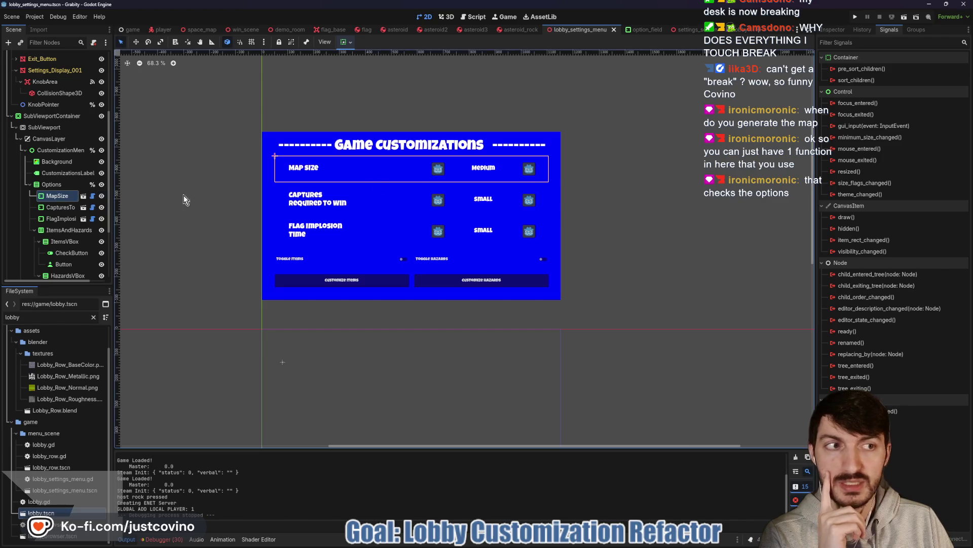
pyautogui.click(833, 30)
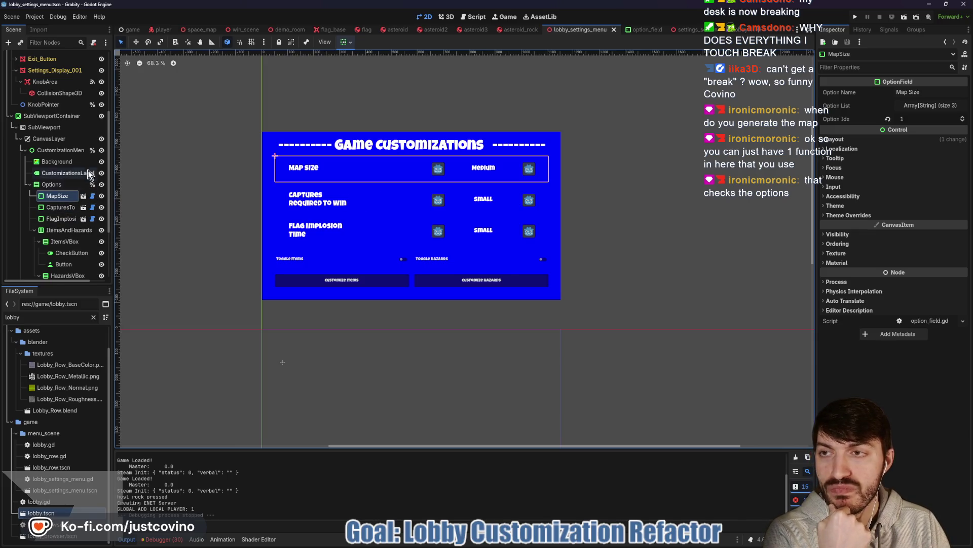
pyautogui.click(474, 17)
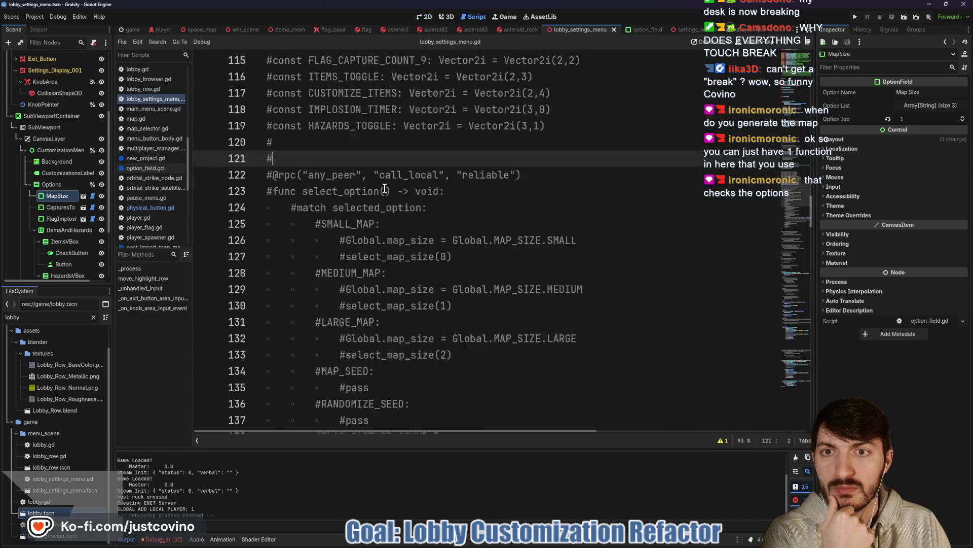
pyautogui.scroll(10, 385, 189)
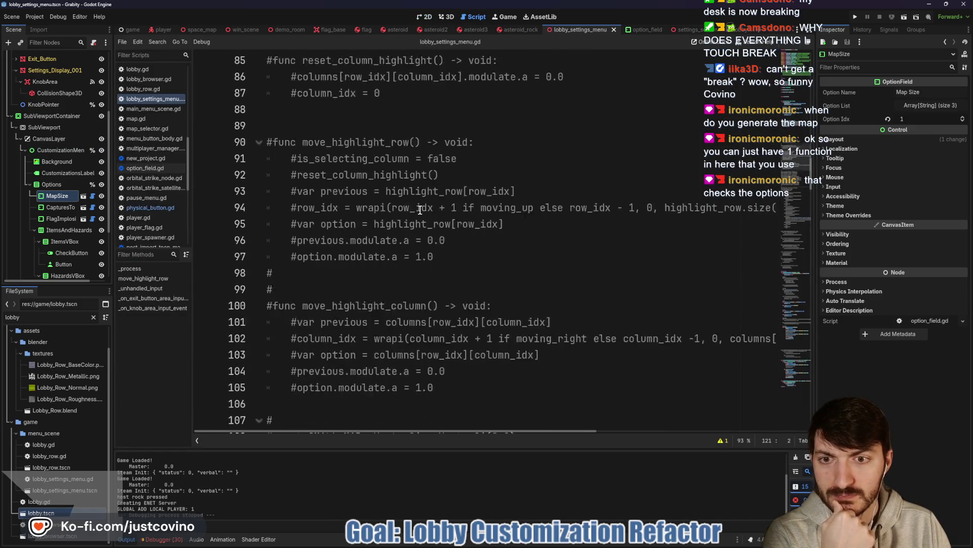
pyautogui.scroll(11, 419, 209)
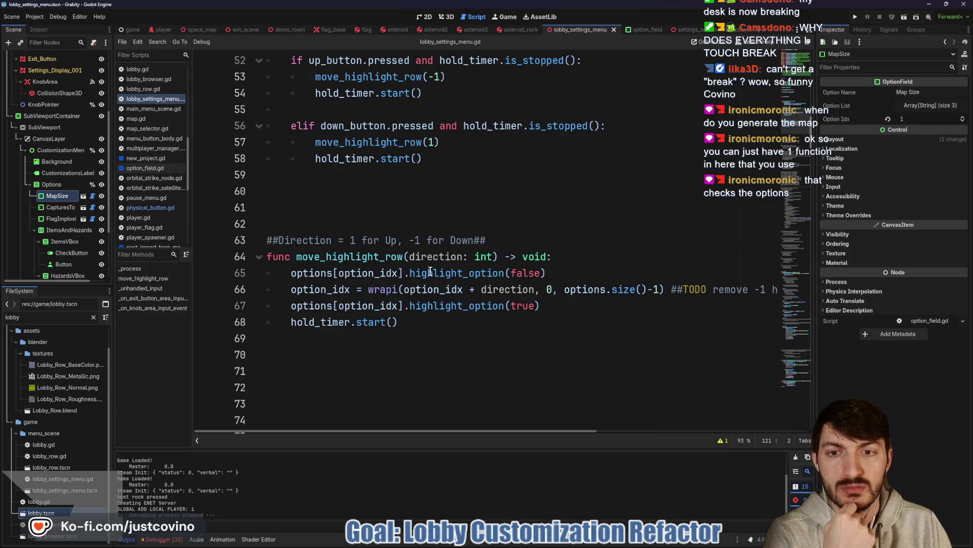
pyautogui.scroll(-1, 314, 279)
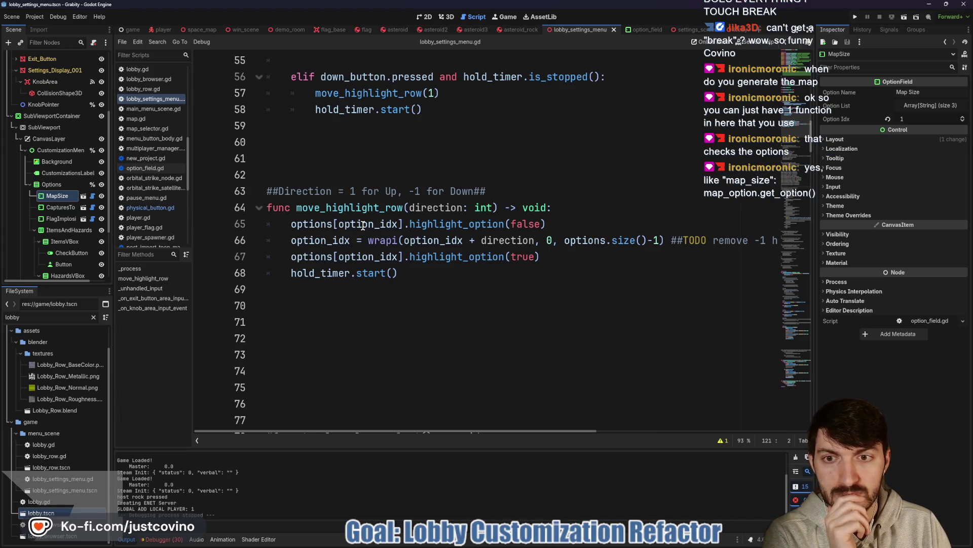
pyautogui.moveTo(363, 225)
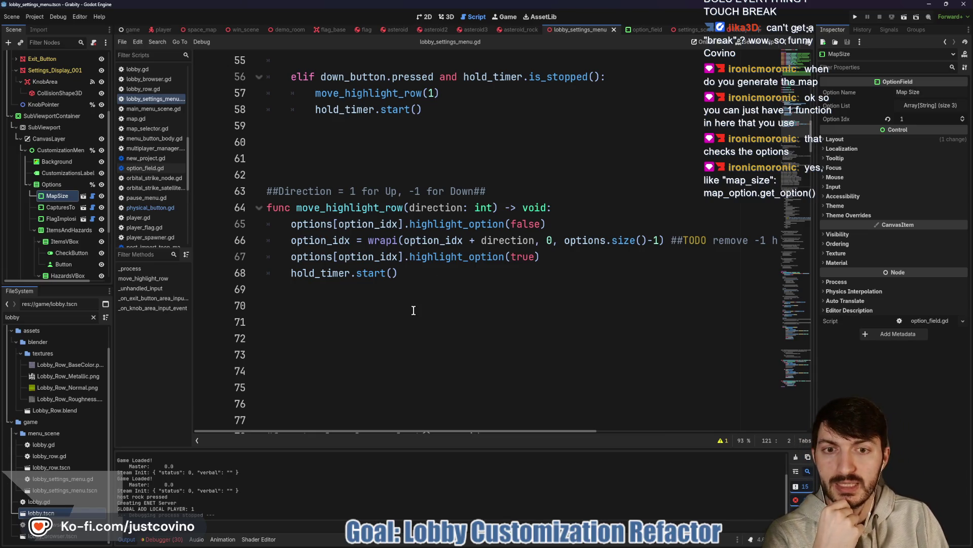
pyautogui.scroll(-1, 414, 311)
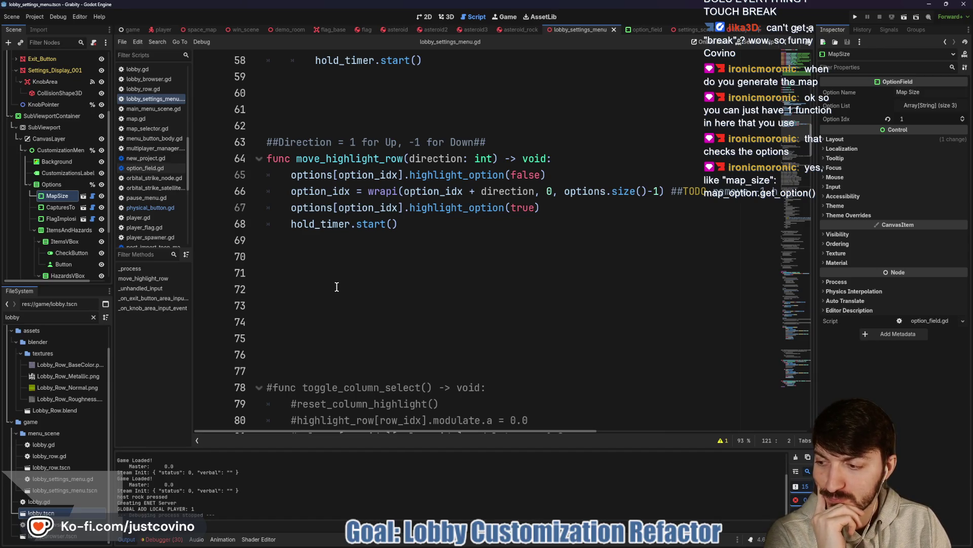
pyautogui.scroll(11, 340, 288)
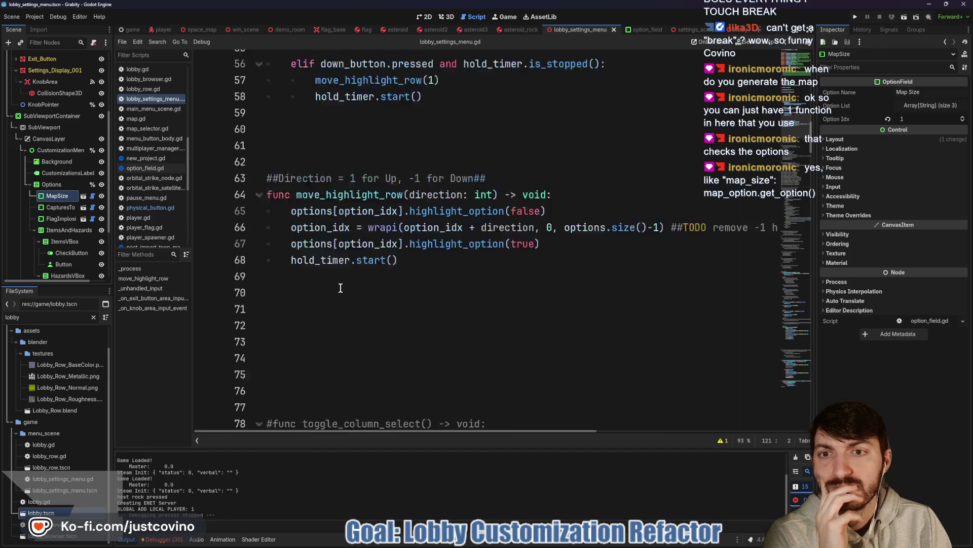
pyautogui.scroll(-20, 341, 288)
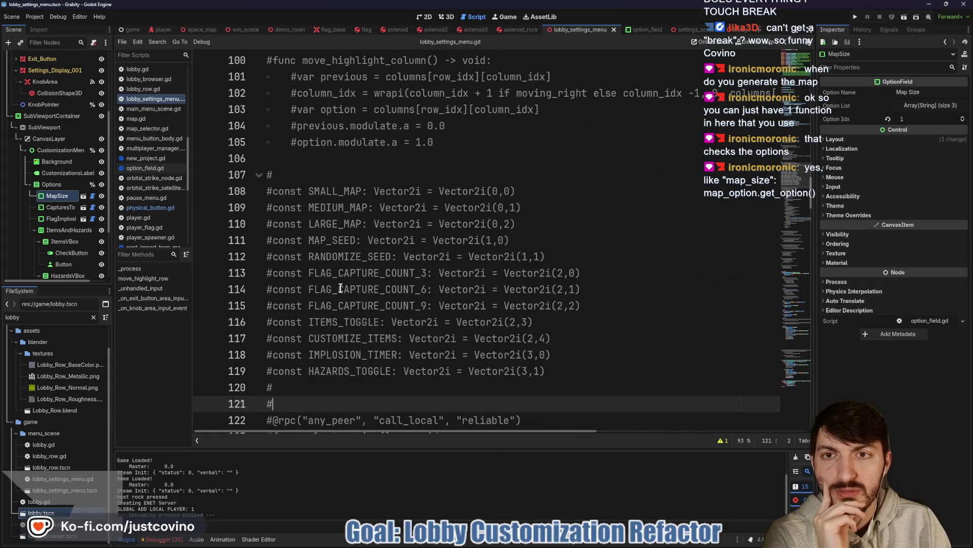
pyautogui.scroll(-6, 341, 288)
# - Search the script for select_map_size and step through its matches to the function definition
pyautogui.doubleClick(401, 260)
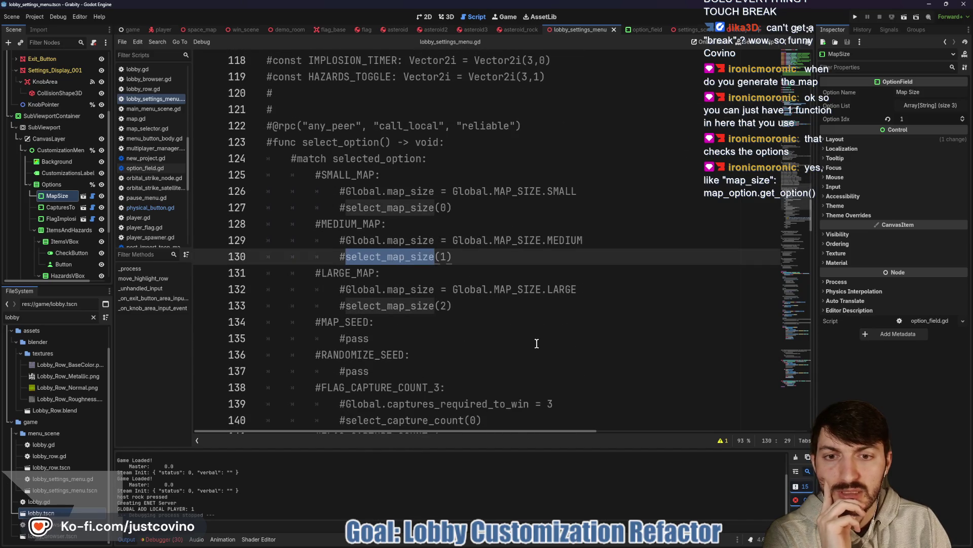
pyautogui.hotkey('ctrl', 'f')
pyautogui.click(703, 439)
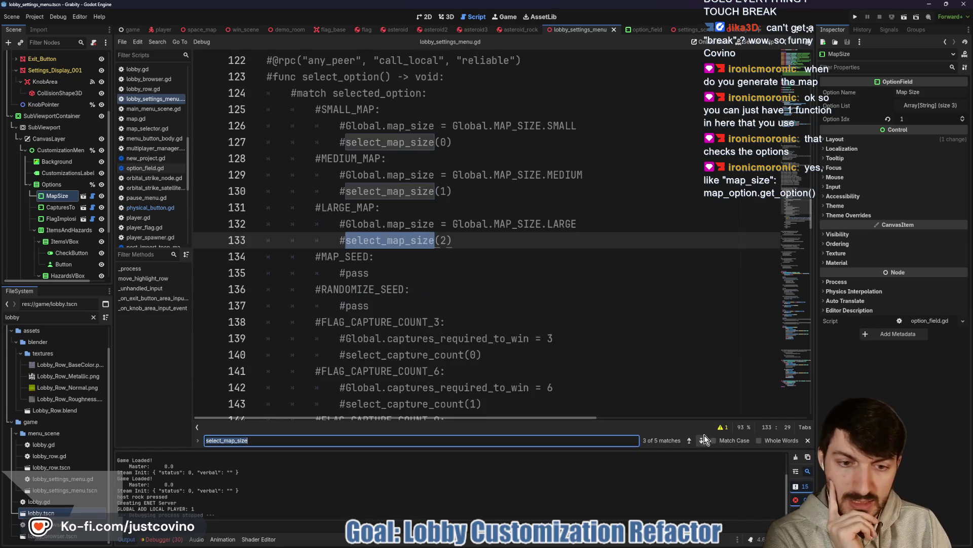
pyautogui.click(702, 440)
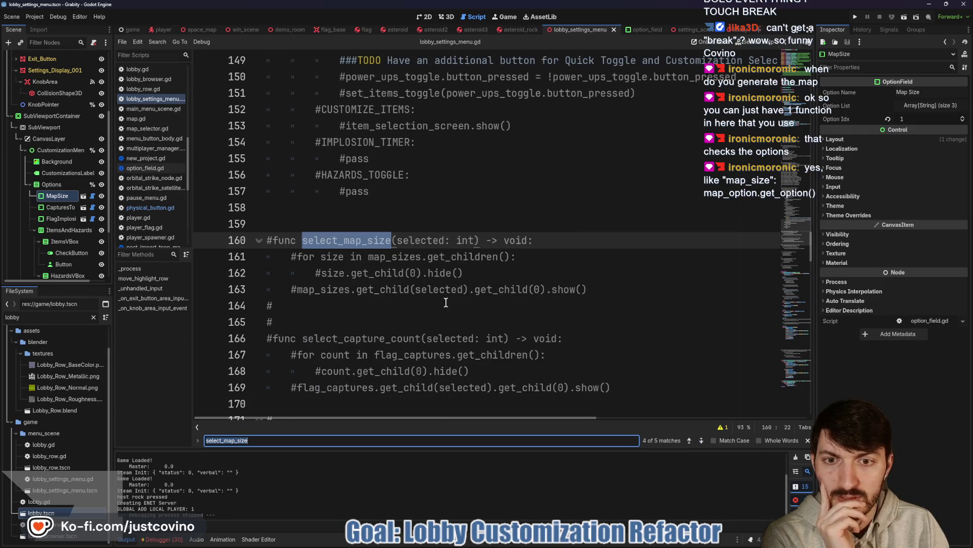
pyautogui.scroll(-1, 434, 289)
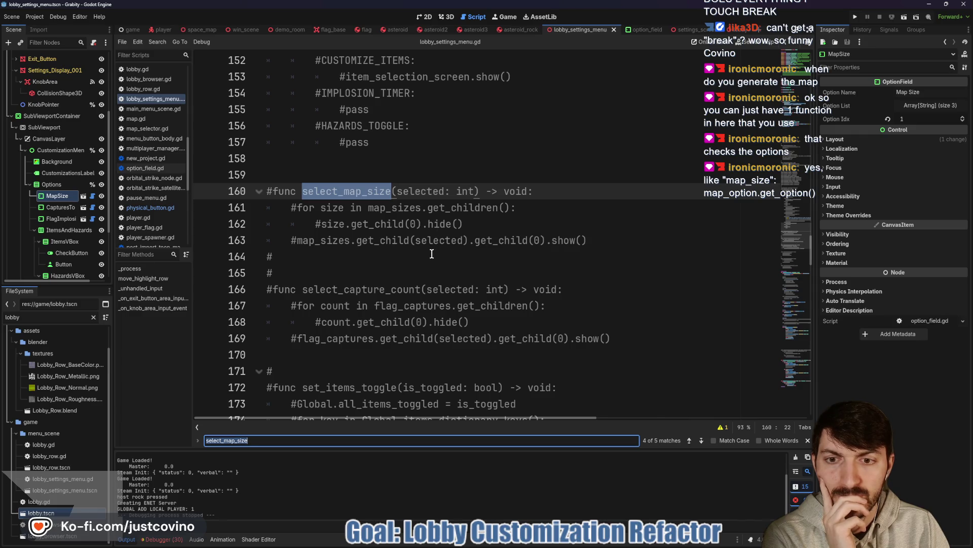
pyautogui.scroll(-1, 432, 254)
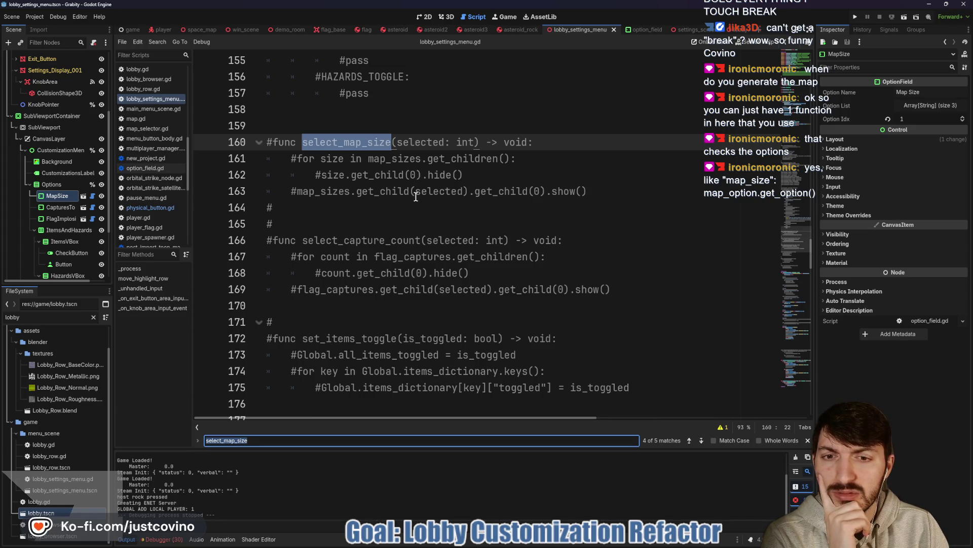
# - Highlight uses of map_sizes and Global.map_size to compare the helper with the commented-out map cases
pyautogui.doubleClick(331, 192)
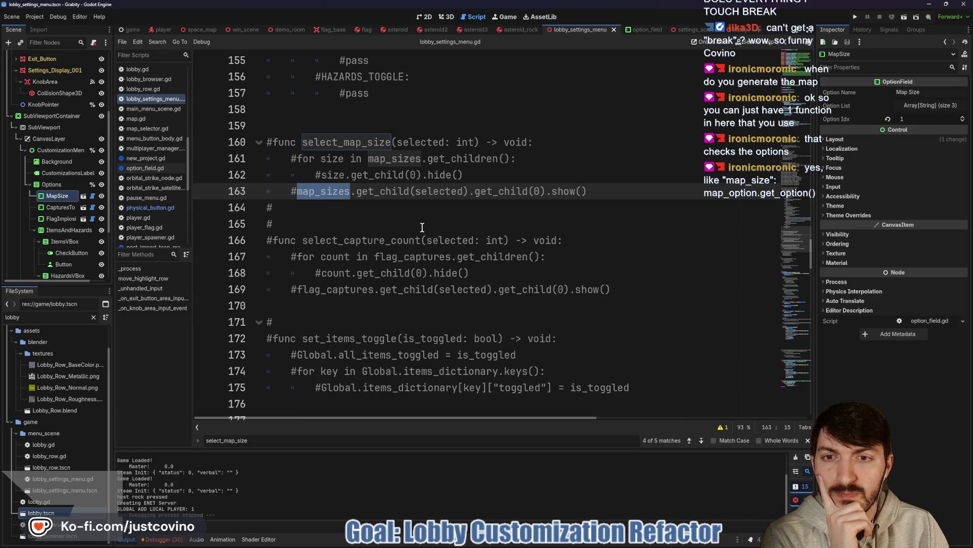
pyautogui.scroll(6, 423, 227)
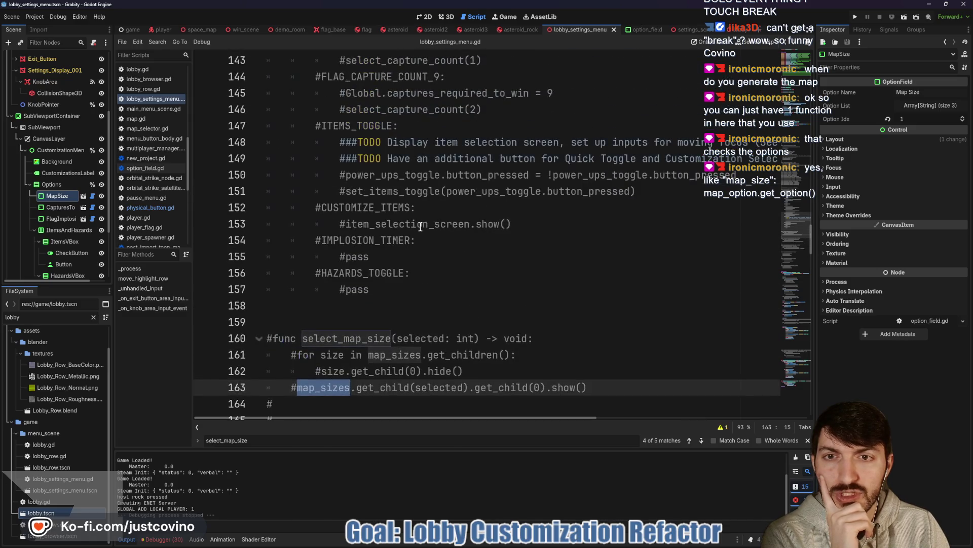
pyautogui.scroll(2, 420, 227)
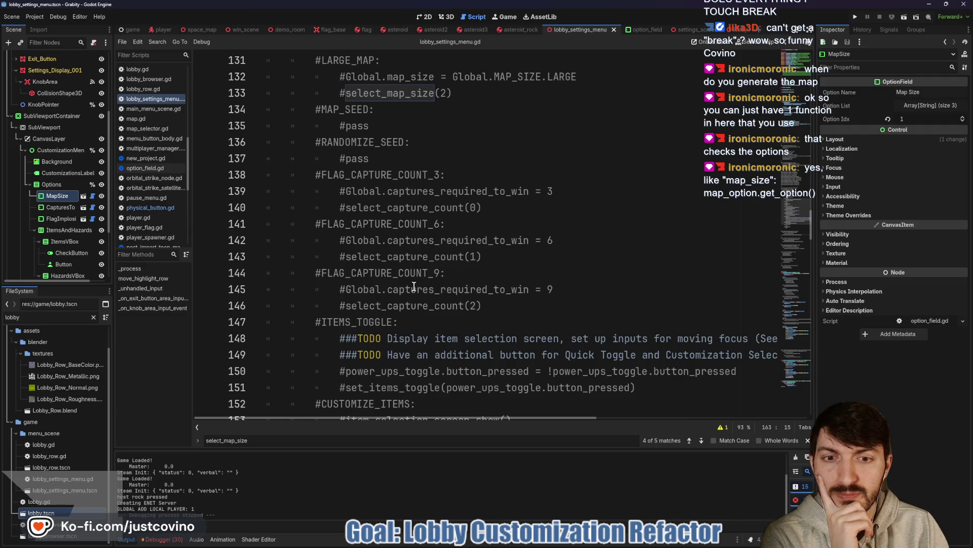
pyautogui.scroll(2, 404, 224)
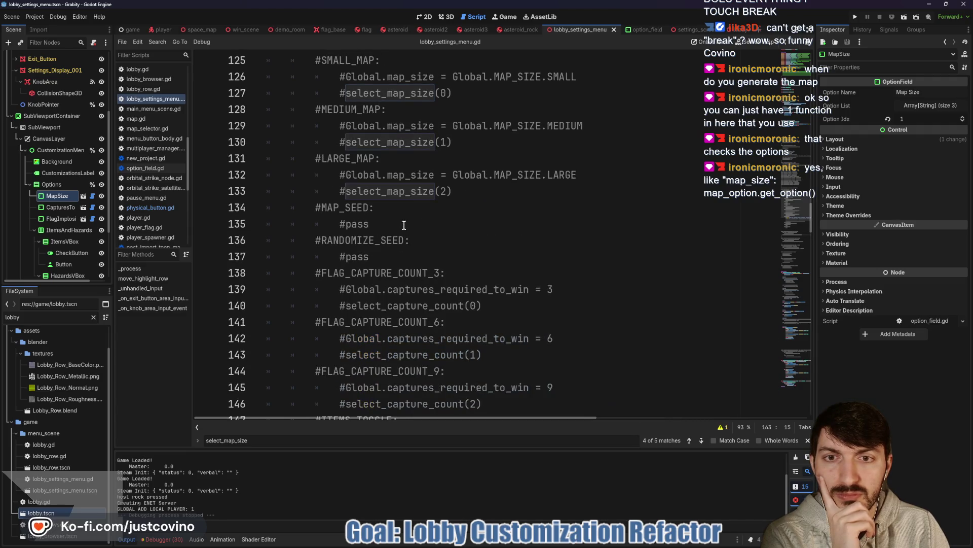
pyautogui.doubleClick(380, 175)
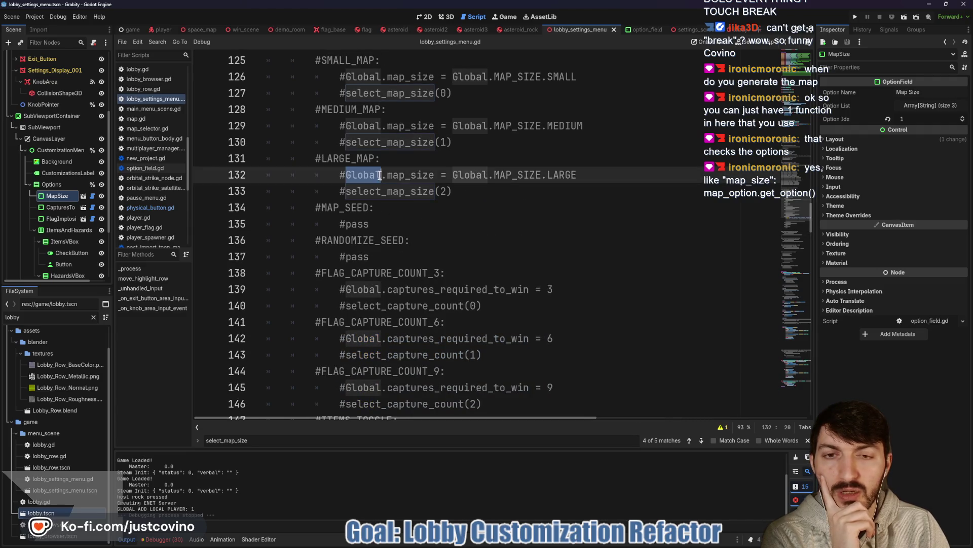
pyautogui.doubleClick(413, 174)
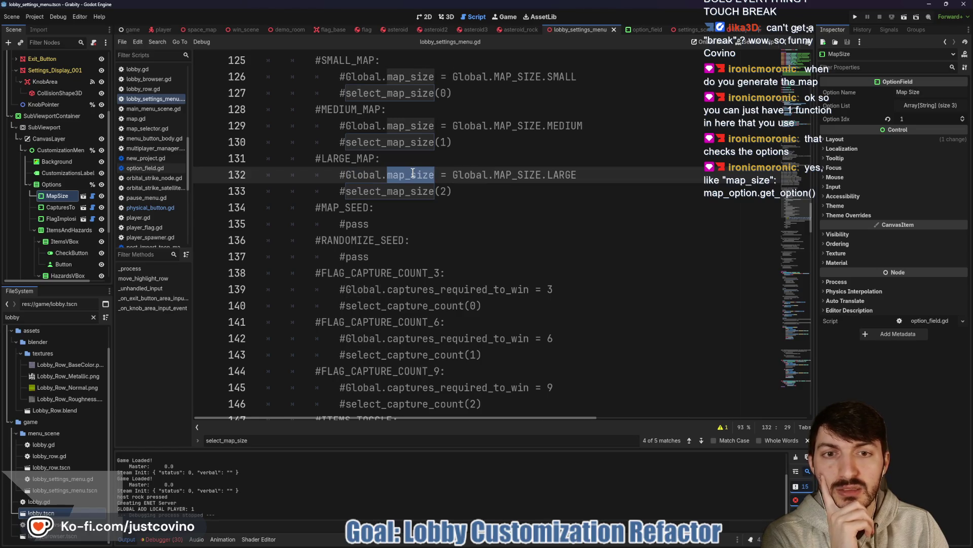
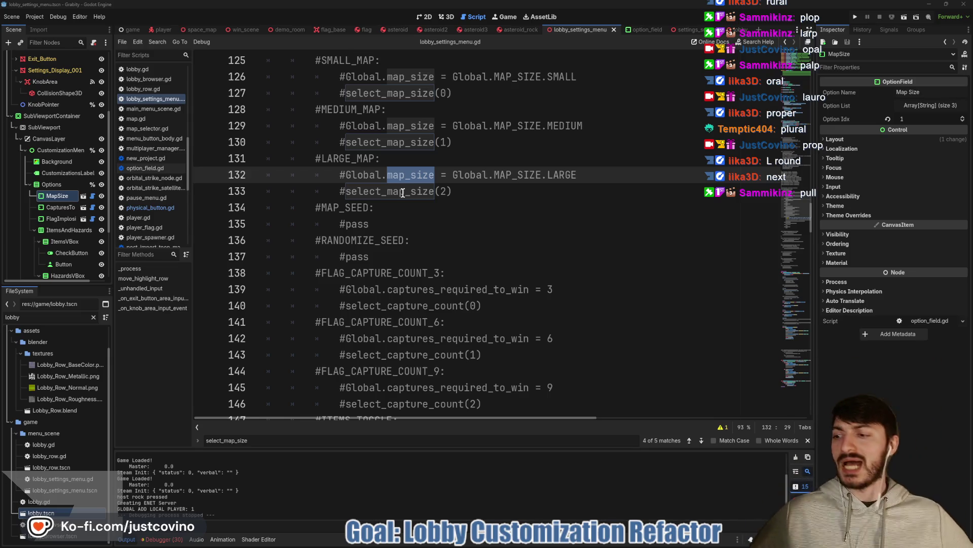
# - Look over the MapSize option's script, then return to lobby_settings_menu.gd
pyautogui.scroll(4, 433, 208)
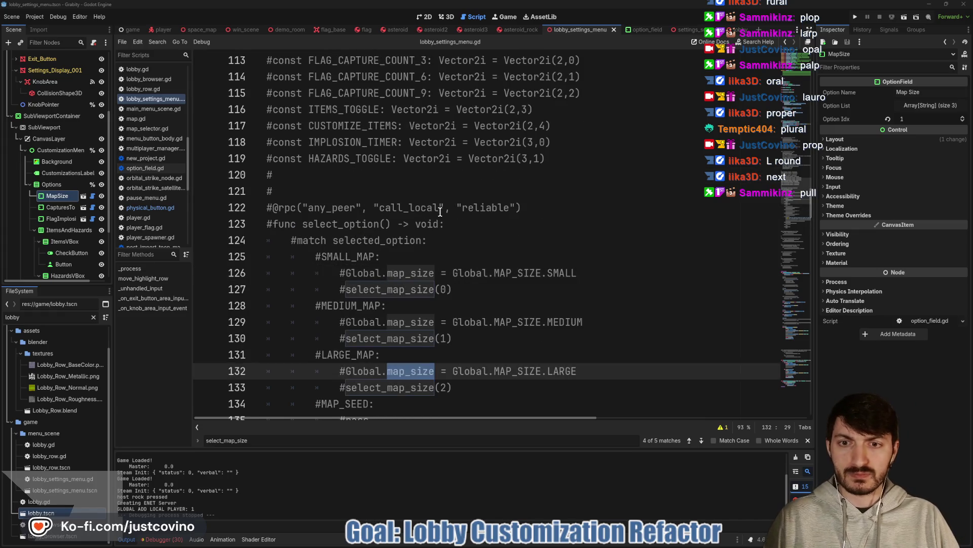
pyautogui.moveTo(435, 136)
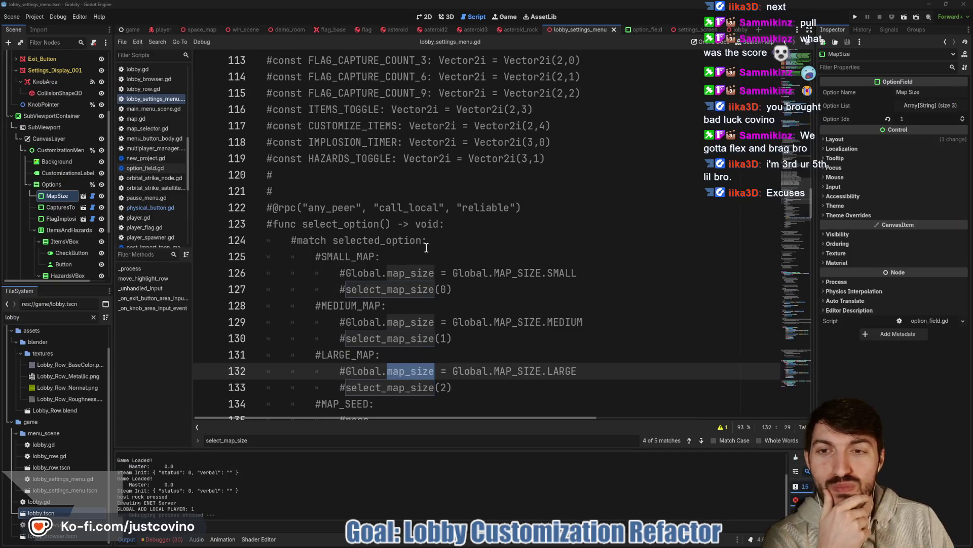
pyautogui.scroll(2, 493, 280)
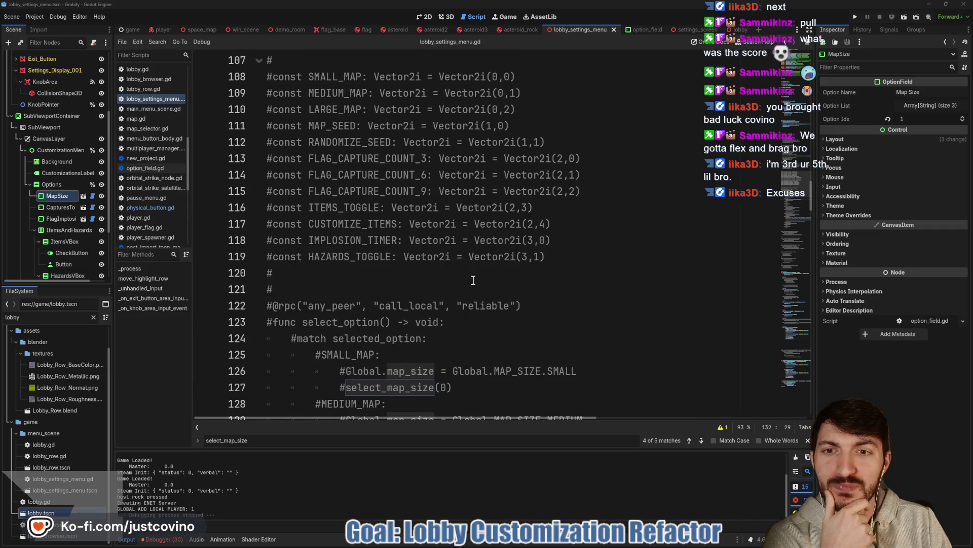
pyautogui.scroll(-2, 472, 278)
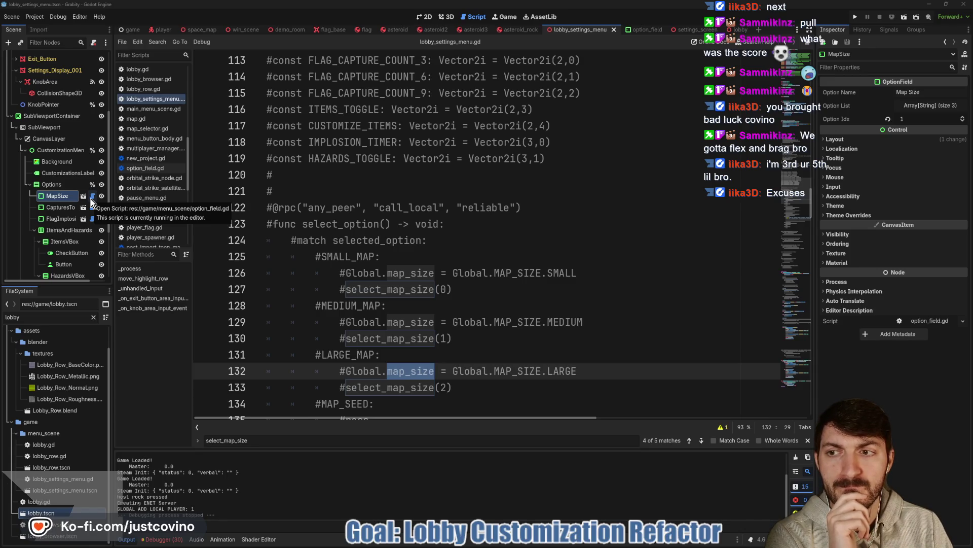
pyautogui.click(92, 199)
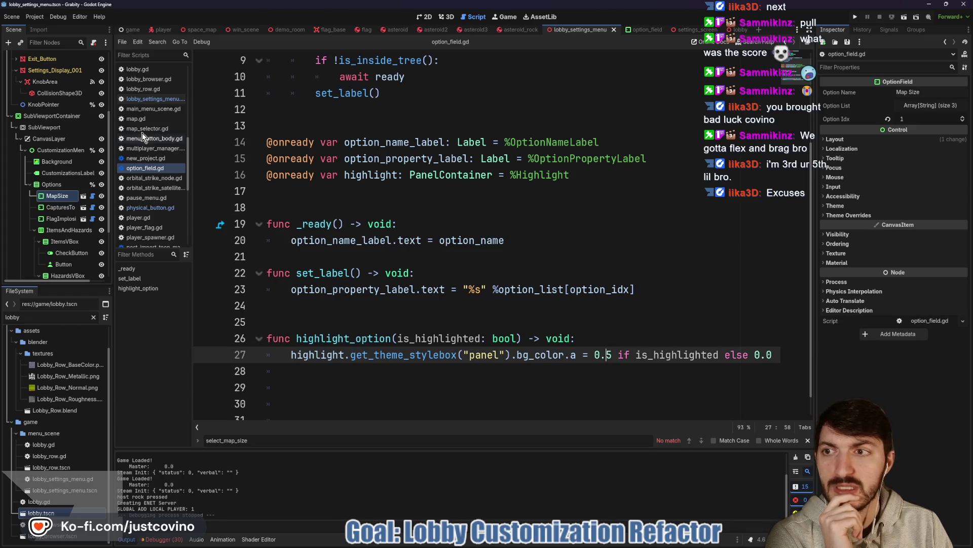
pyautogui.scroll(2, 69, 147)
pyautogui.scroll(3, 71, 188)
pyautogui.click(92, 57)
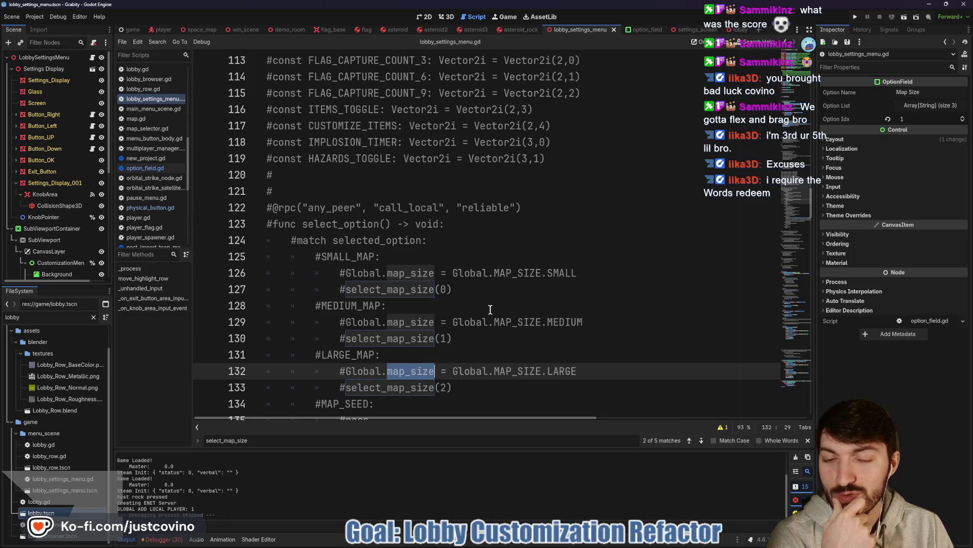
# - Uncomment the select_option function on lines 122–133 with Ctrl+K
pyautogui.click(481, 338)
pyautogui.click(294, 195)
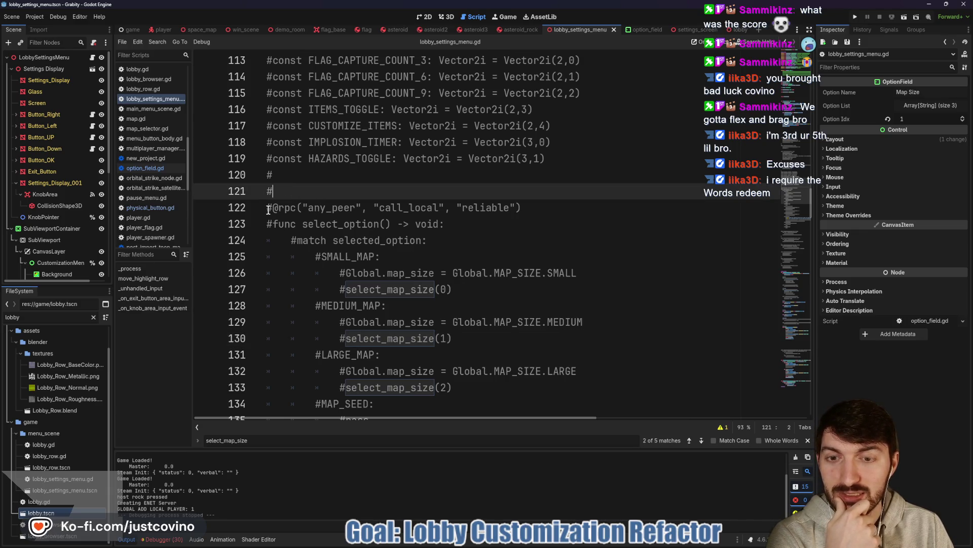
pyautogui.moveTo(268, 210)
pyautogui.mouseDown()
pyautogui.moveTo(411, 277)
pyautogui.moveTo(458, 342)
pyautogui.moveTo(455, 213)
pyautogui.moveTo(454, 222)
pyautogui.moveTo(456, 238)
pyautogui.moveTo(467, 194)
pyautogui.mouseUp()
pyautogui.hotkey('ctrl', 'k')
# - Delete the map-size match block inside select_option
pyautogui.scroll(2, 460, 273)
pyautogui.scroll(2, 461, 272)
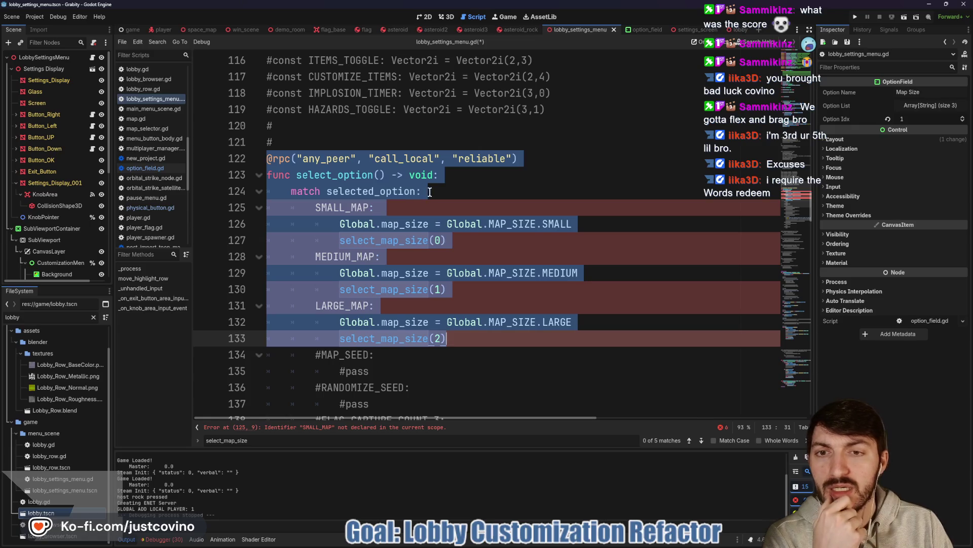
pyautogui.click(429, 192)
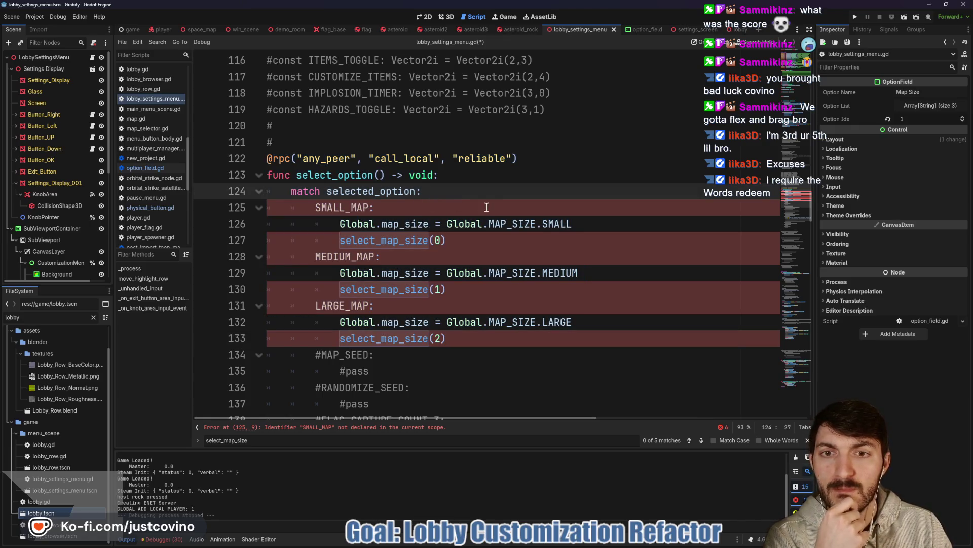
pyautogui.moveTo(462, 195); pyautogui.dragTo(299, 186)
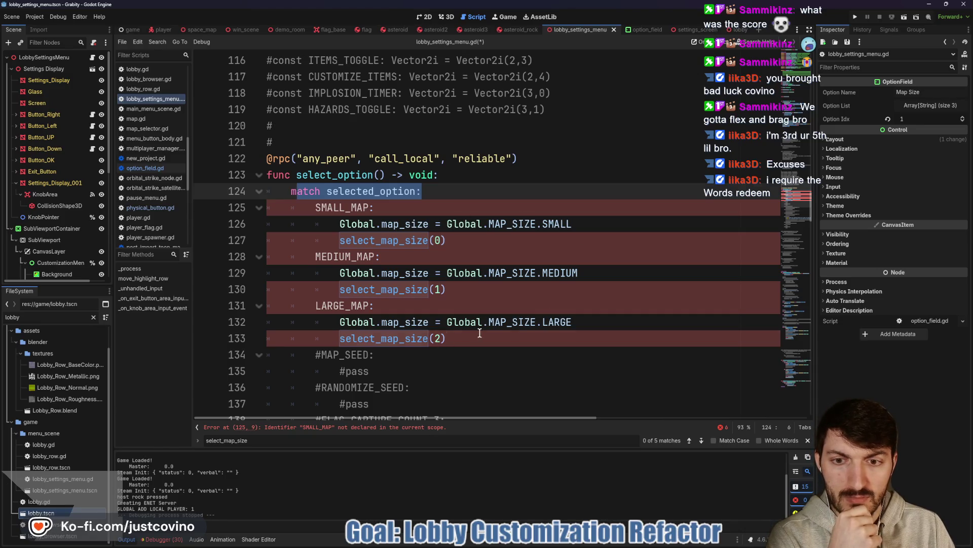
pyautogui.moveTo(480, 333); pyautogui.dragTo(284, 197)
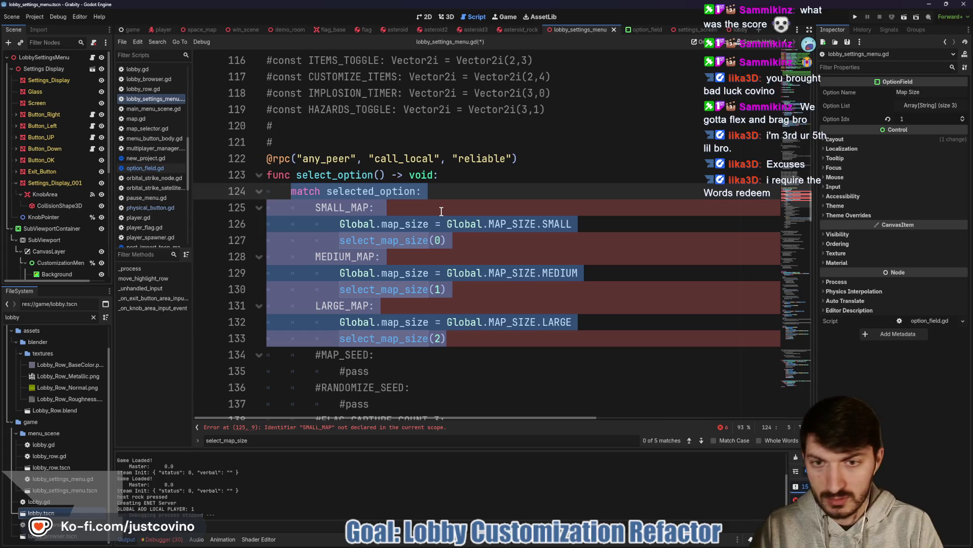
pyautogui.press('BackSpace')
# - Write Global.map_size = options[0] in its place using autocomplete
pyautogui.write('Global')
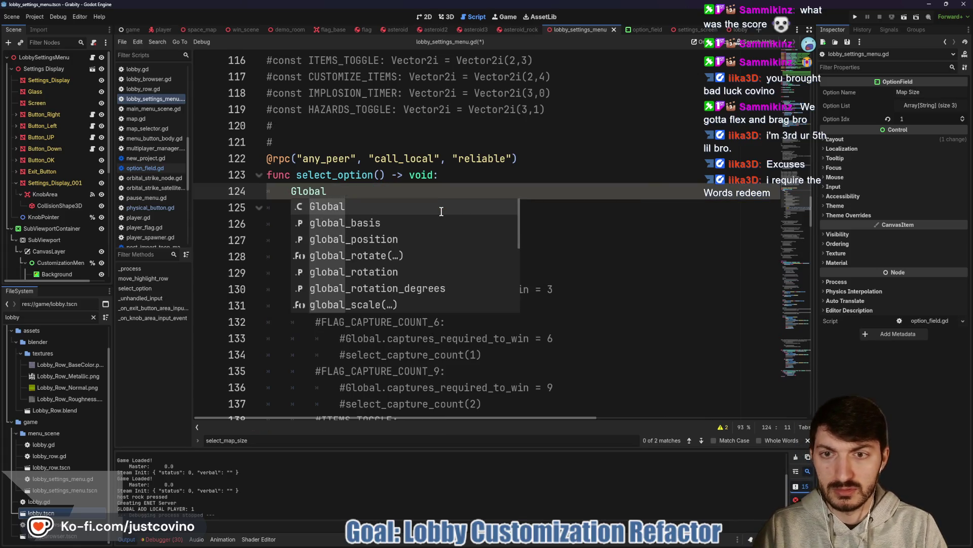
pyautogui.write('.map')
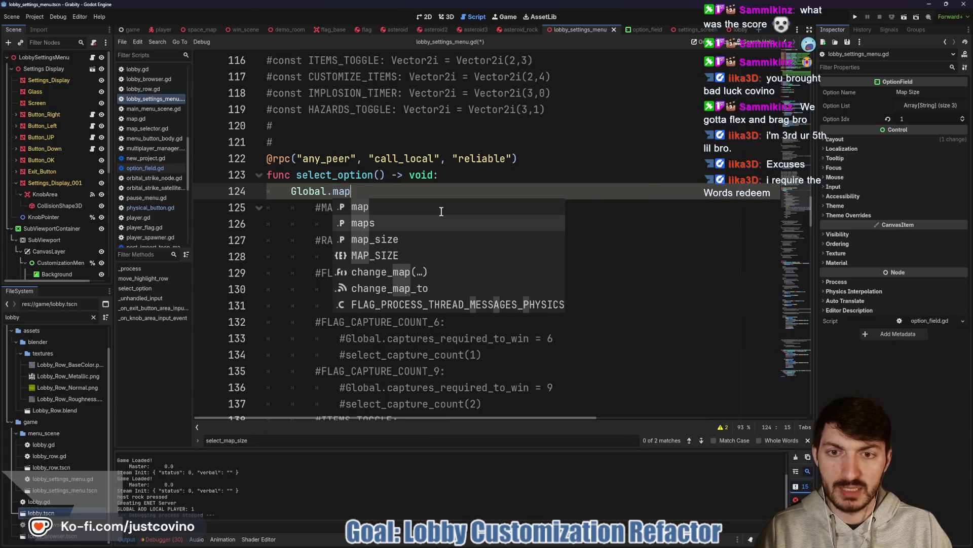
pyautogui.press('Down')
pyautogui.press('Return')
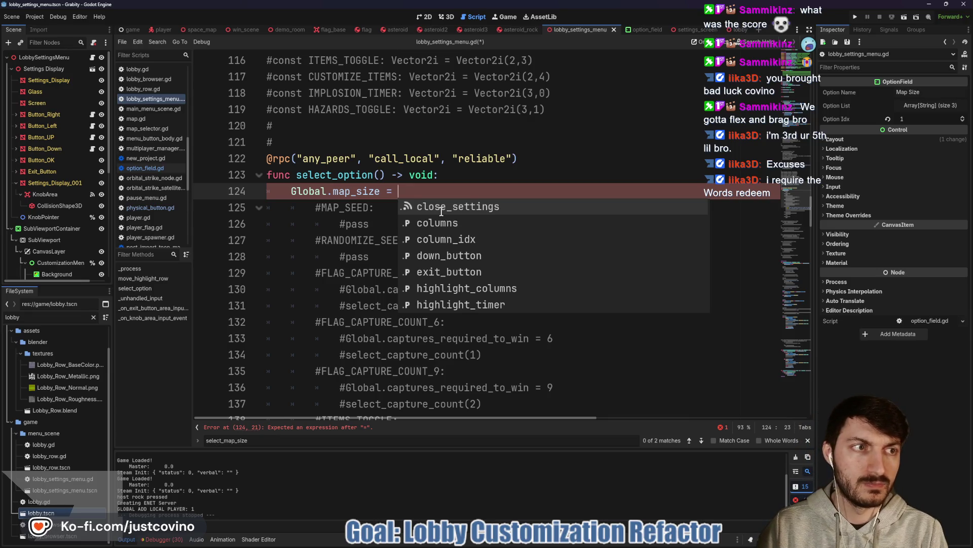
pyautogui.write('op')
pyautogui.press('Return')
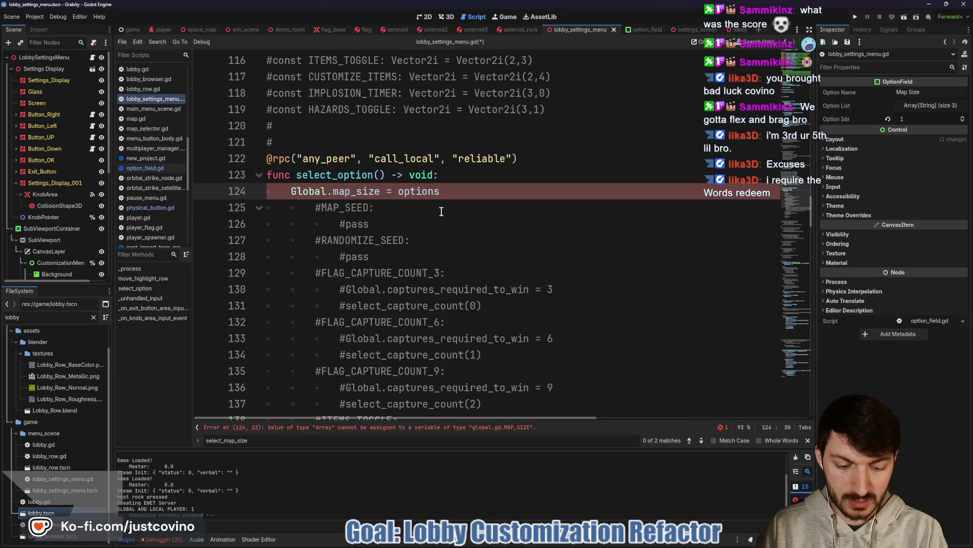
pyautogui.write('0')
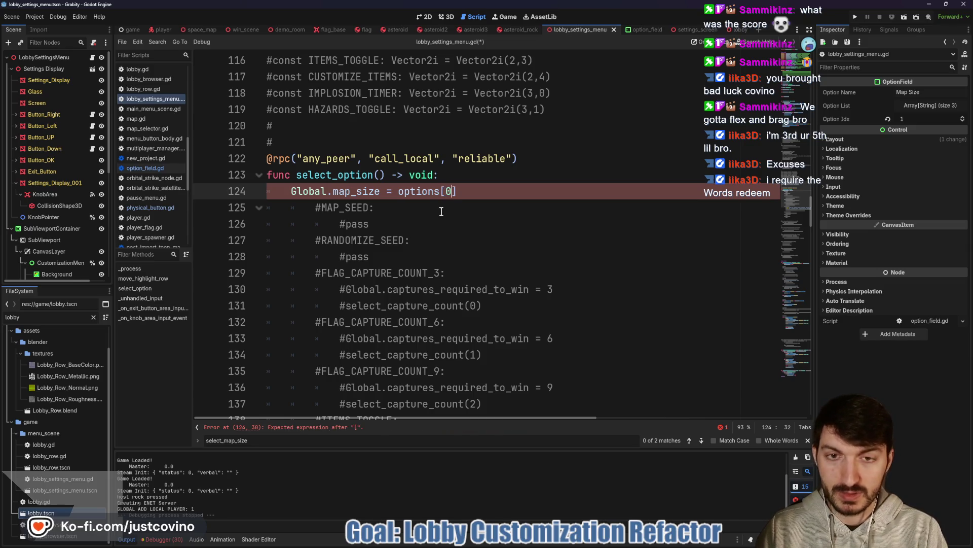
pyautogui.scroll(15, 441, 211)
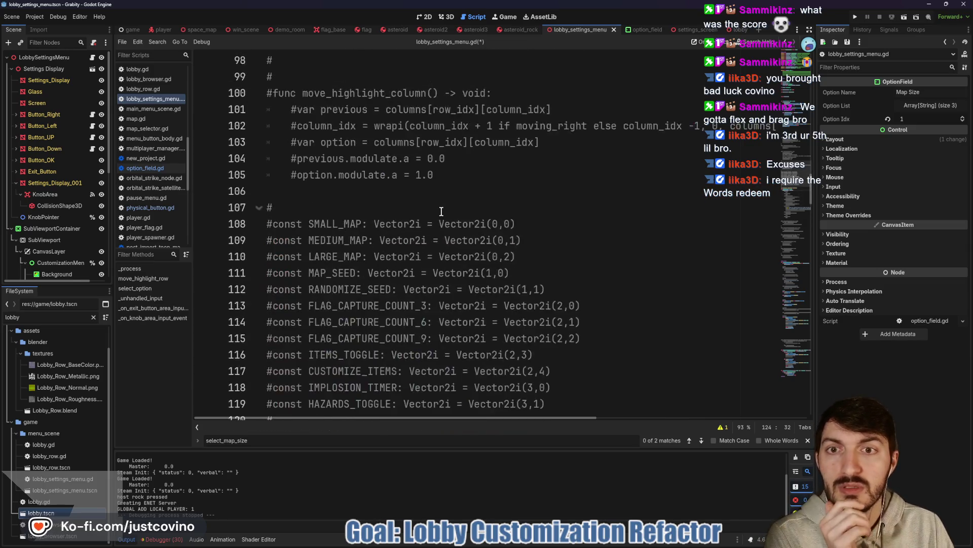
# - Review the options array (MapSize, Captures, Flag, Items), then select the MapSize node
pyautogui.scroll(-5, 441, 212)
pyautogui.scroll(7, 441, 212)
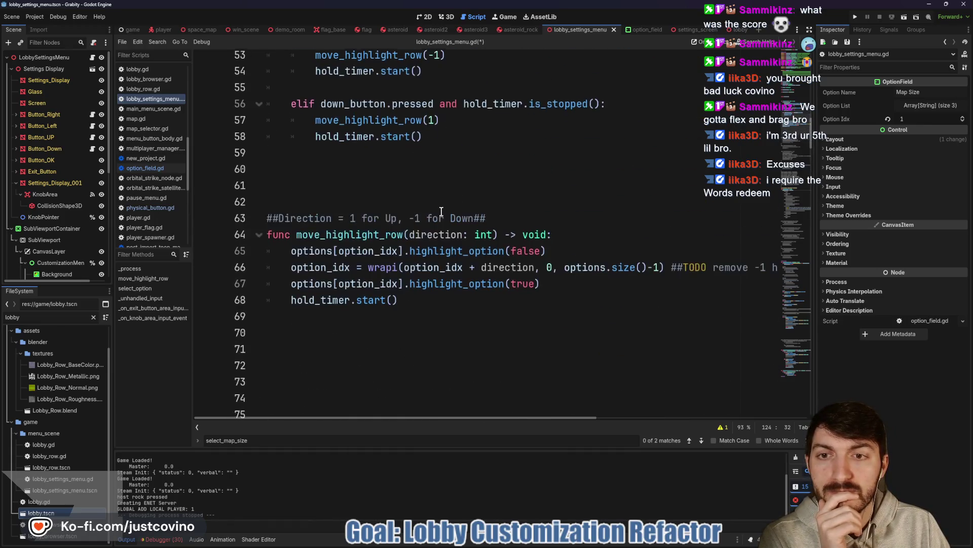
pyautogui.scroll(4, 440, 210)
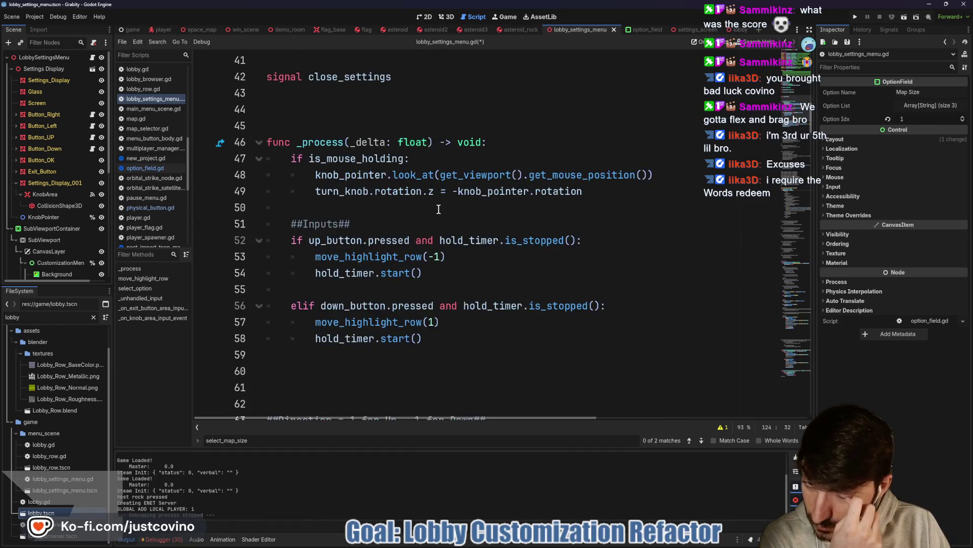
pyautogui.scroll(7, 434, 210)
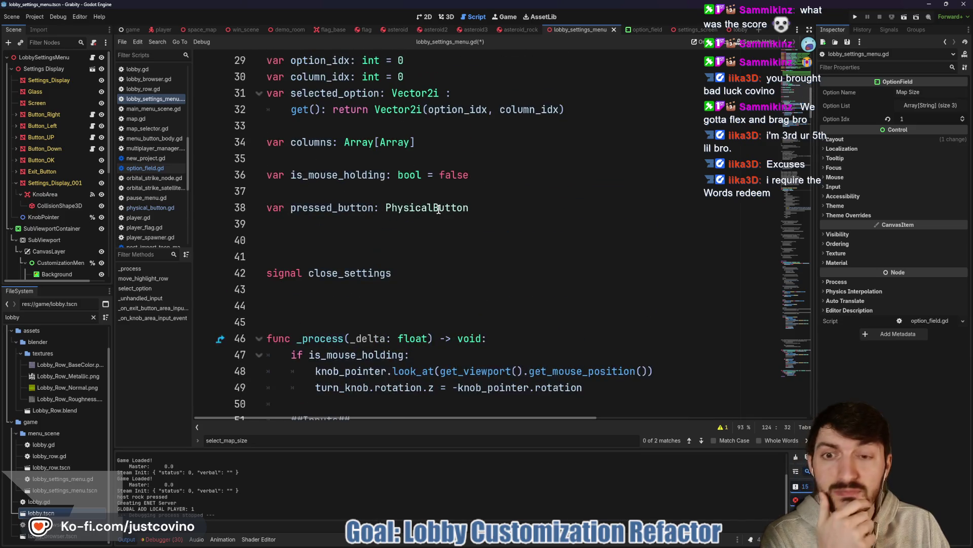
pyautogui.scroll(-6, 344, 246)
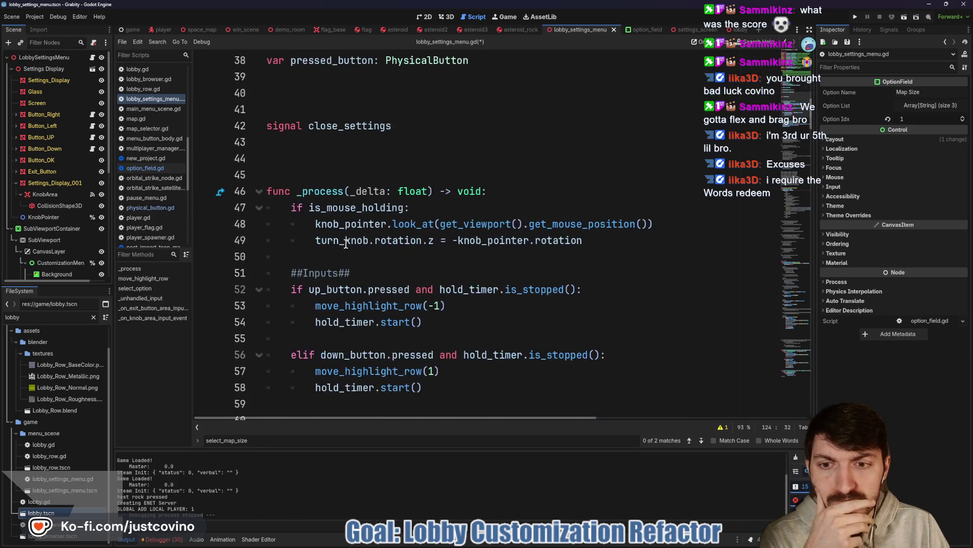
pyautogui.scroll(4, 351, 244)
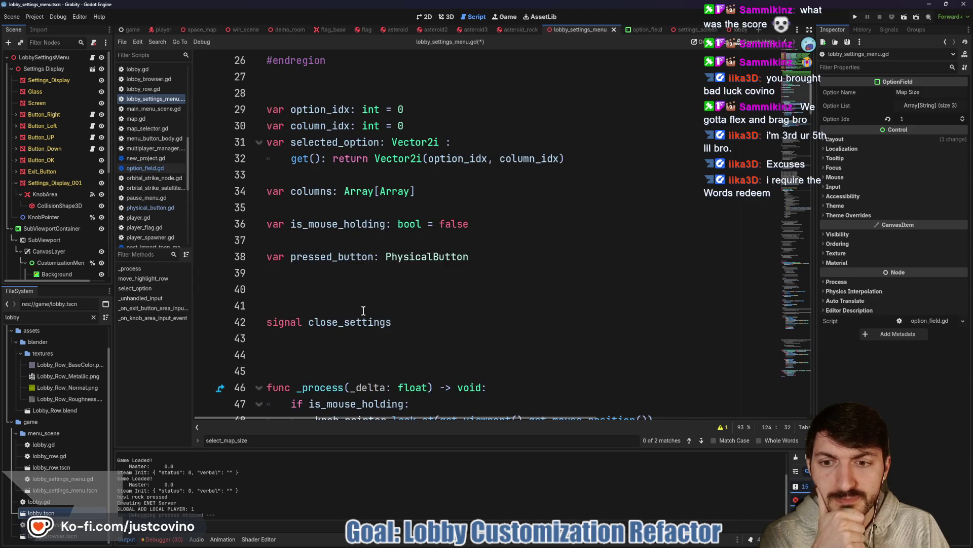
pyautogui.scroll(5, 390, 294)
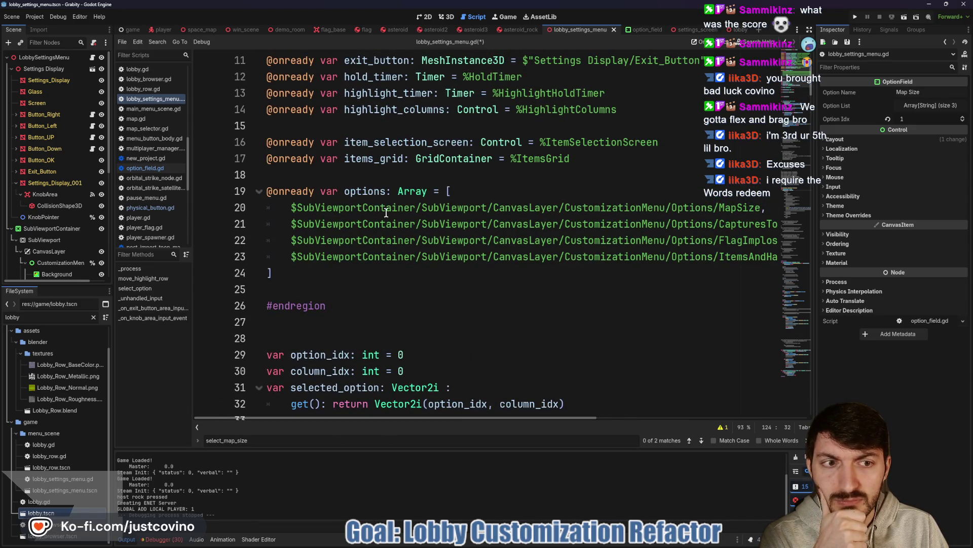
pyautogui.hscroll(3, 385, 212)
pyautogui.hscroll(-3, 390, 213)
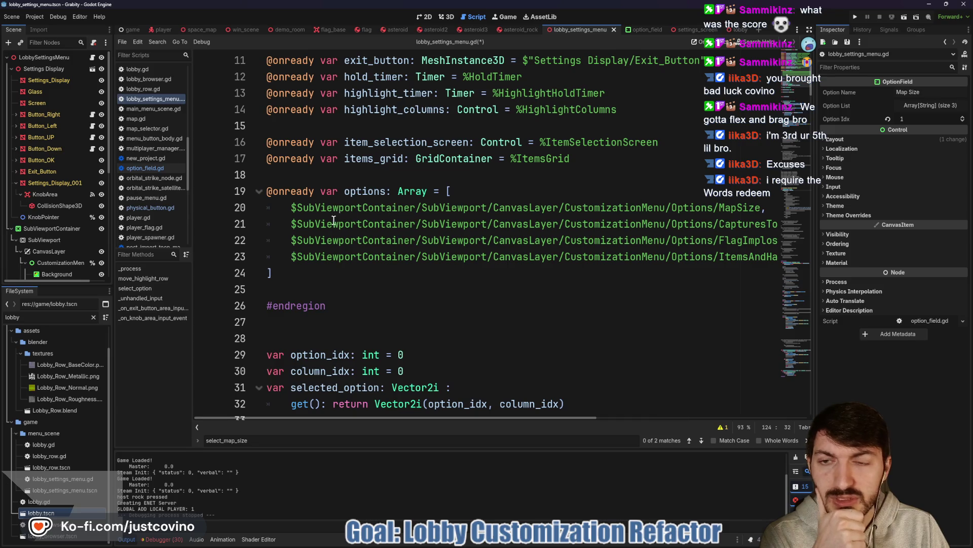
pyautogui.scroll(-3, 57, 256)
pyautogui.click(55, 253)
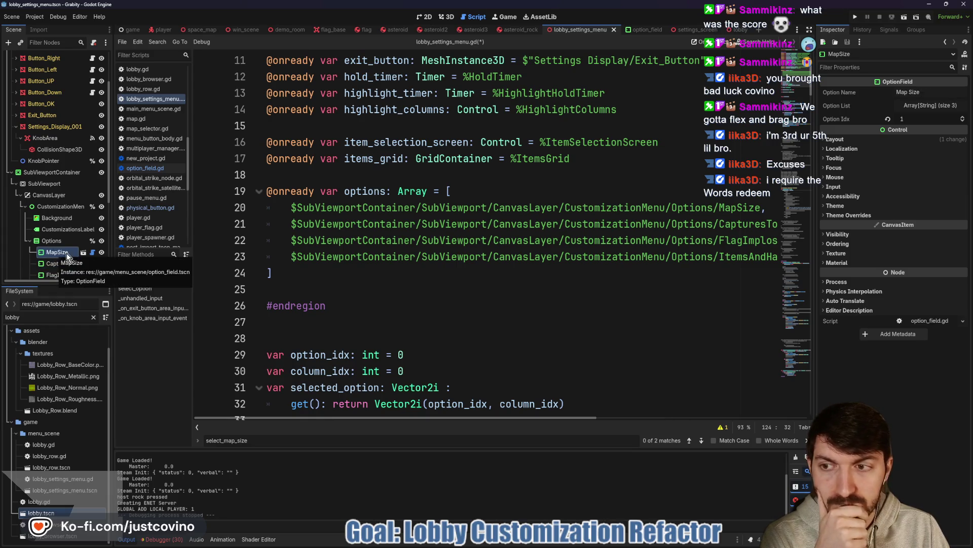
# - Open MapSize's option_field.gd and make room for a new function above highlight_option
pyautogui.click(92, 253)
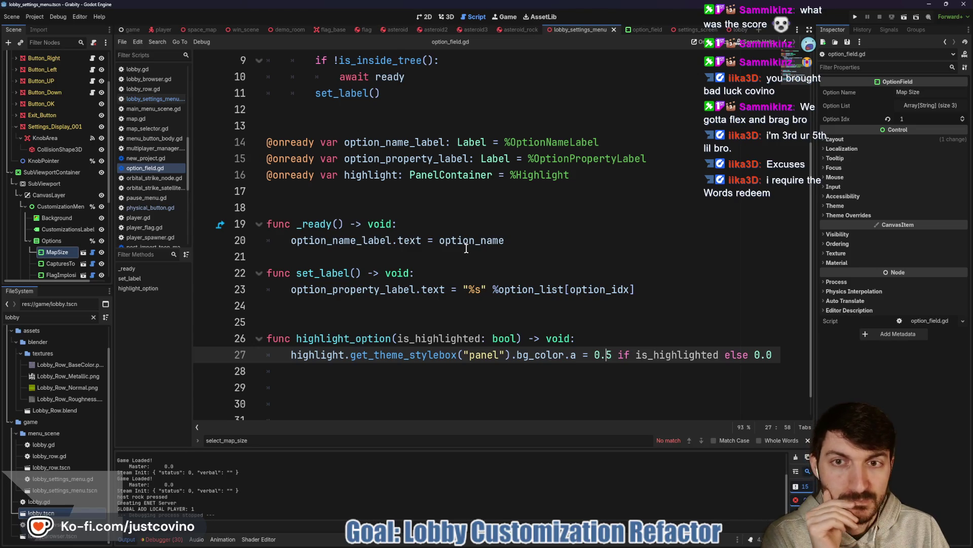
pyautogui.scroll(3, 467, 248)
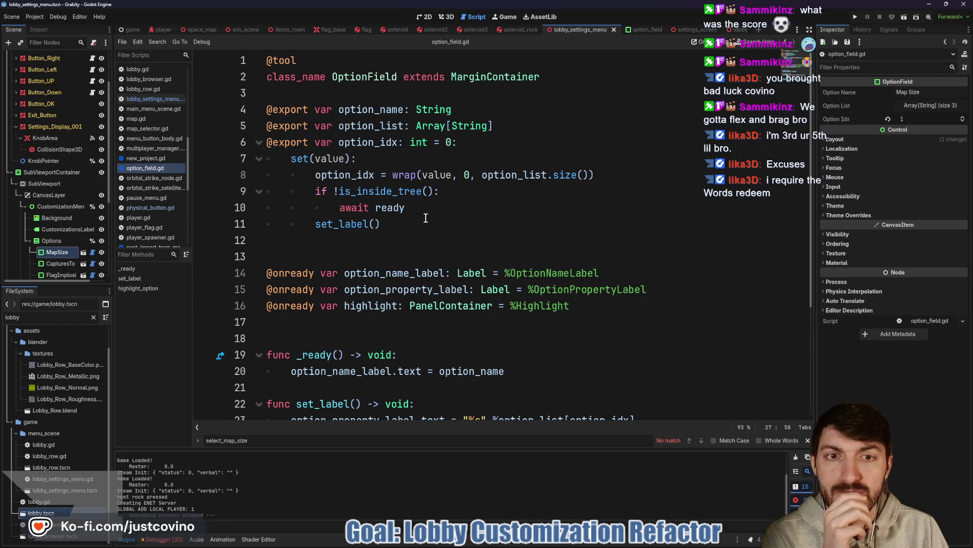
pyautogui.scroll(-1, 426, 218)
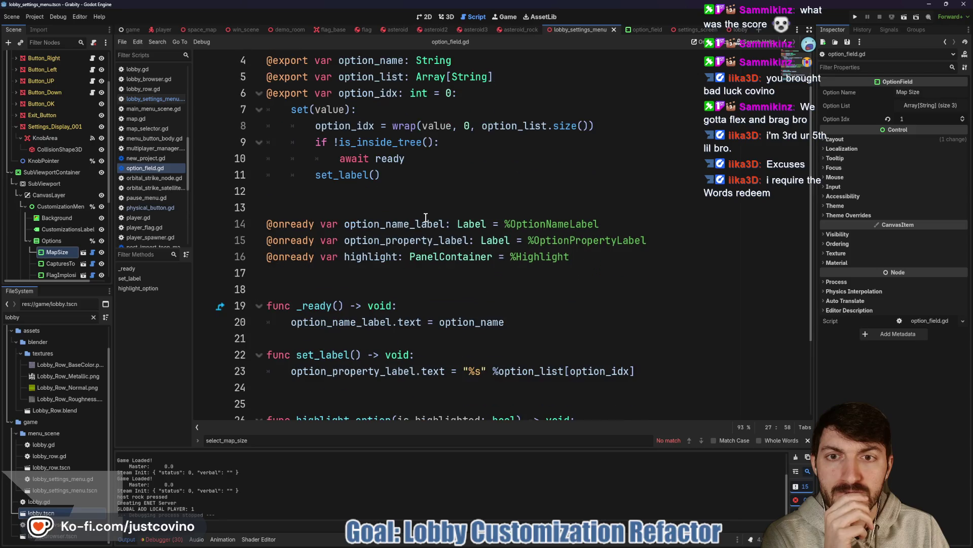
pyautogui.scroll(-1, 426, 218)
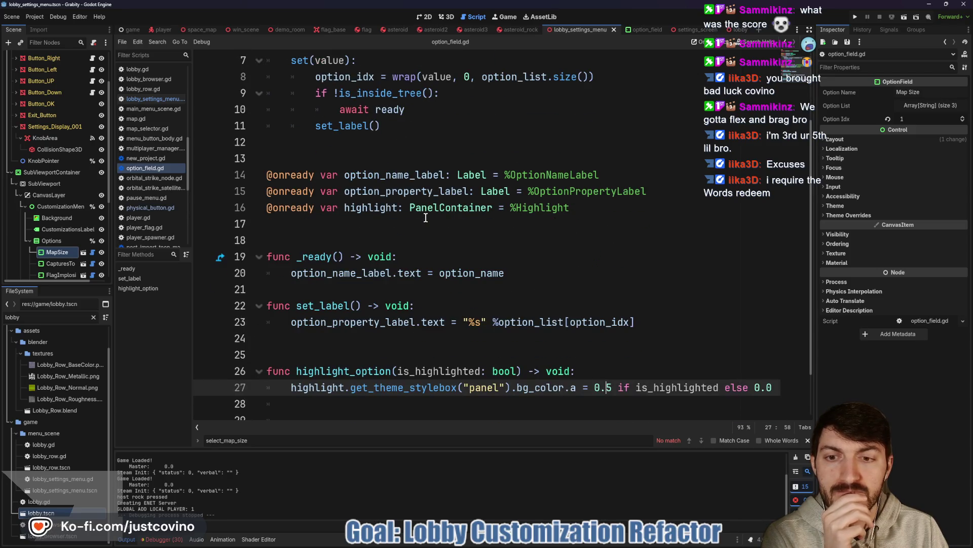
pyautogui.scroll(-1, 425, 218)
pyautogui.click(348, 231)
pyautogui.press('Return')
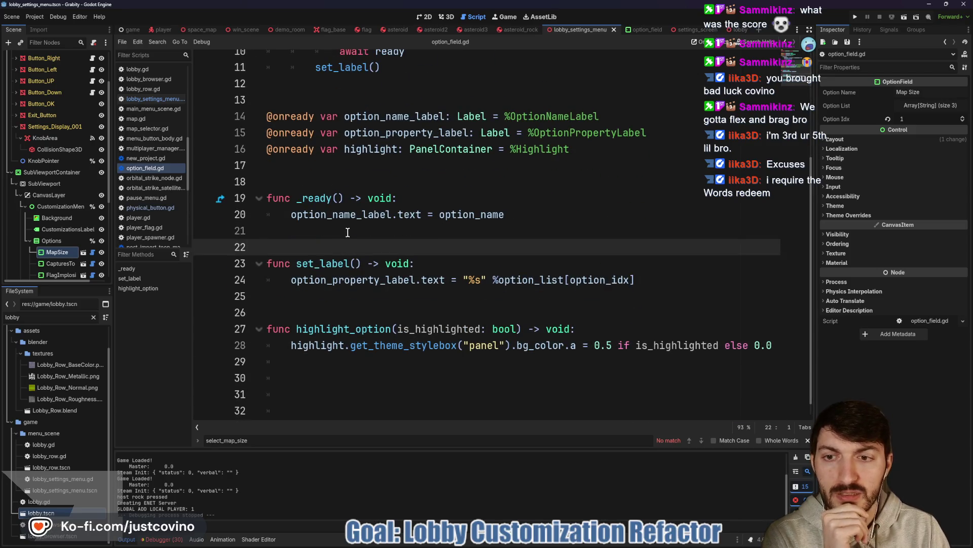
pyautogui.click(306, 306)
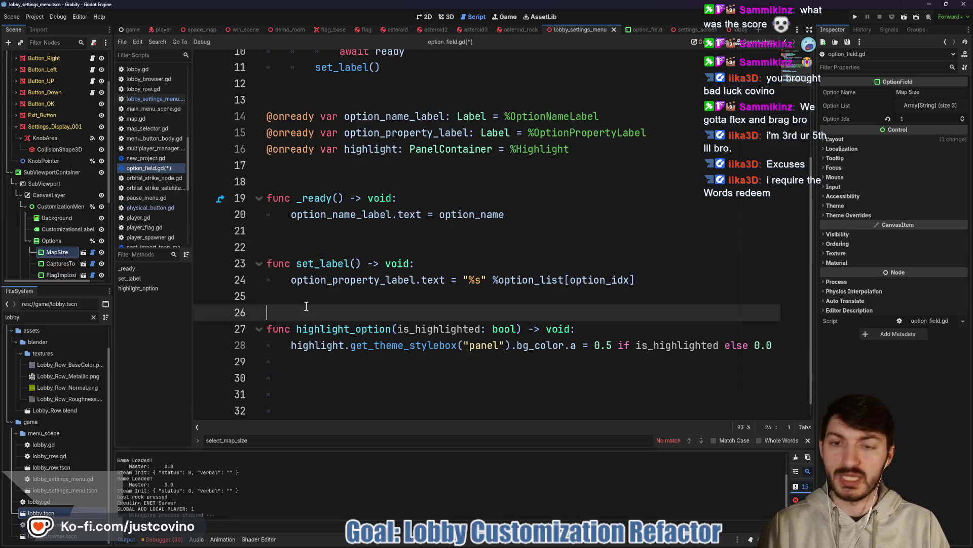
pyautogui.press('Return')
pyautogui.press('Return')
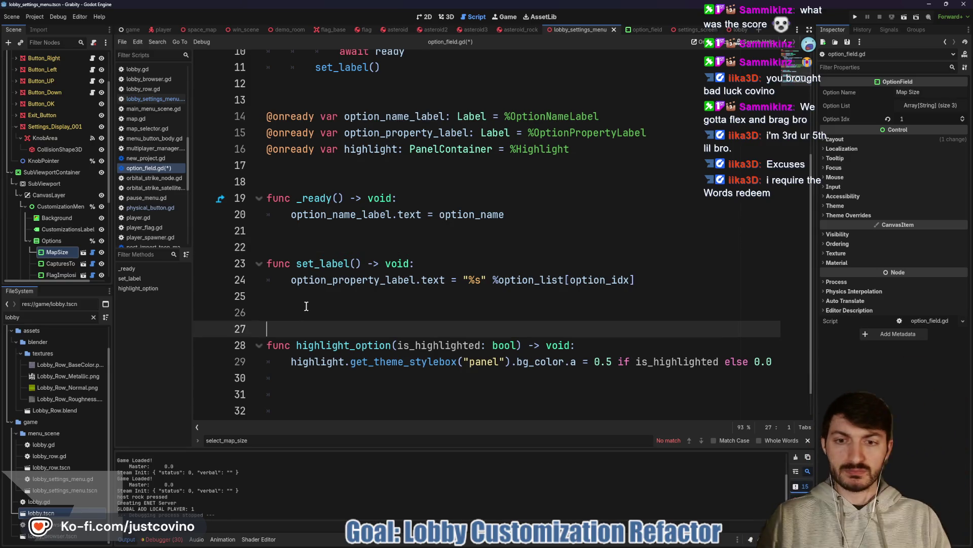
pyautogui.press('Up')
# - Add func get_option() -> String that returns option_list[option_idx]
pyautogui.write('unc ge')
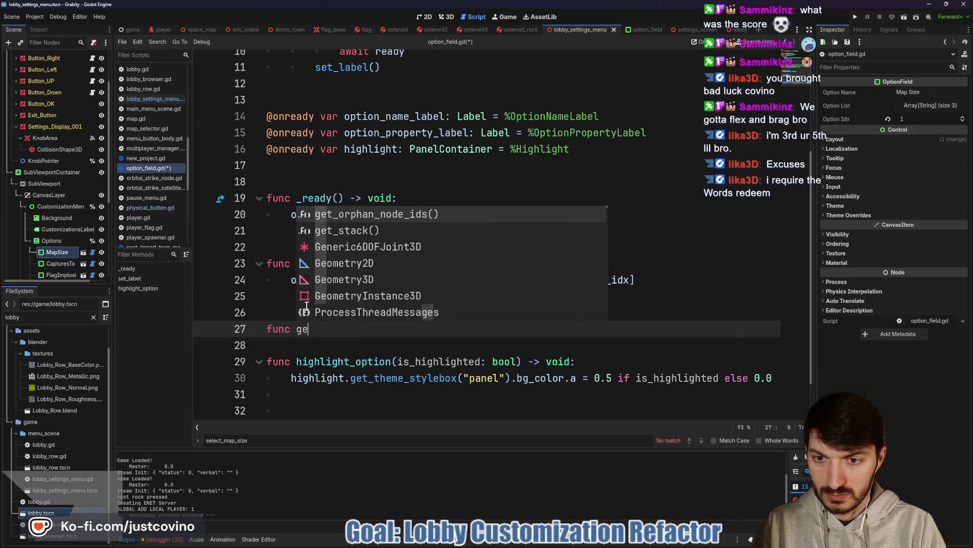
pyautogui.write('t_option() -> ')
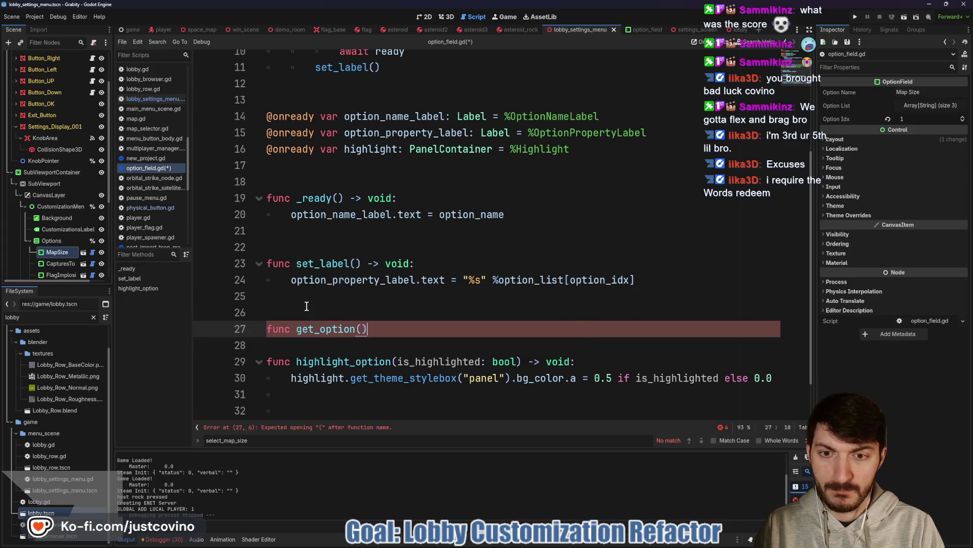
pyautogui.write('String:')
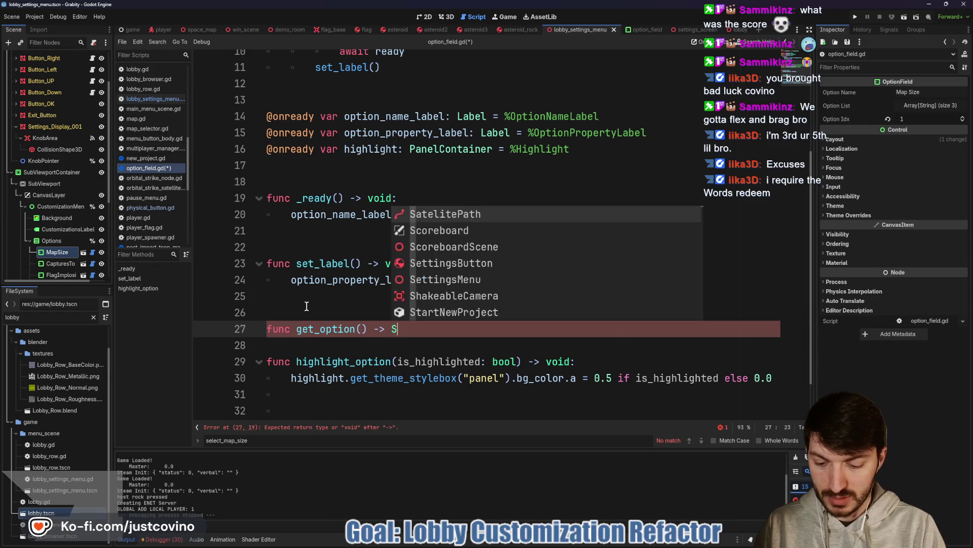
pyautogui.press('Return')
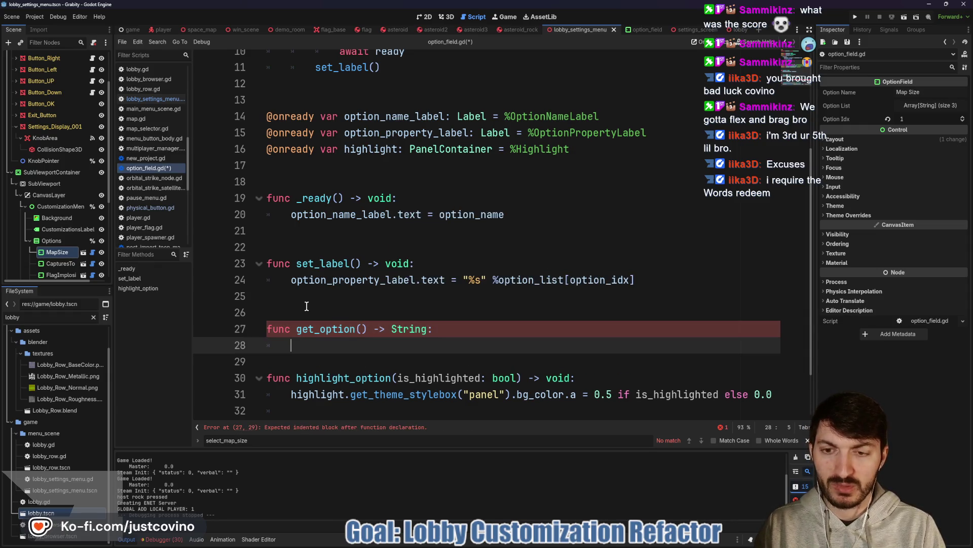
pyautogui.write('return optio')
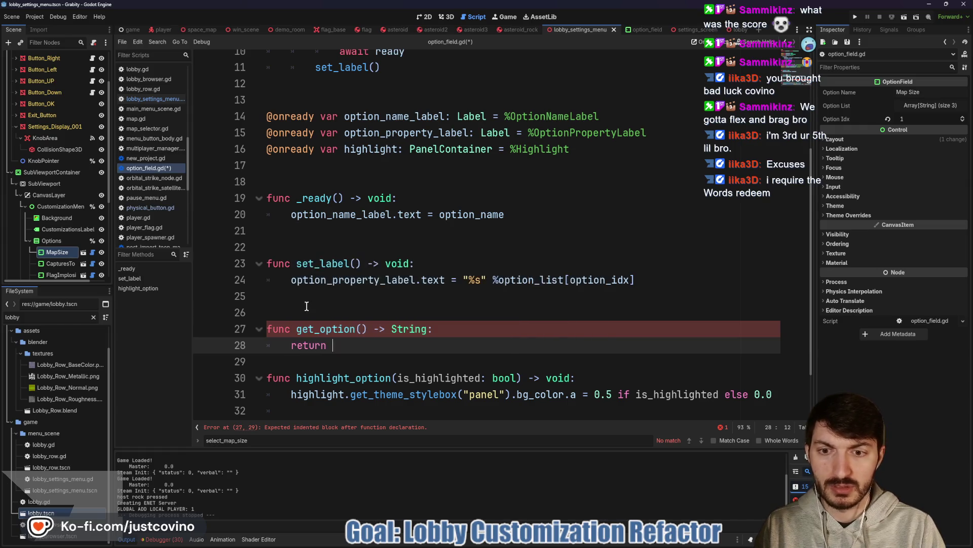
pyautogui.press('Down')
pyautogui.press('Return')
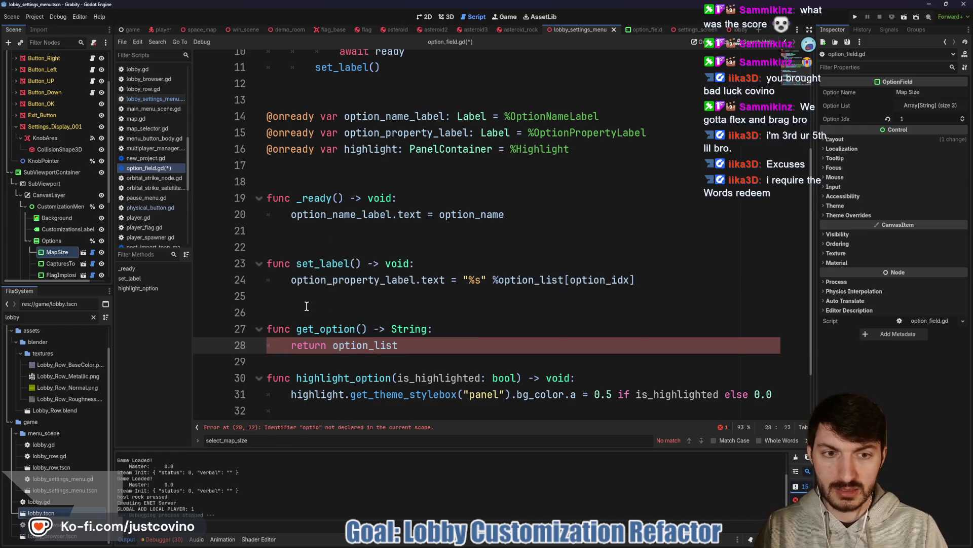
pyautogui.write('optio')
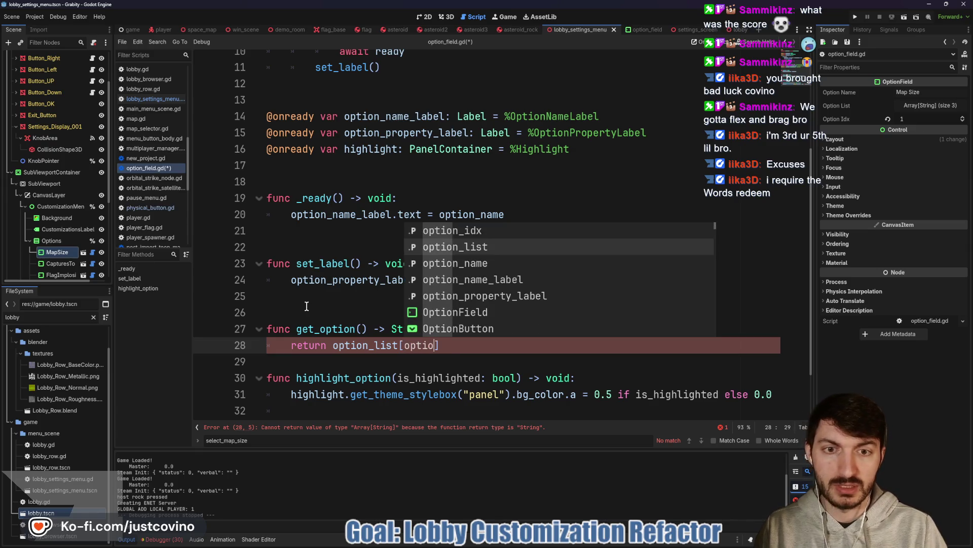
pyautogui.press('Up')
pyautogui.press('Return')
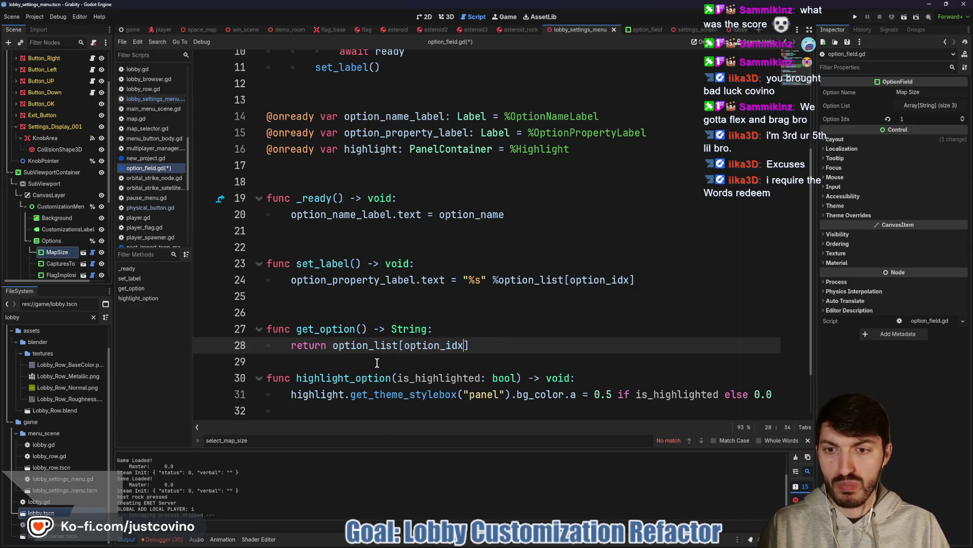
pyautogui.click(502, 361)
pyautogui.press('Return')
# - Save option_field.gd and switch back to lobby_settings_menu.gd
pyautogui.hotkey('ctrl', 's')
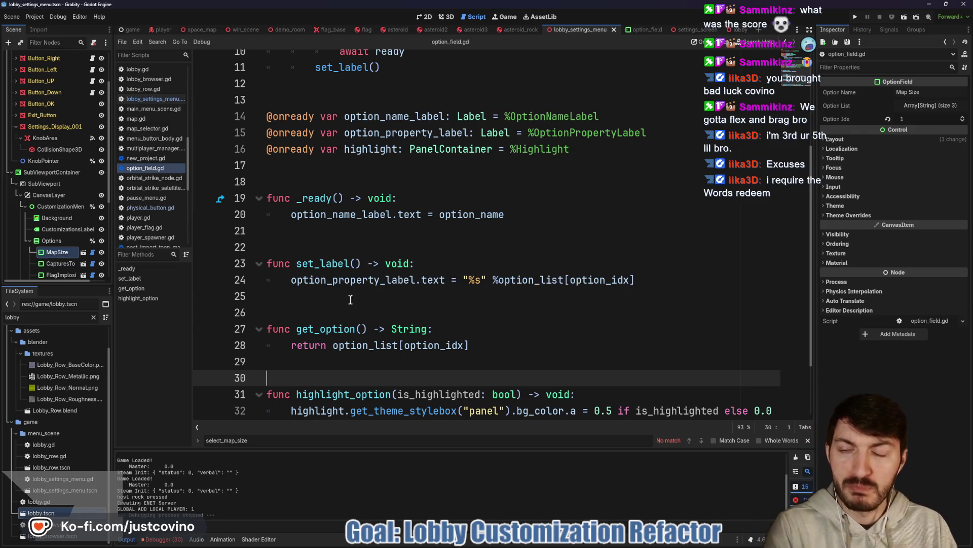
pyautogui.scroll(2, 76, 158)
pyautogui.click(92, 58)
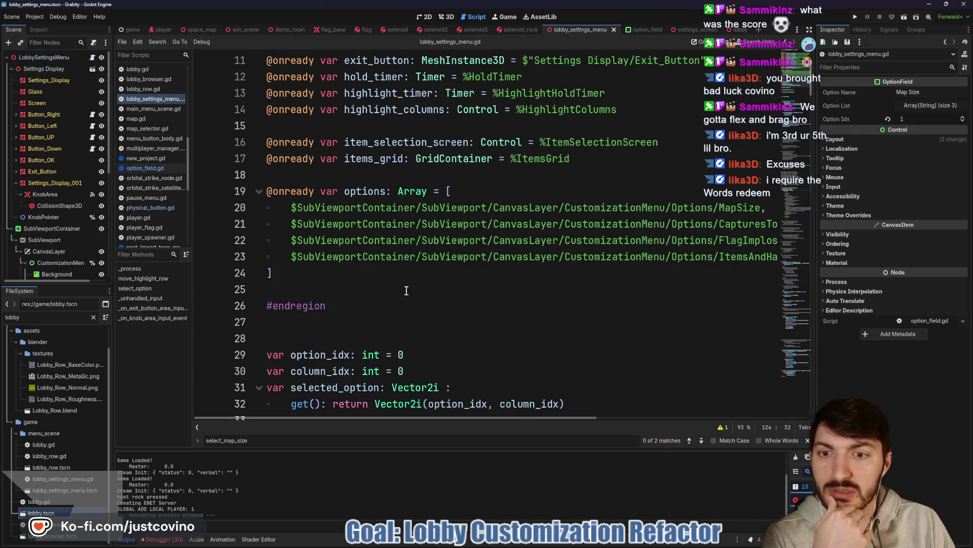
pyautogui.scroll(-5, 353, 313)
pyautogui.scroll(-2, 353, 313)
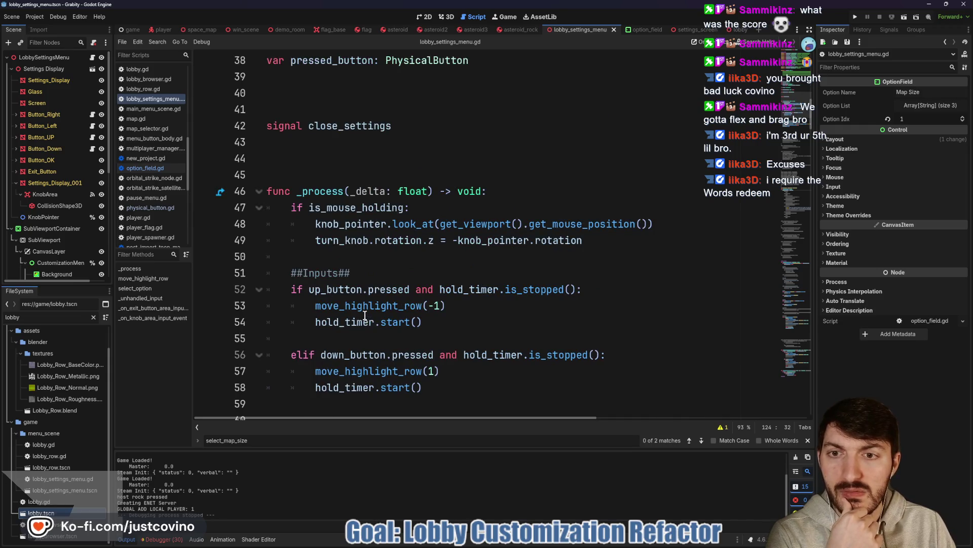
# - Make line 124 read Global.map_size = options[0].get_option(), then jump to global.gd
pyautogui.scroll(1, 362, 315)
pyautogui.scroll(-6, 361, 311)
pyautogui.scroll(-20, 361, 311)
pyautogui.scroll(3, 459, 256)
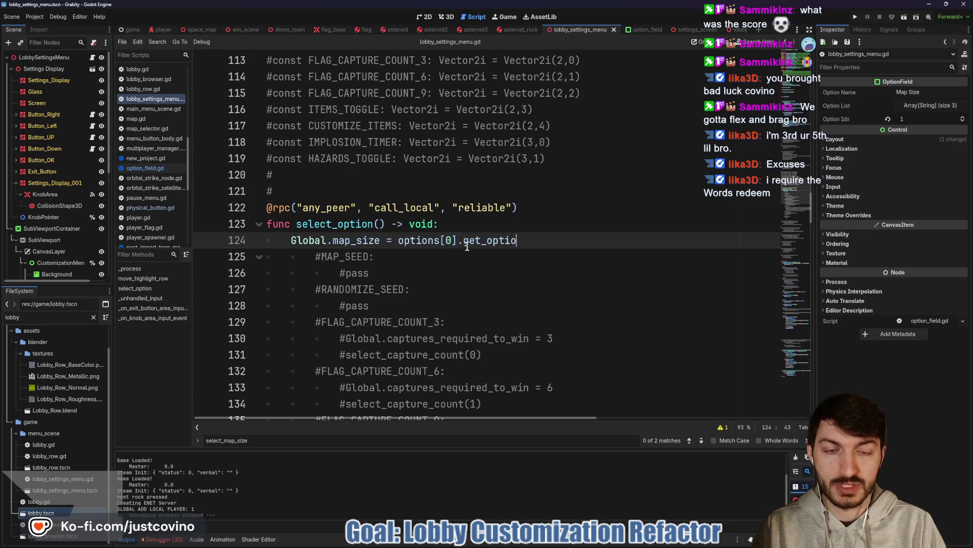
pyautogui.write('()')
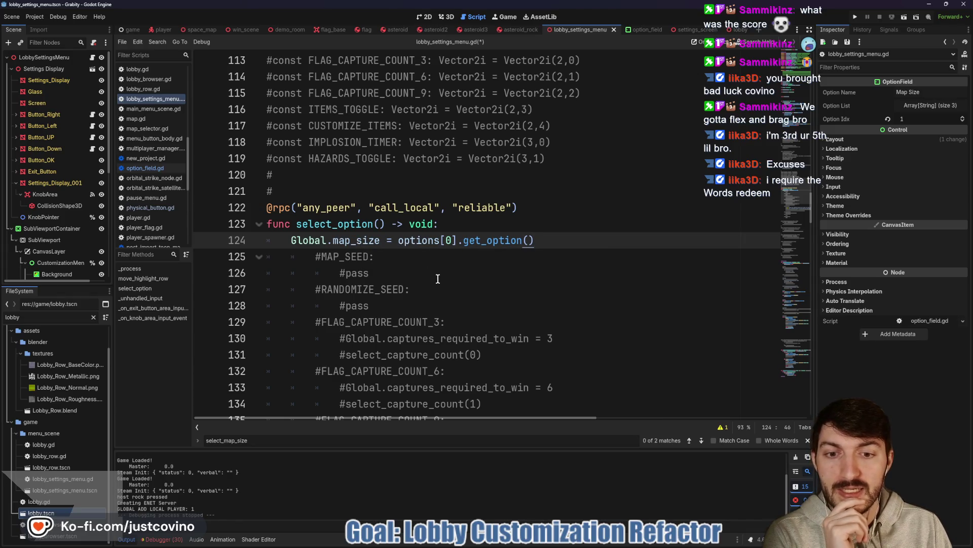
pyautogui.keyDown('ctrl'); pyautogui.click(305, 241); pyautogui.keyUp('ctrl')
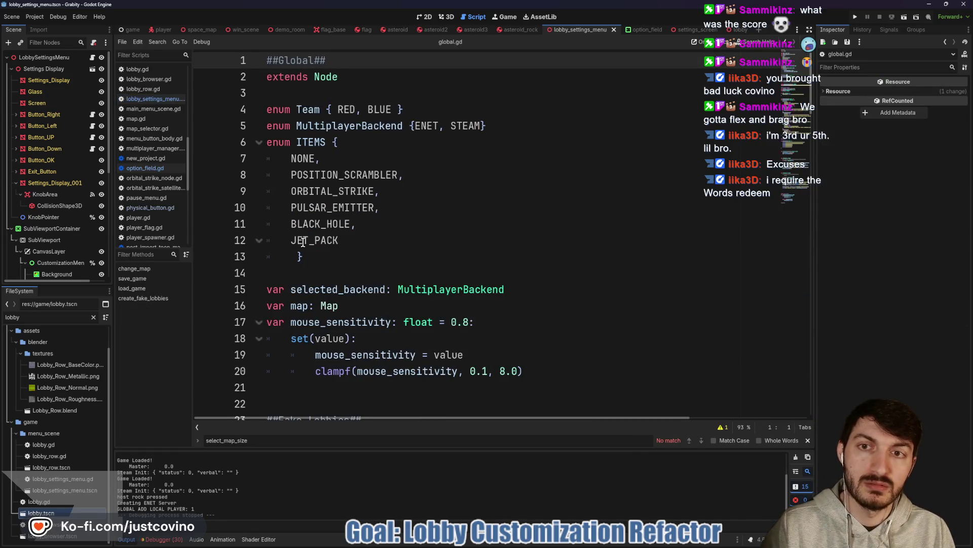
pyautogui.scroll(-4, 445, 249)
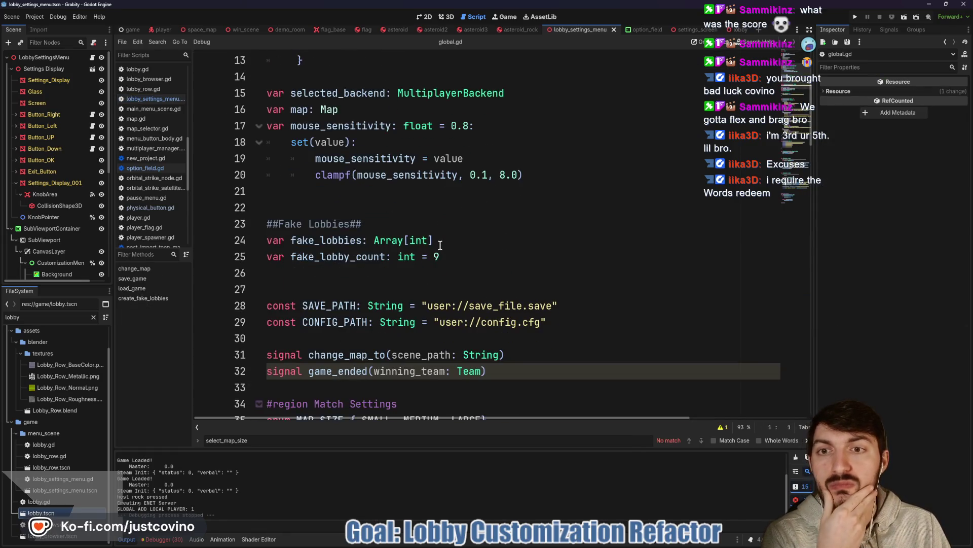
pyautogui.scroll(-4, 440, 245)
pyautogui.scroll(-6, 440, 245)
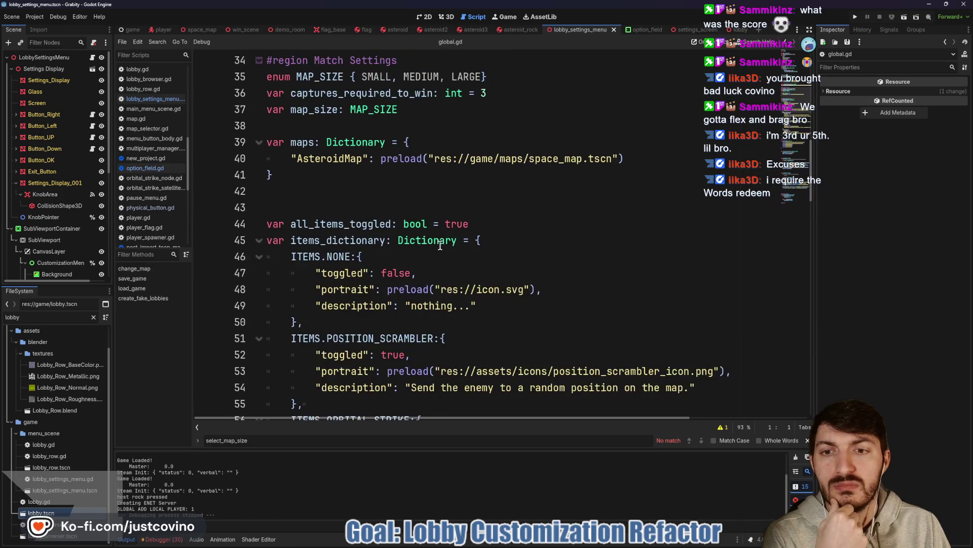
pyautogui.scroll(-12, 440, 245)
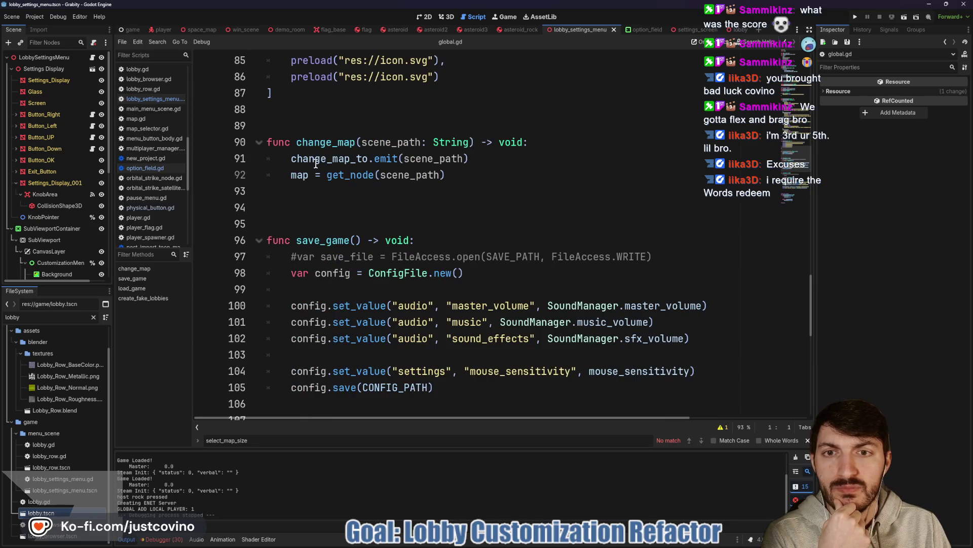
pyautogui.scroll(-10, 330, 215)
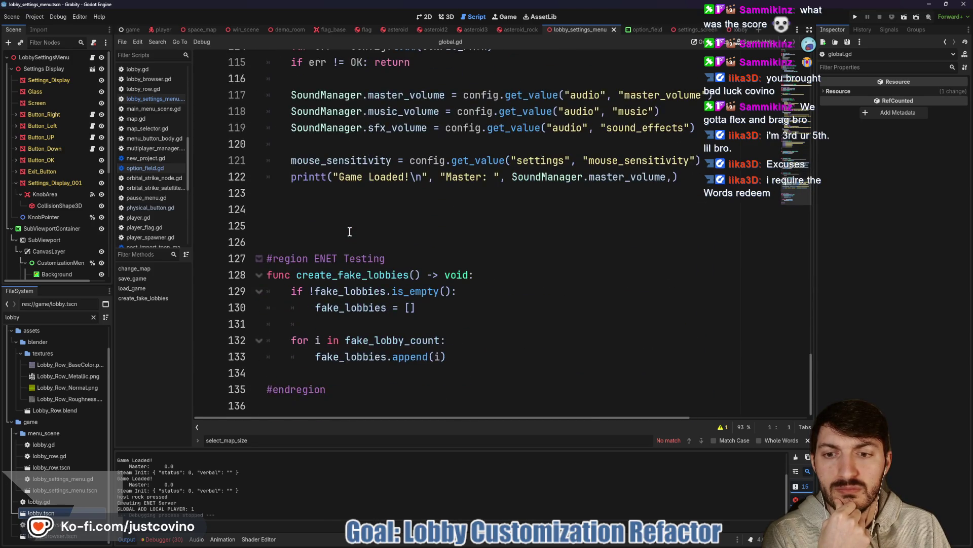
pyautogui.scroll(20, 351, 232)
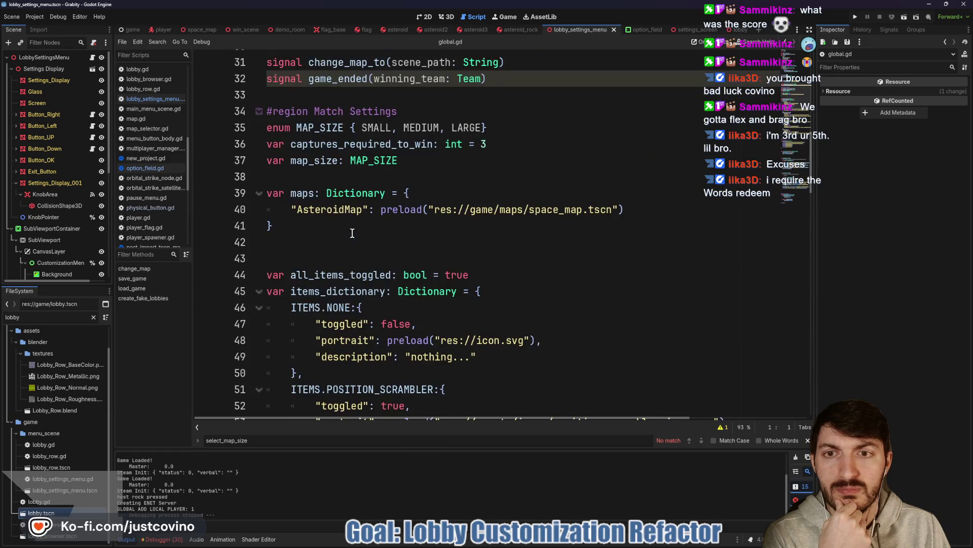
pyautogui.doubleClick(305, 162)
pyautogui.doubleClick(373, 160)
pyautogui.scroll(10, 440, 225)
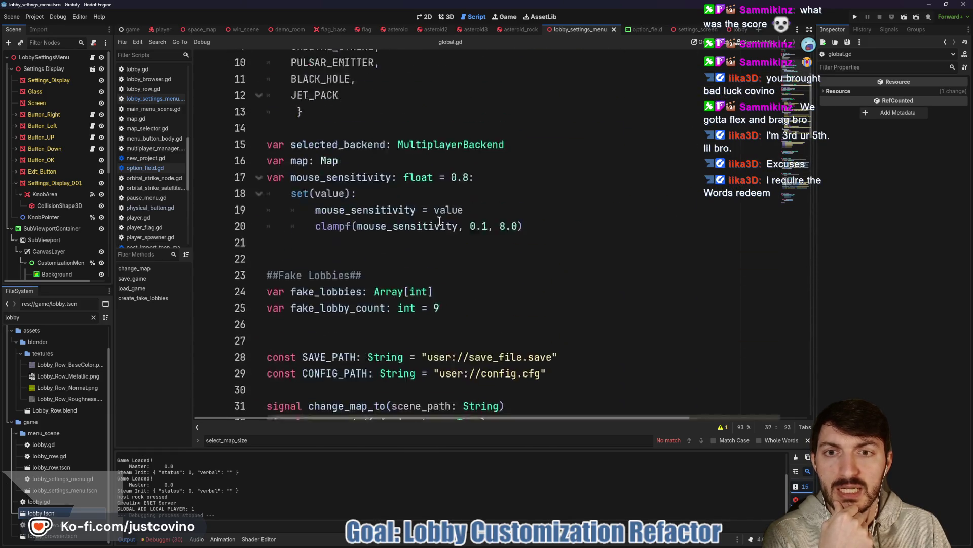
pyautogui.scroll(-7, 439, 225)
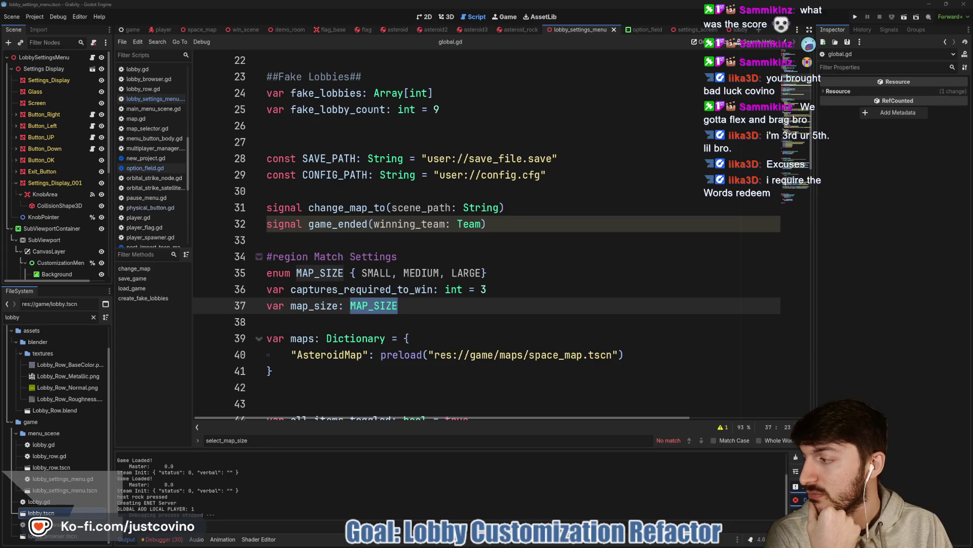
# - In lobby_settings_menu.gd, append .capitalize() to options[0].get_option() on line 124
pyautogui.click(394, 334)
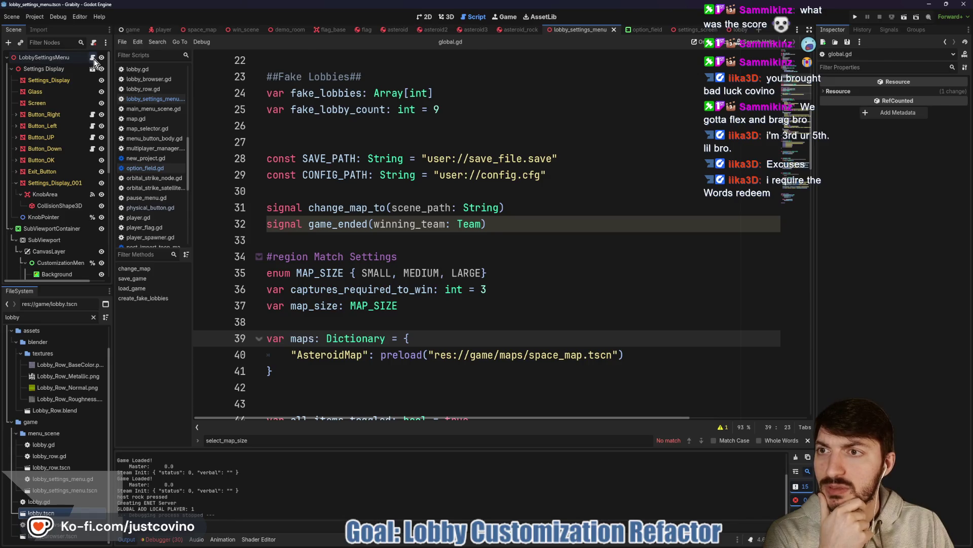
pyautogui.click(93, 59)
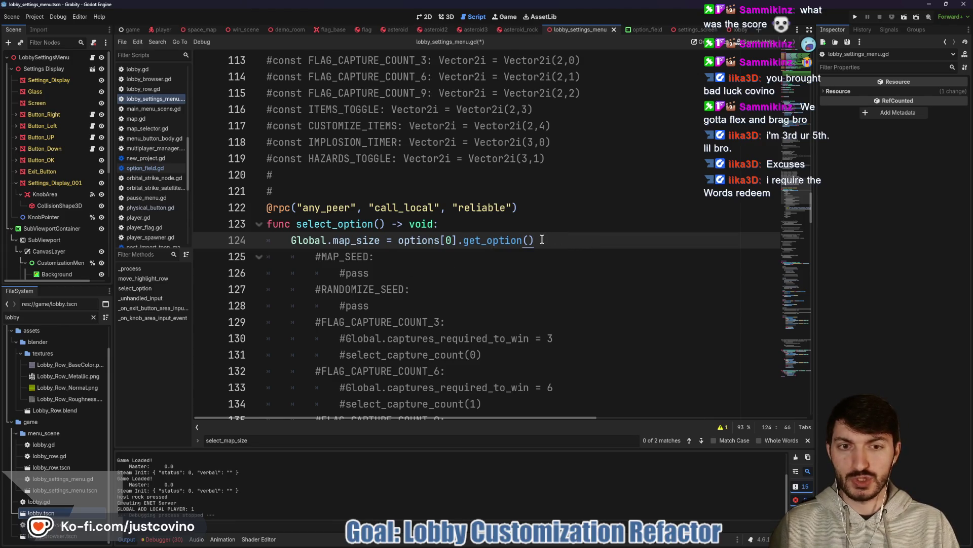
pyautogui.write('.capti')
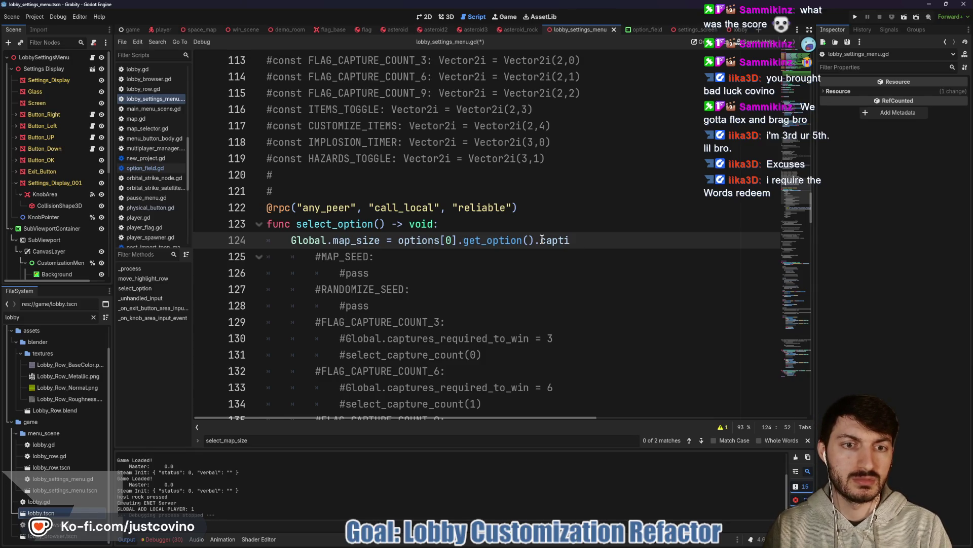
pyautogui.press('BackSpace')
pyautogui.press('BackSpace')
pyautogui.write('it')
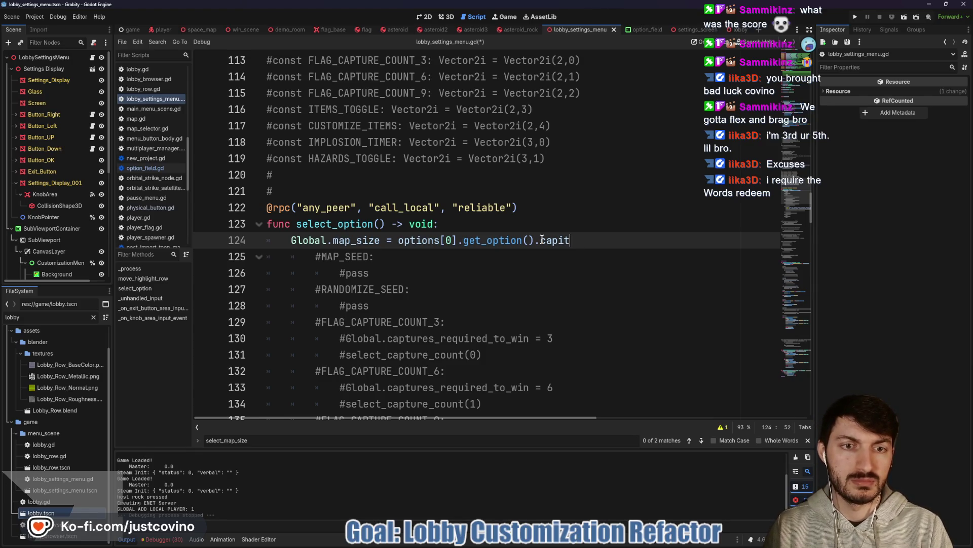
pyautogui.write('alize)()')
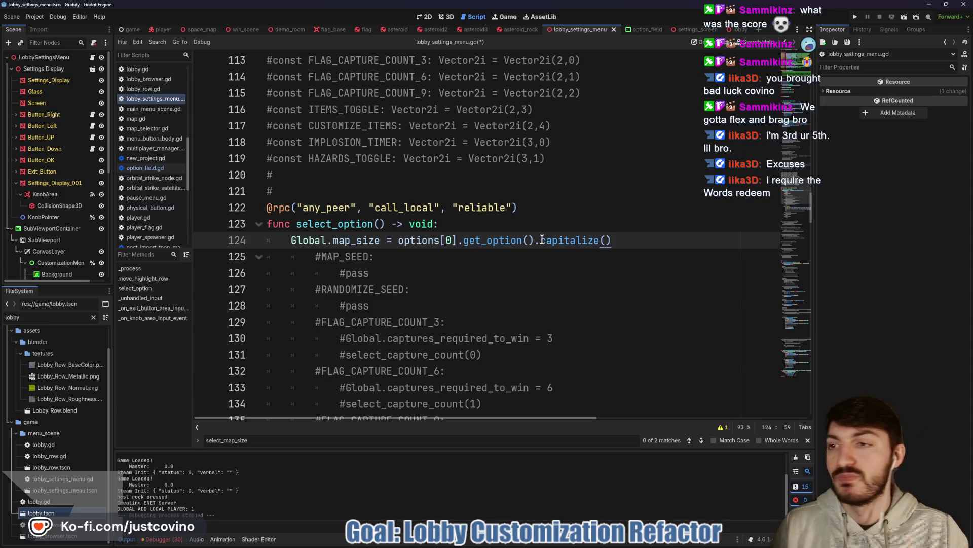
# - Check the MapSize option's script, then return to lobby_settings_menu.gd
pyautogui.scroll(-5, 104, 231)
pyautogui.click(92, 196)
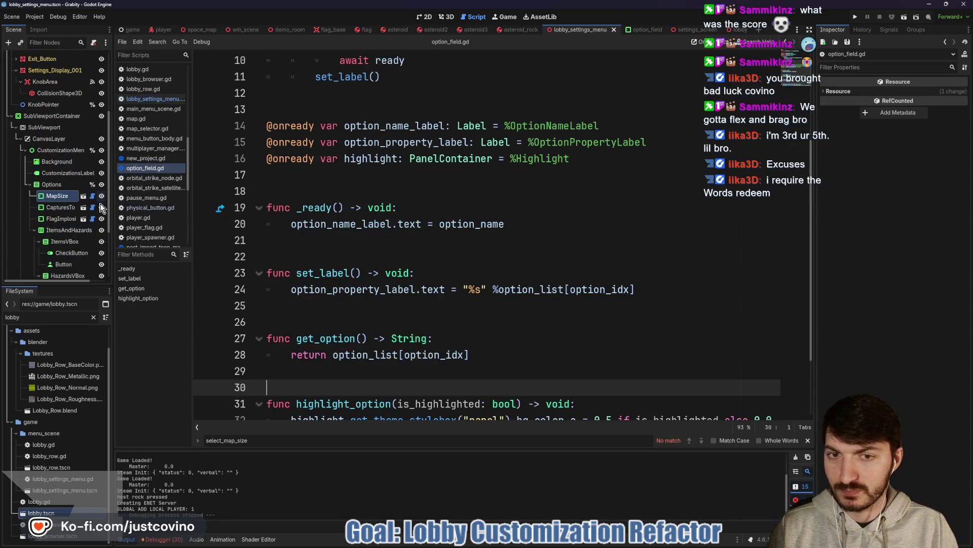
pyautogui.scroll(-2, 479, 306)
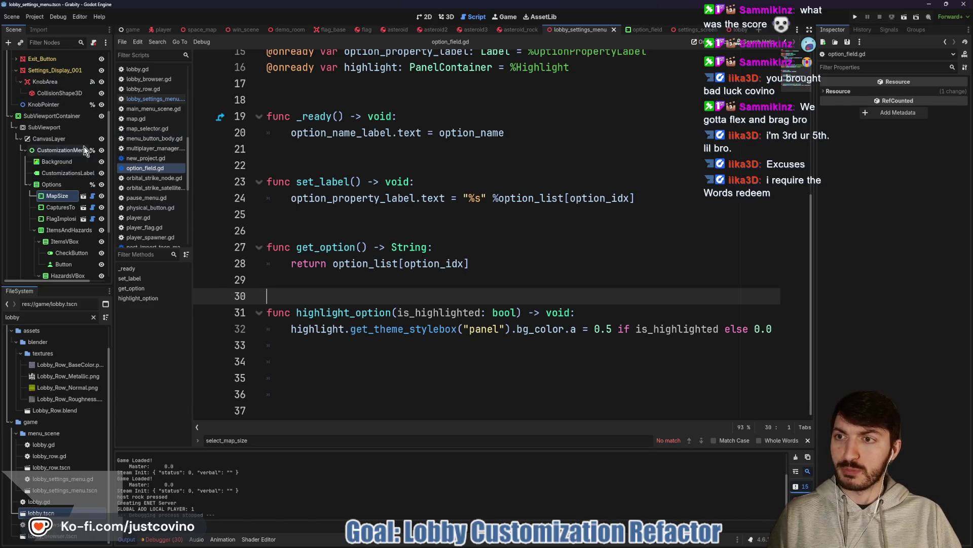
pyautogui.scroll(3, 85, 182)
pyautogui.scroll(1, 85, 182)
pyautogui.click(92, 58)
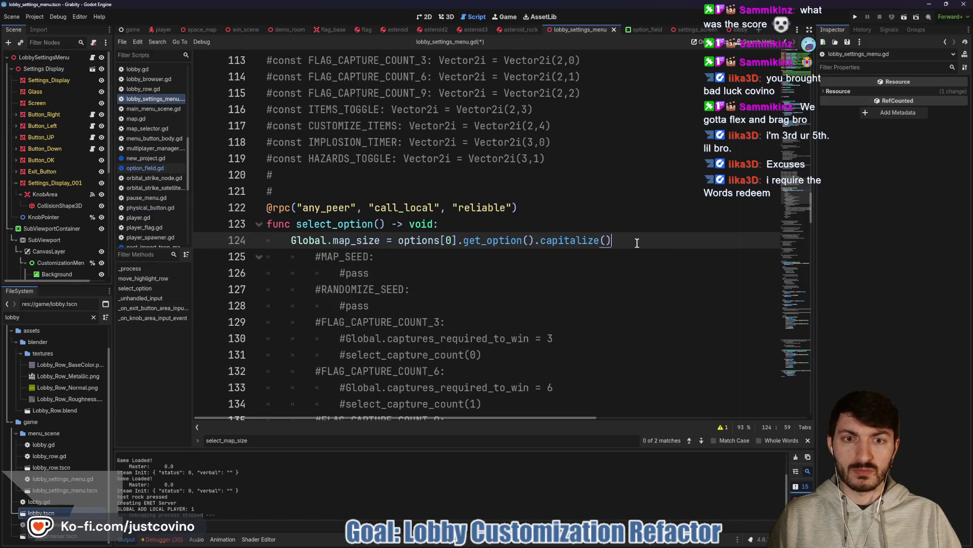
# - Change line 124 to options[0].option_idx, save, and delete the MAP_SEED and RANDOMIZE_SEED cases
pyautogui.moveTo(612, 240)
pyautogui.mouseDown()
pyautogui.moveTo(456, 241)
pyautogui.moveTo(464, 238)
pyautogui.mouseUp()
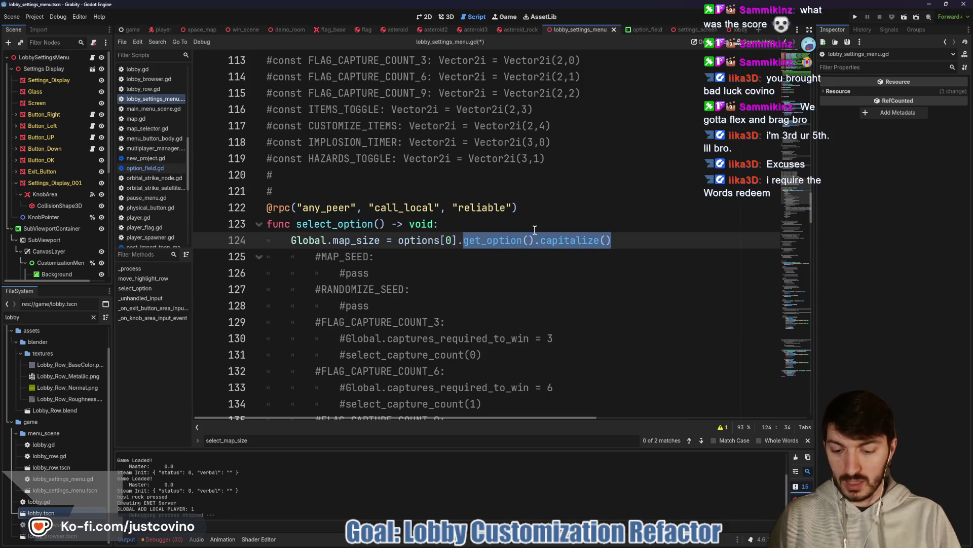
pyautogui.write('opt')
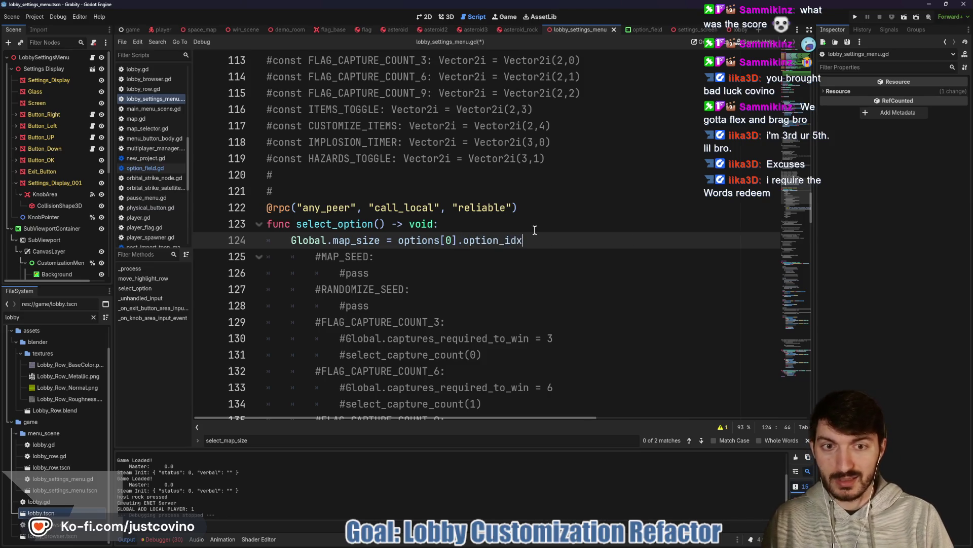
pyautogui.hotkey('ctrl', 's')
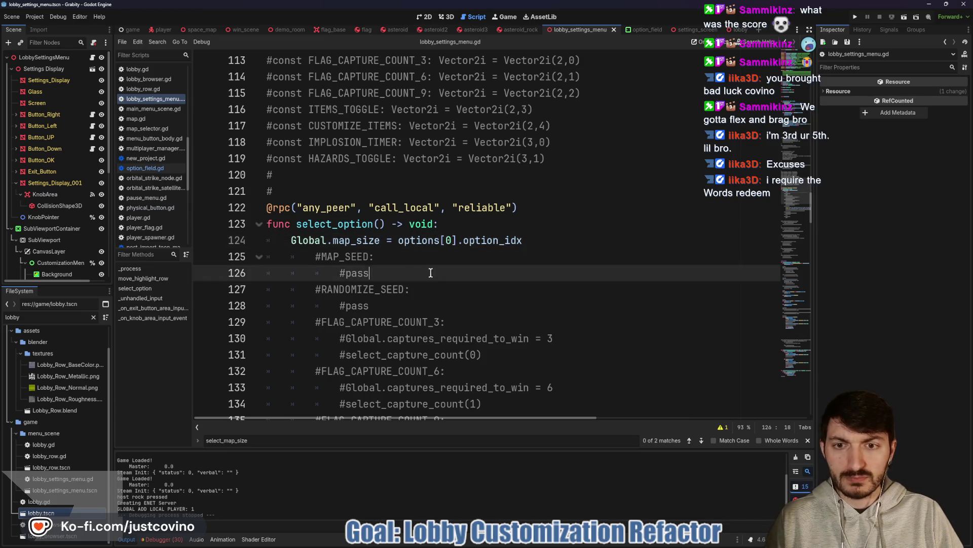
pyautogui.moveTo(428, 272); pyautogui.dragTo(209, 262)
pyautogui.press('Delete')
pyautogui.moveTo(373, 290); pyautogui.dragTo(365, 257)
pyautogui.press('Delete')
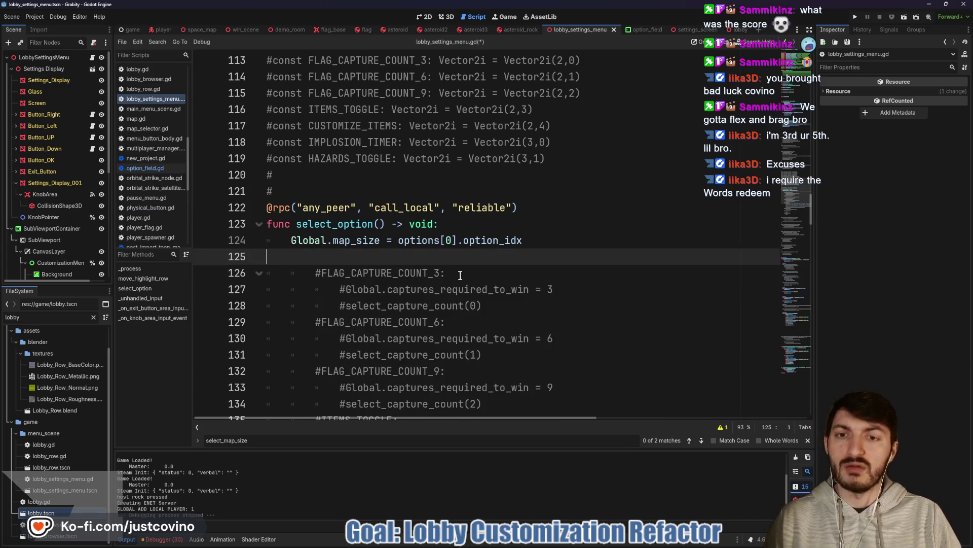
# - Add Global.captures_required_to_win = int(options[1].get_option()) on line 125
pyautogui.press('Tab')
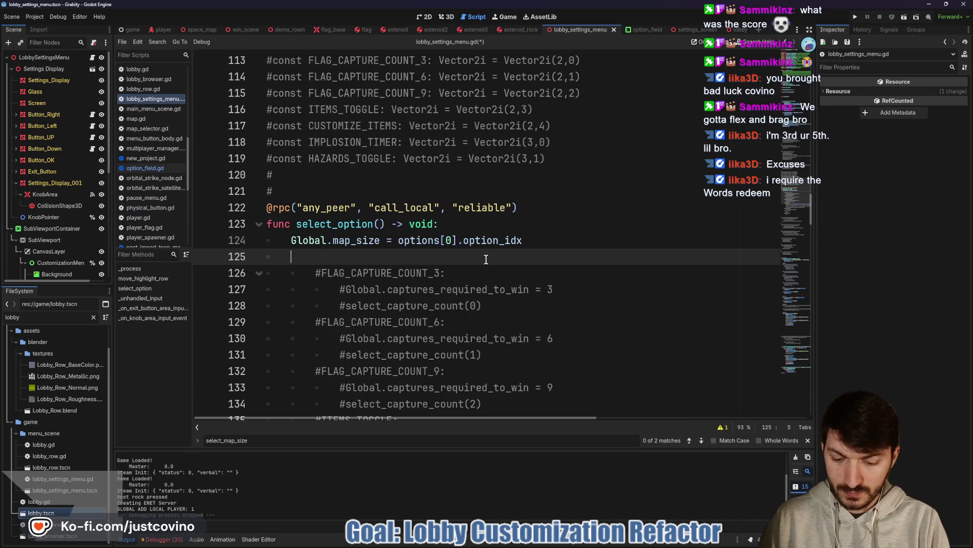
pyautogui.write('Global.capt')
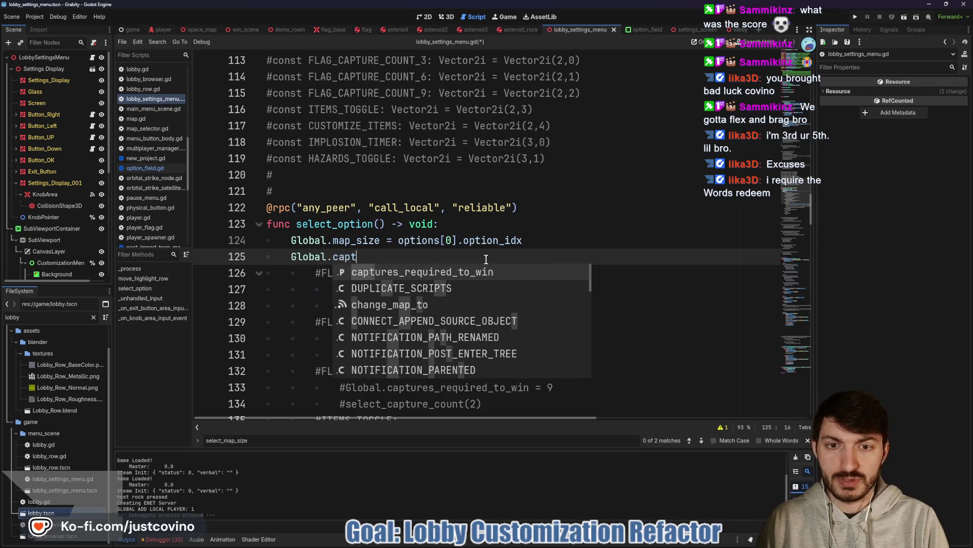
pyautogui.press('Return')
pyautogui.write('= int(')
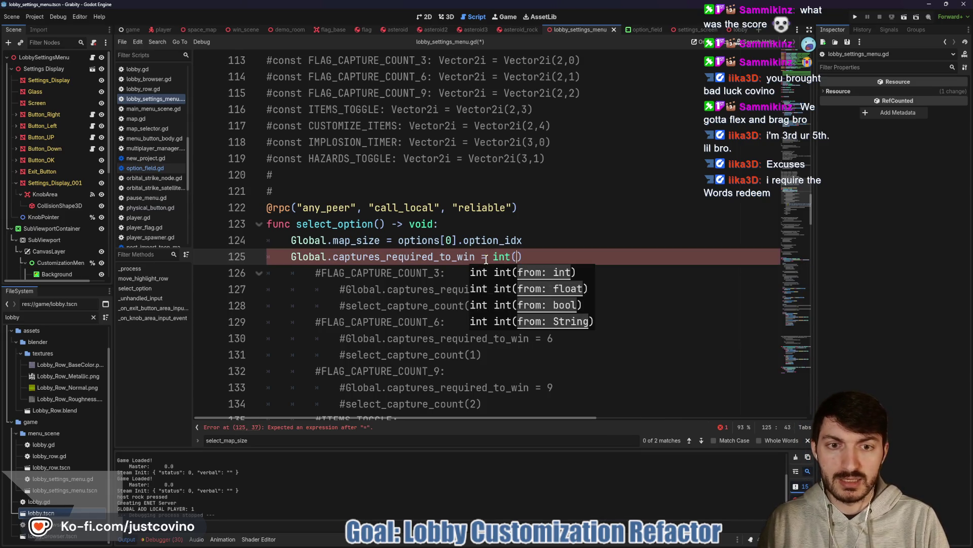
pyautogui.write('options')
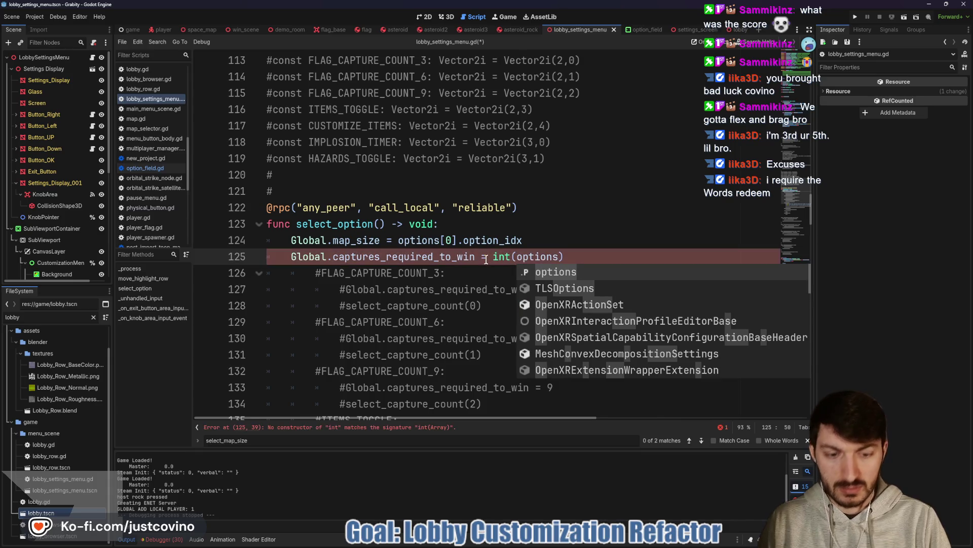
pyautogui.write('[1].')
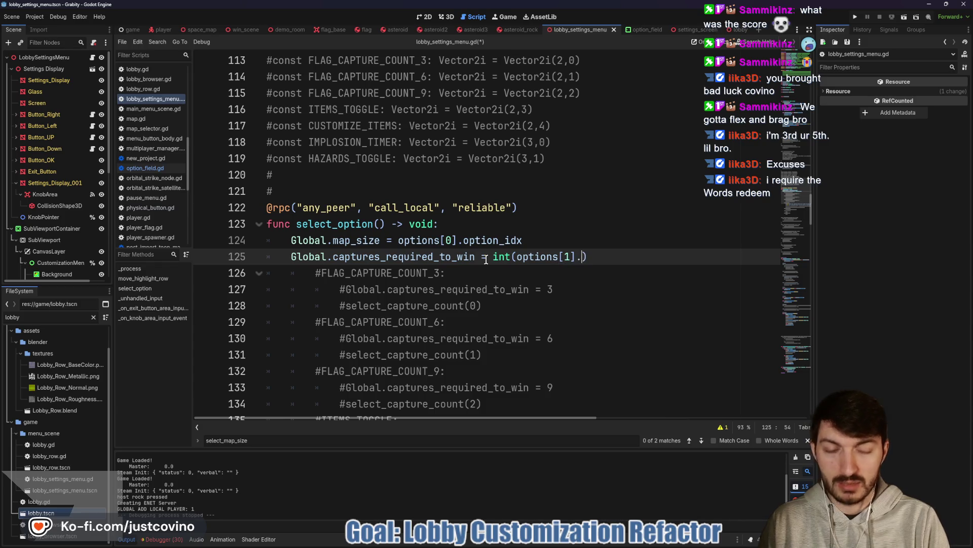
pyautogui.write('get_option(')
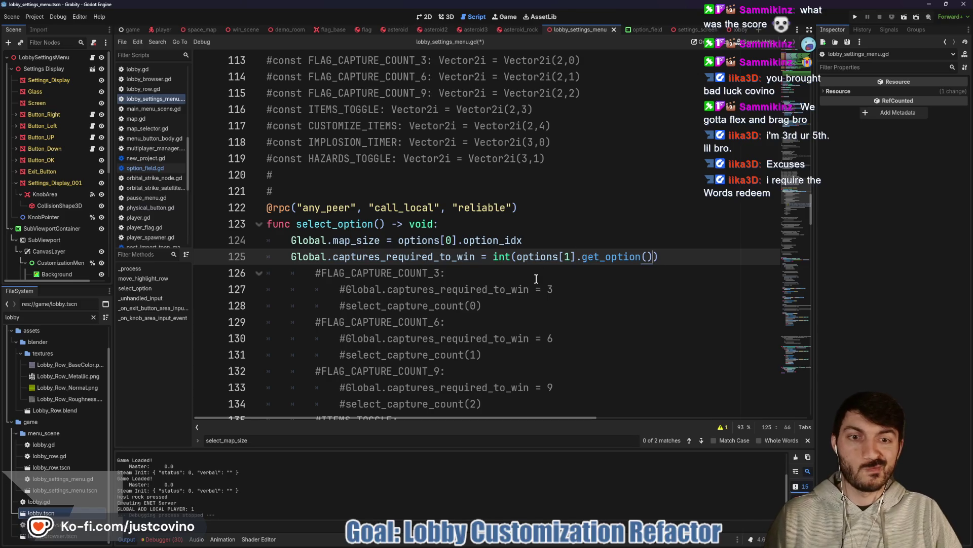
pyautogui.scroll(-2, 67, 239)
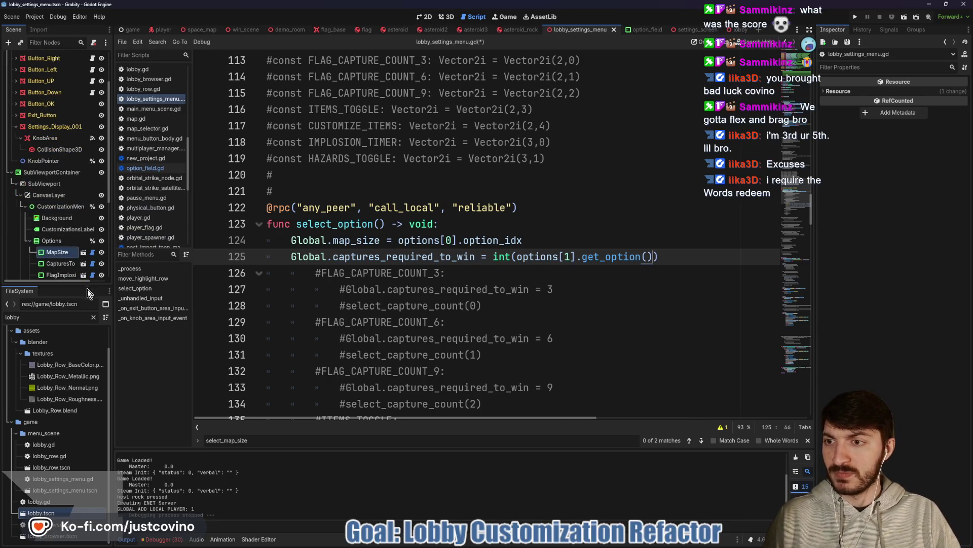
pyautogui.click(92, 264)
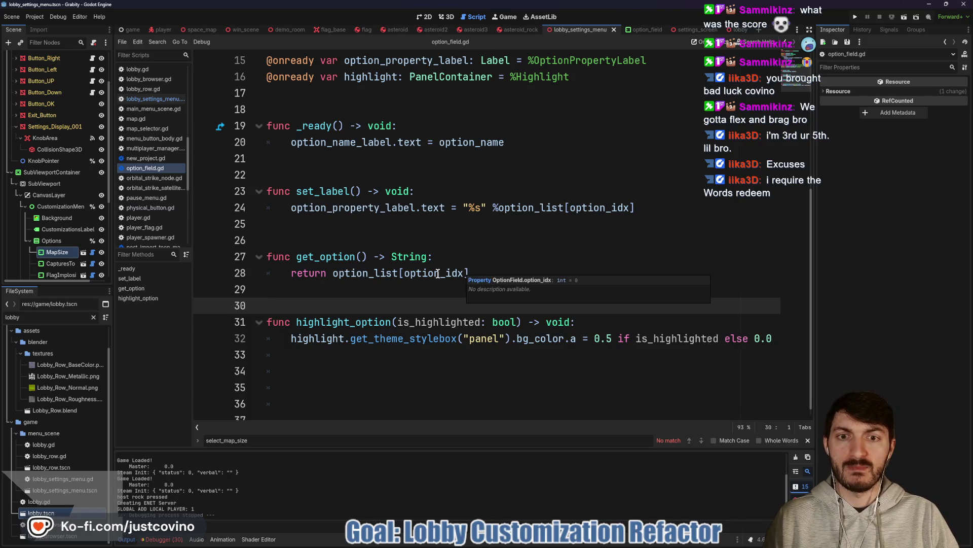
pyautogui.moveTo(438, 273)
pyautogui.scroll(4, 431, 269)
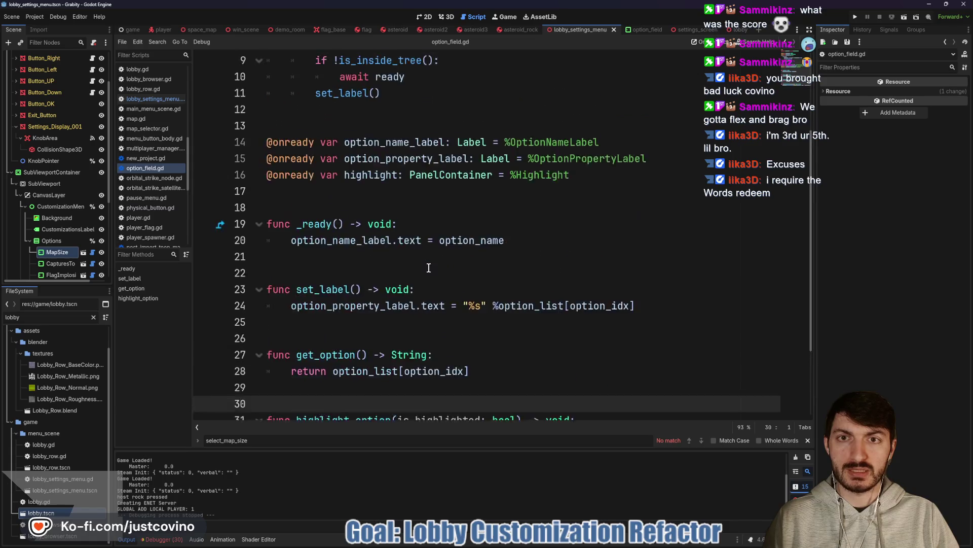
pyautogui.scroll(1, 428, 267)
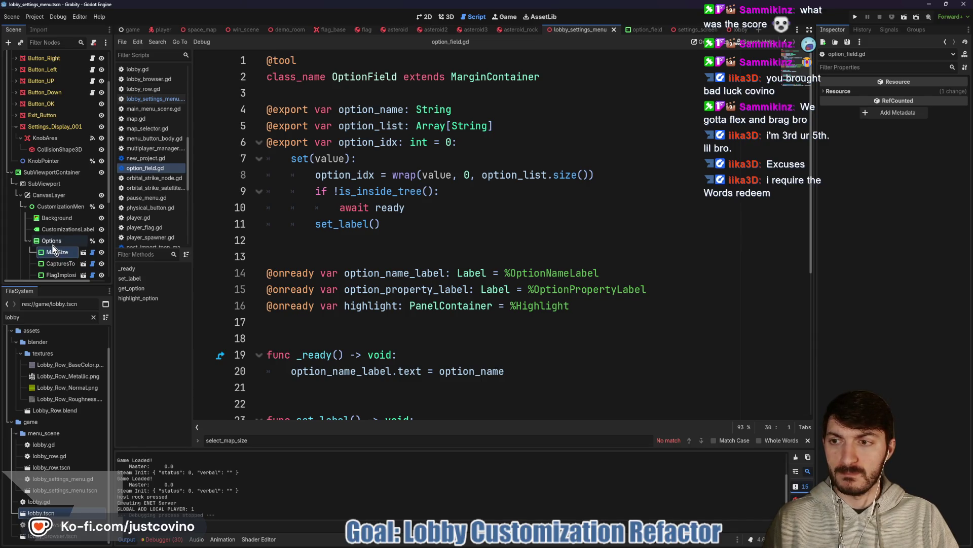
pyautogui.click(58, 265)
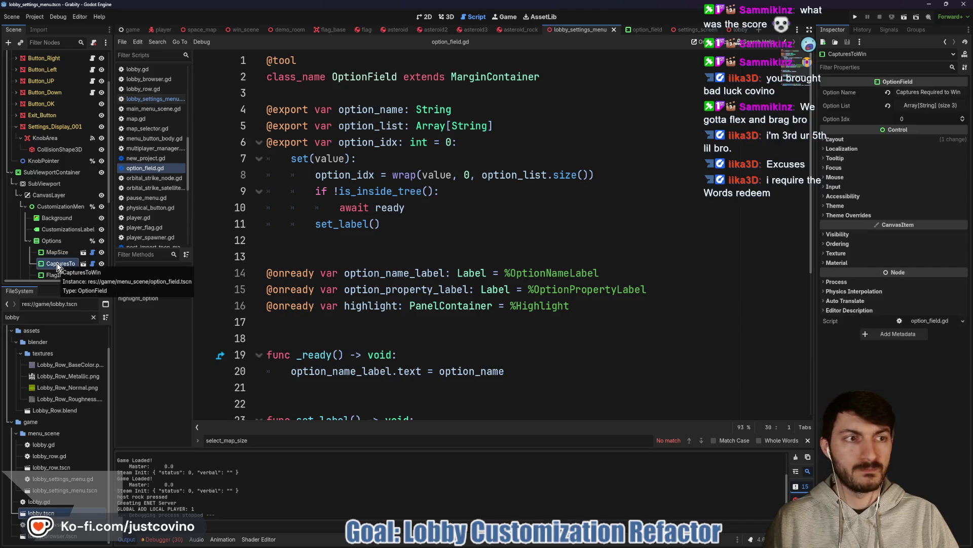
pyautogui.click(940, 106)
pyautogui.click(939, 106)
pyautogui.scroll(3, 69, 94)
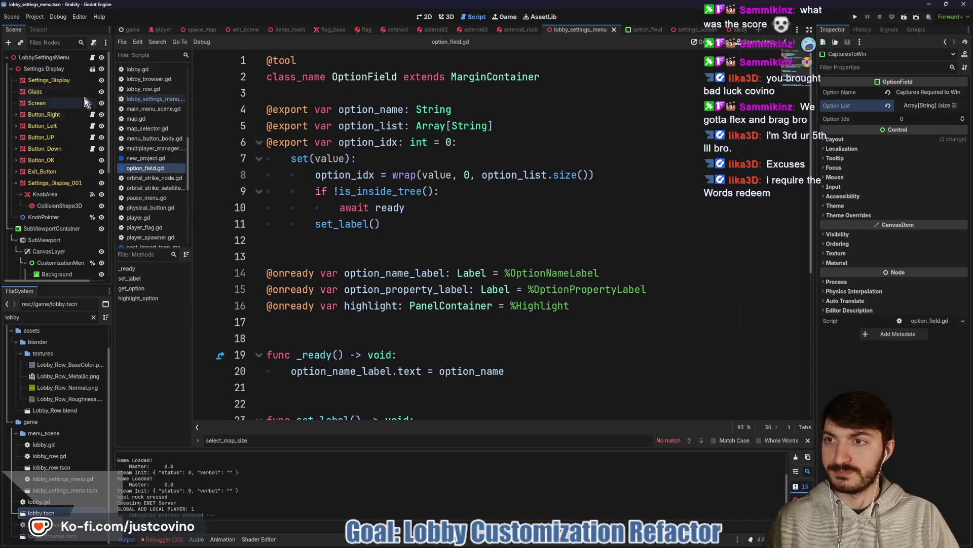
pyautogui.scroll(-5, 483, 298)
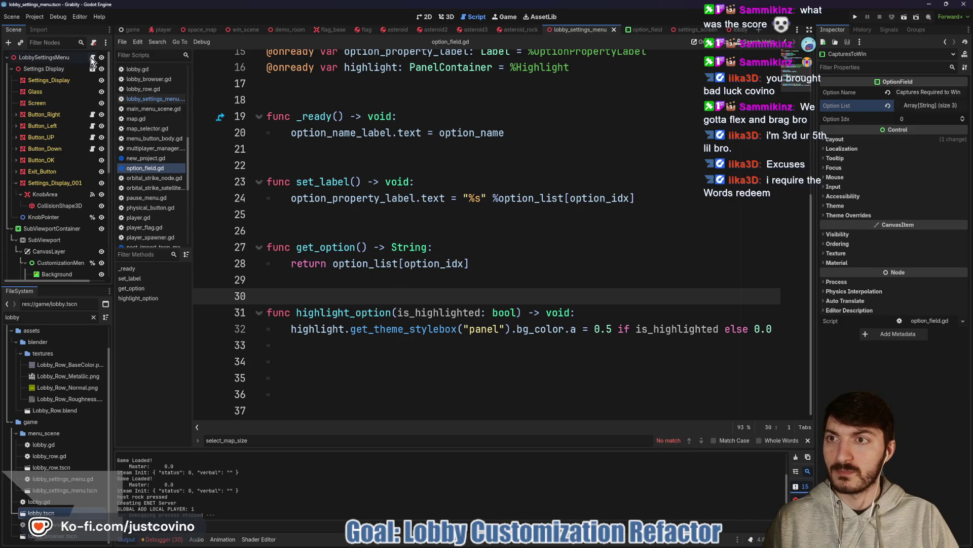
pyautogui.hotkey('alt', 'Left')
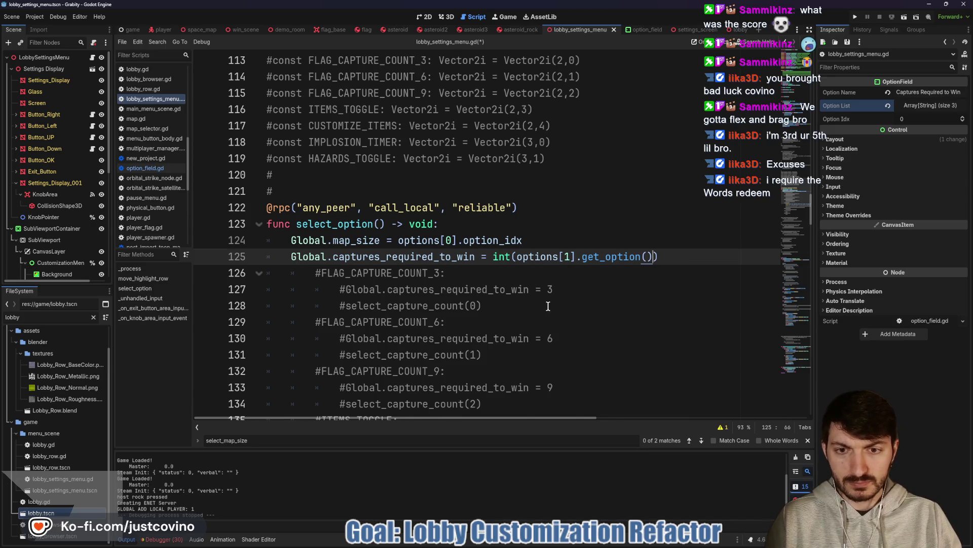
# - Delete the commented flag-capture-count cases on lines 126–134
pyautogui.scroll(-1, 542, 305)
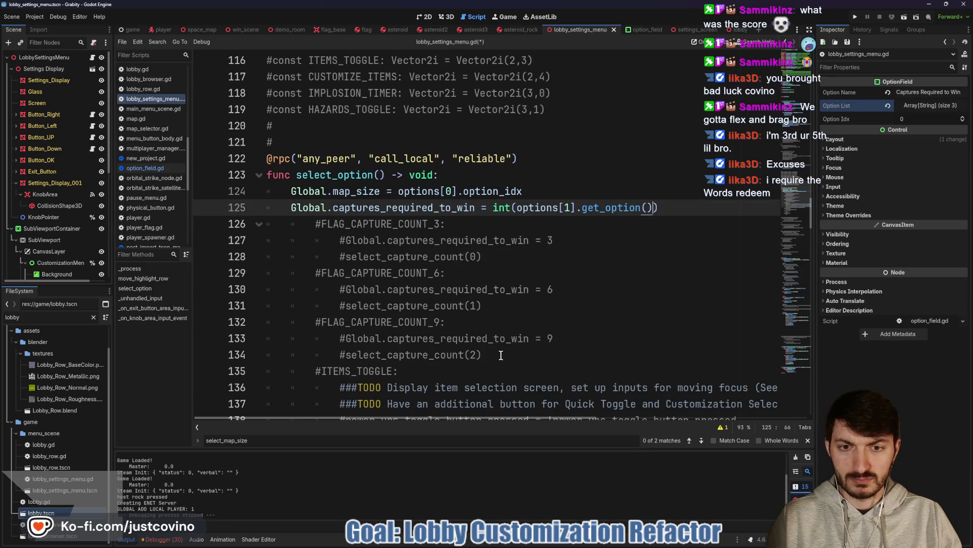
pyautogui.moveTo(501, 355)
pyautogui.mouseDown()
pyautogui.moveTo(376, 354)
pyautogui.moveTo(268, 226)
pyautogui.mouseUp()
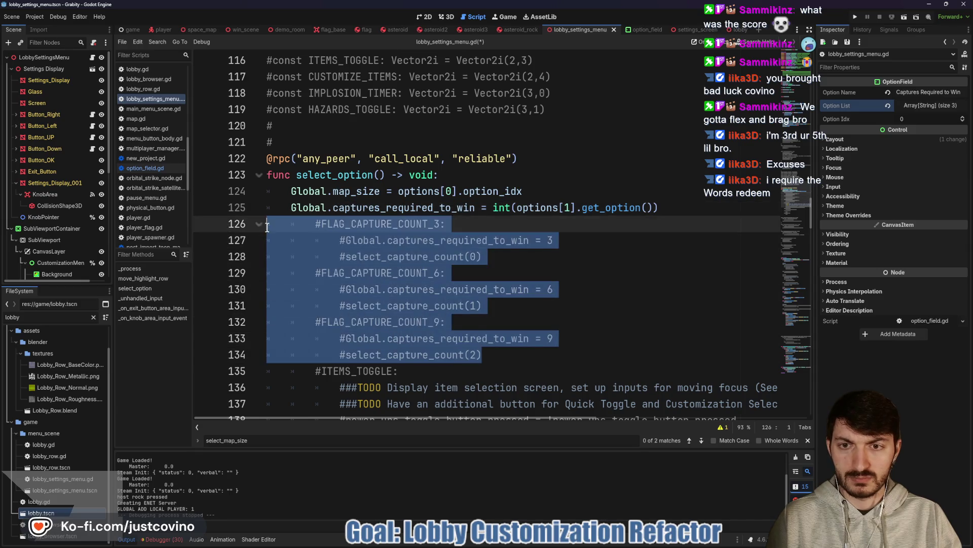
pyautogui.press('Delete')
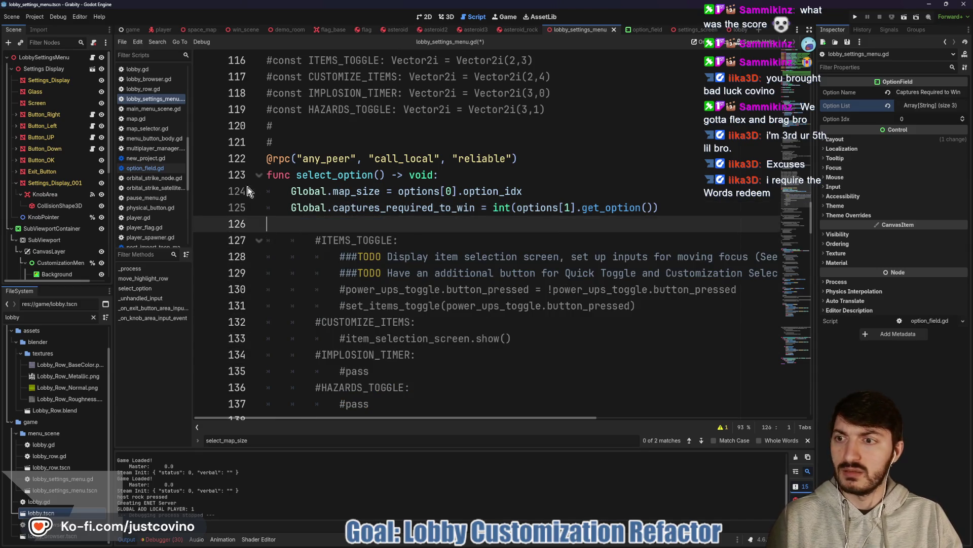
# - Start a Global.flag_implosion_time line on 126, then open global.gd
pyautogui.scroll(-5, 54, 223)
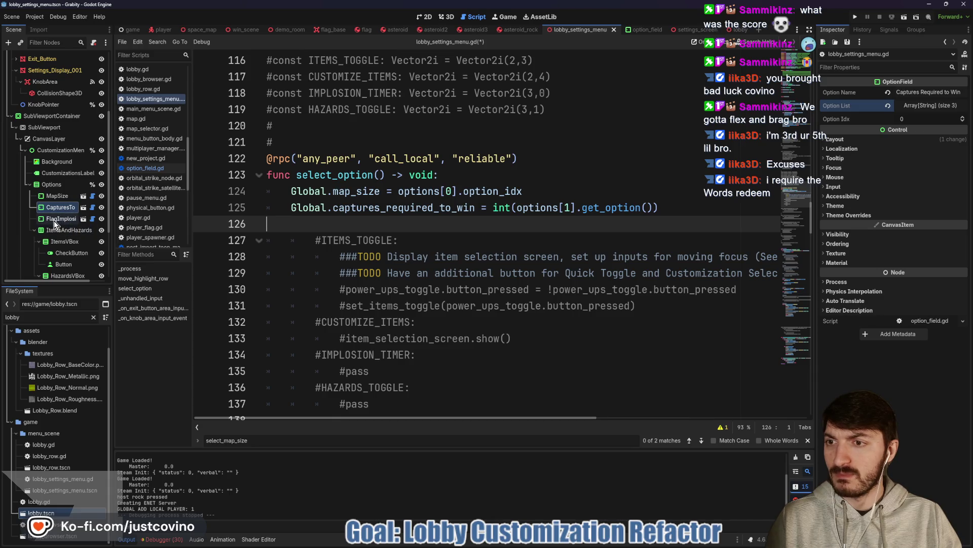
pyautogui.click(55, 219)
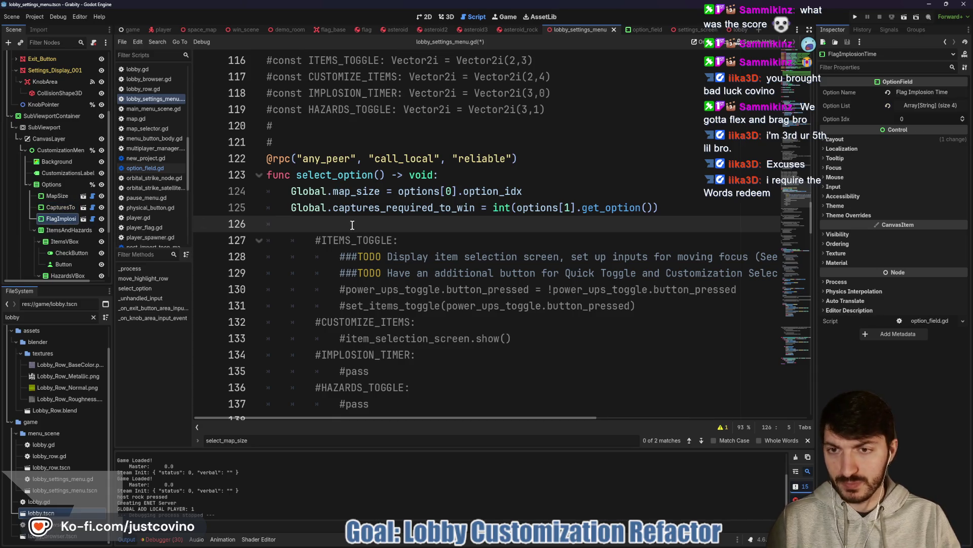
pyautogui.write('Global.fl')
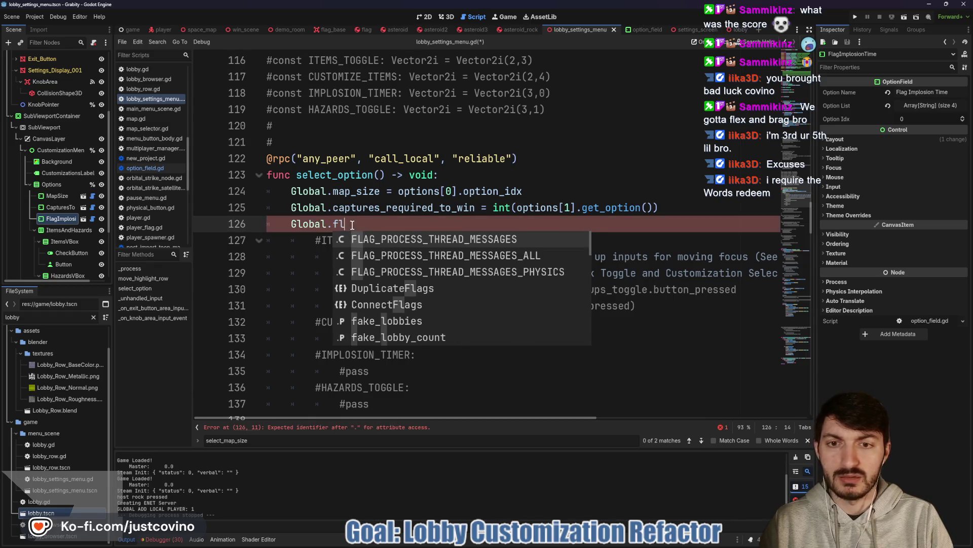
pyautogui.write('ag_impo')
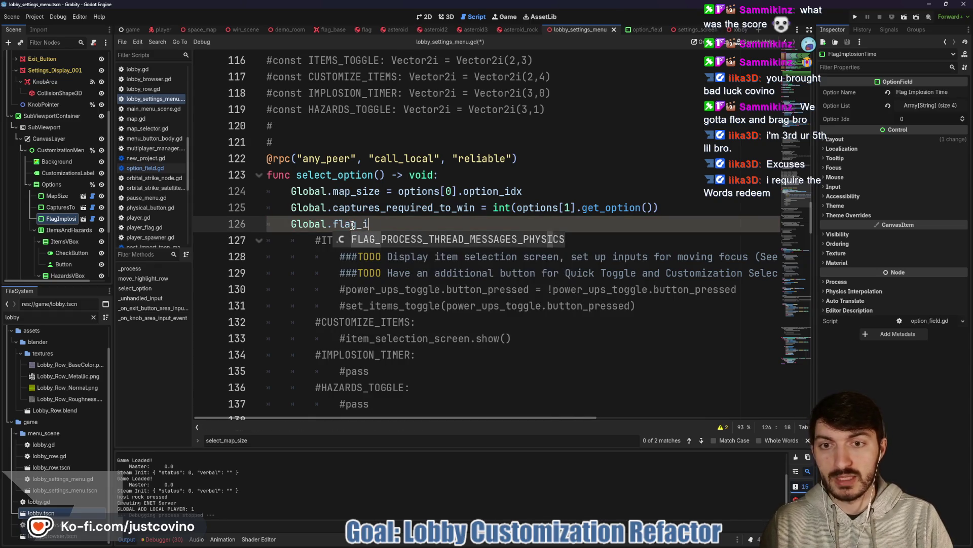
pyautogui.press('BackSpace')
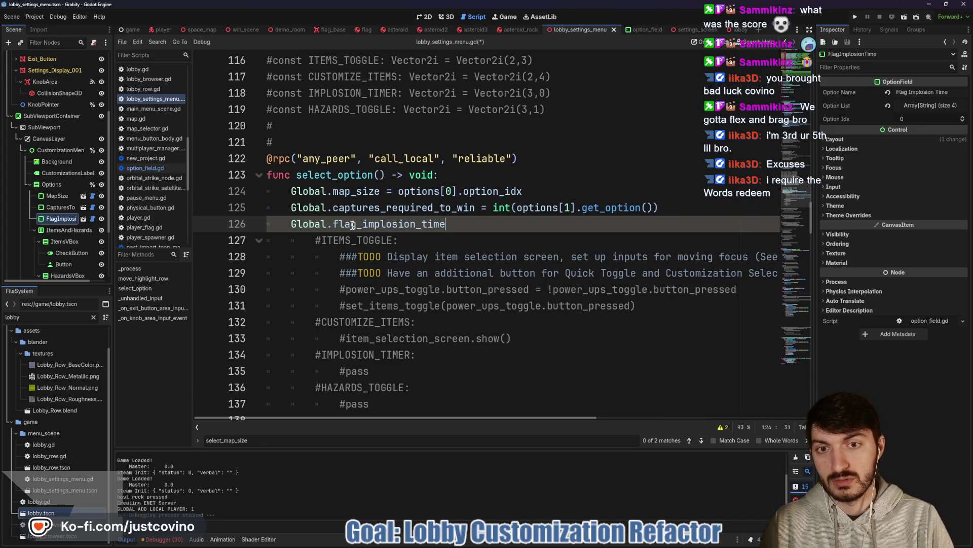
pyautogui.keyDown('ctrl'); pyautogui.click(317, 227); pyautogui.keyUp('ctrl')
pyautogui.scroll(-5, 367, 257)
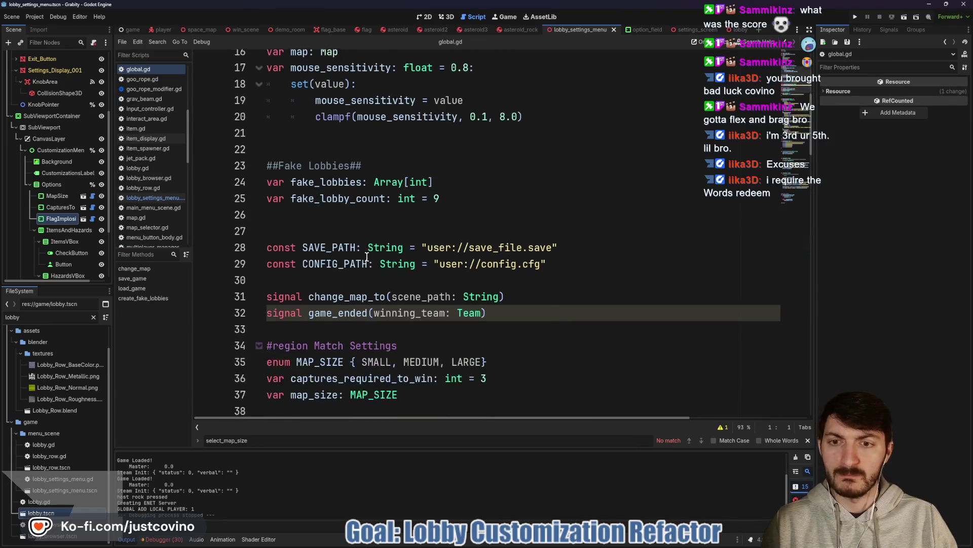
# - Add a flag_implosion_time variable defaulting to 30 below captures_required_to_win in global.gd
pyautogui.scroll(-6, 367, 257)
pyautogui.scroll(-12, 363, 266)
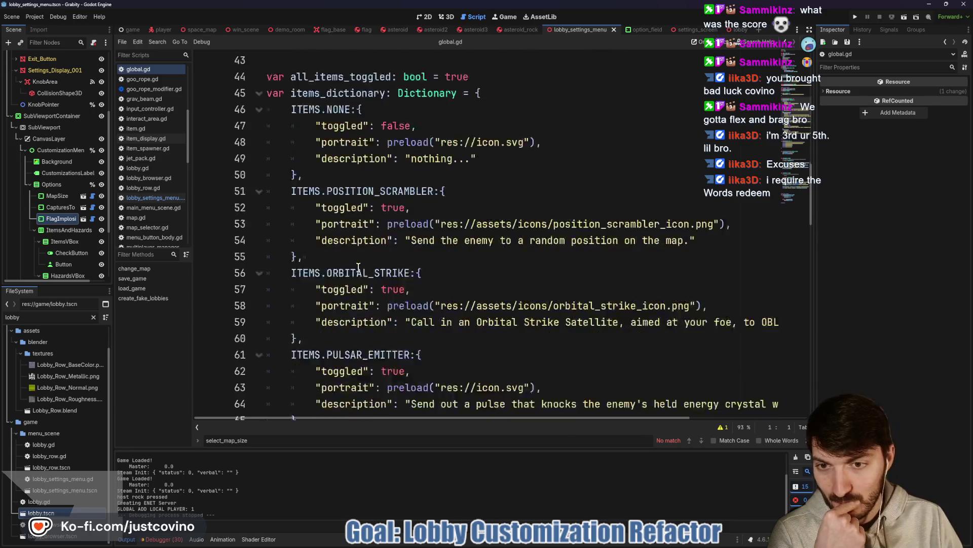
pyautogui.scroll(-3, 357, 270)
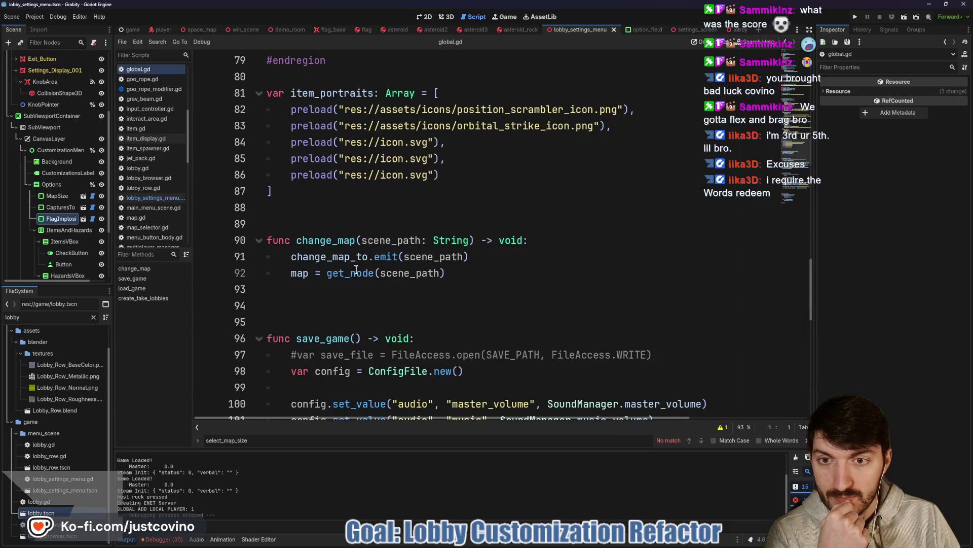
pyautogui.scroll(-7, 356, 270)
pyautogui.scroll(-5, 356, 271)
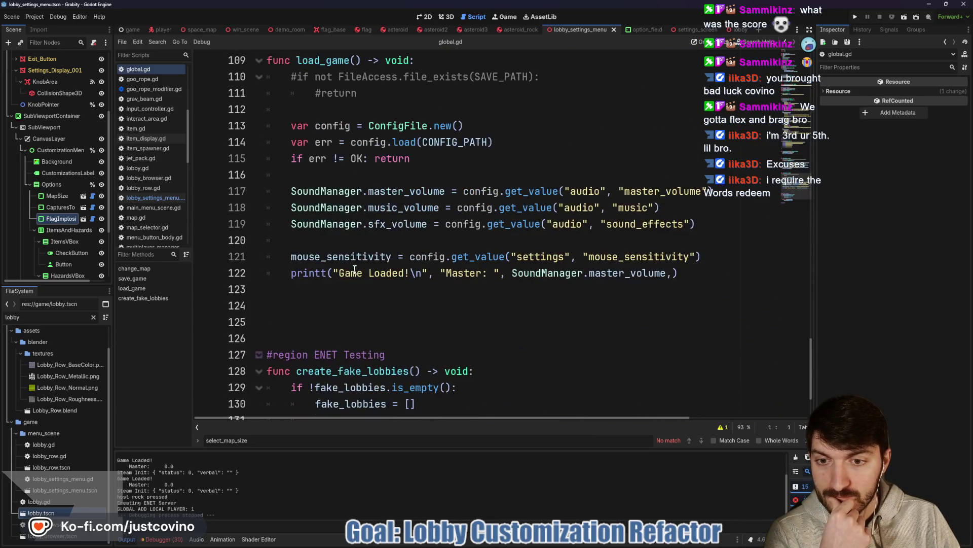
pyautogui.scroll(20, 355, 270)
pyautogui.scroll(9, 354, 270)
pyautogui.scroll(-3, 353, 268)
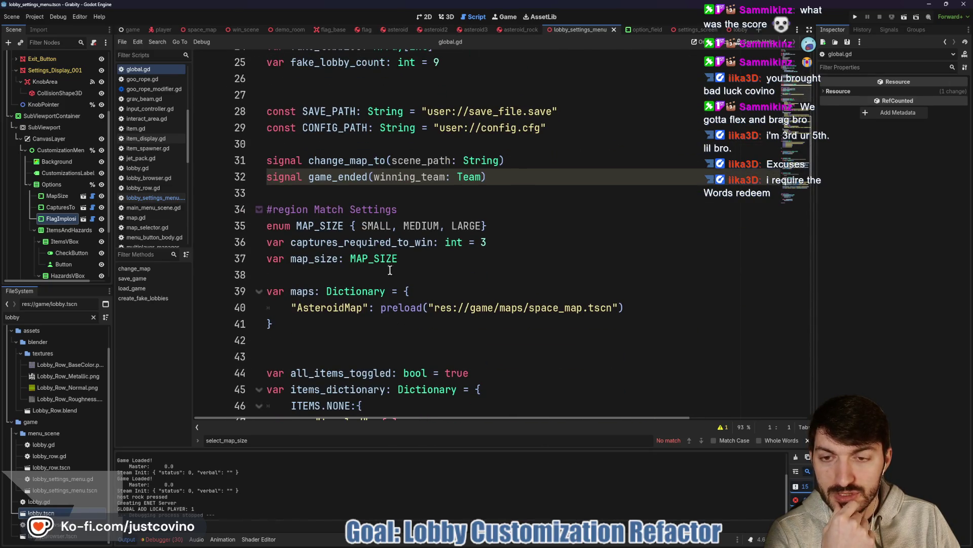
pyautogui.scroll(-2, 432, 268)
pyautogui.scroll(-1, 378, 252)
pyautogui.scroll(-2, 377, 252)
pyautogui.scroll(2, 377, 252)
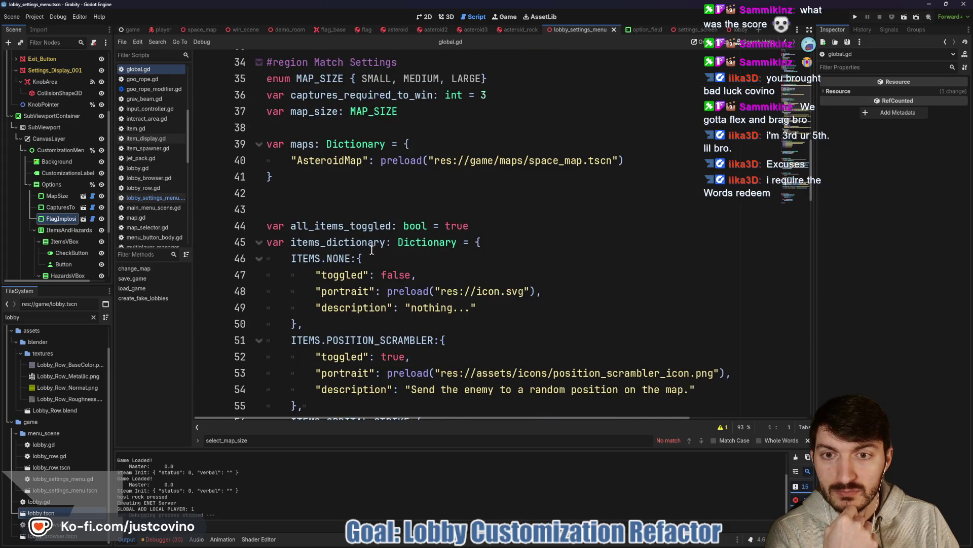
pyautogui.scroll(2, 380, 242)
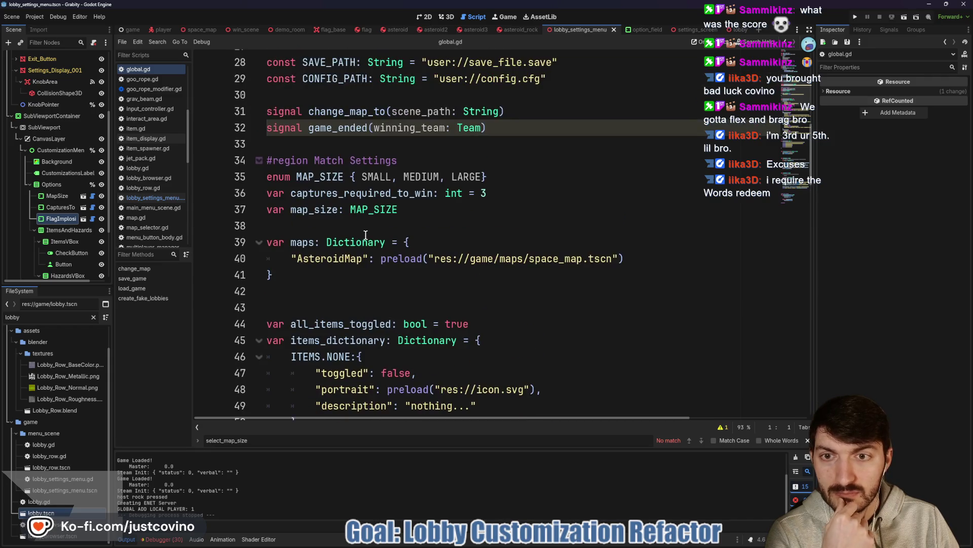
pyautogui.click(515, 190)
pyautogui.press('Return')
pyautogui.write('var flag_implosion')
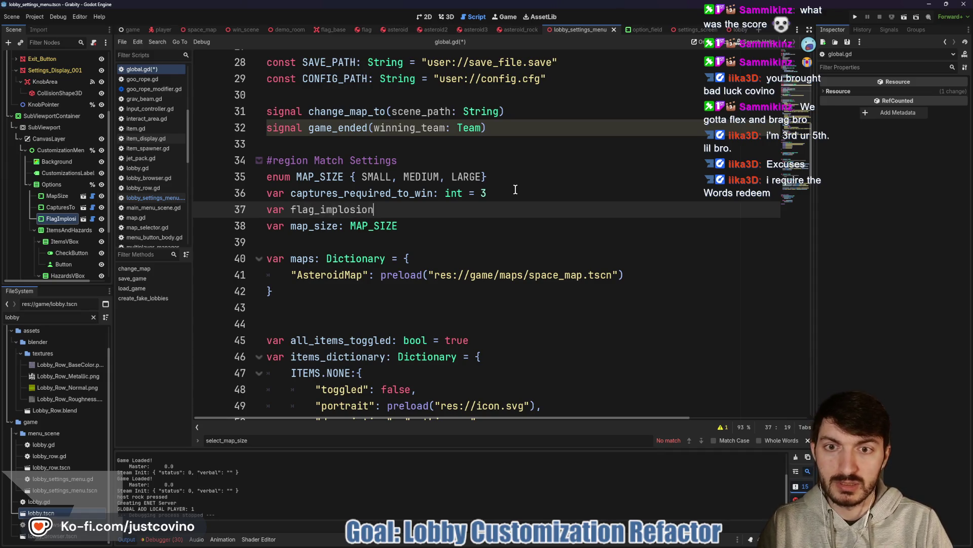
pyautogui.write('_time: ')
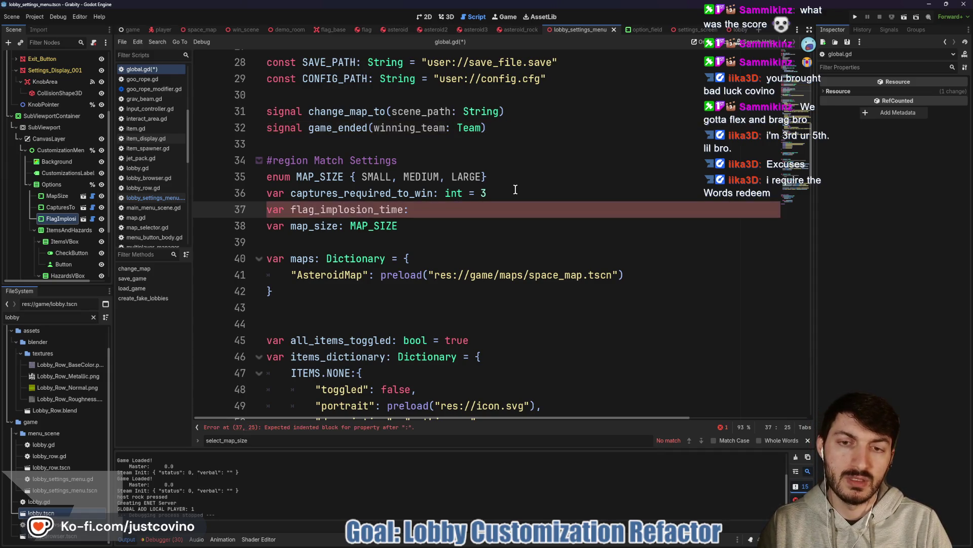
pyautogui.write('int')
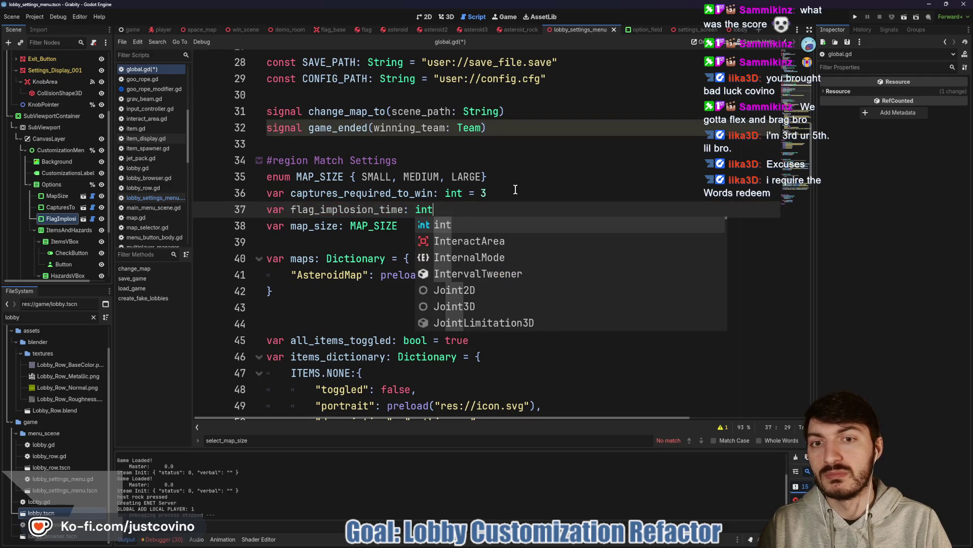
pyautogui.write(' = 30')
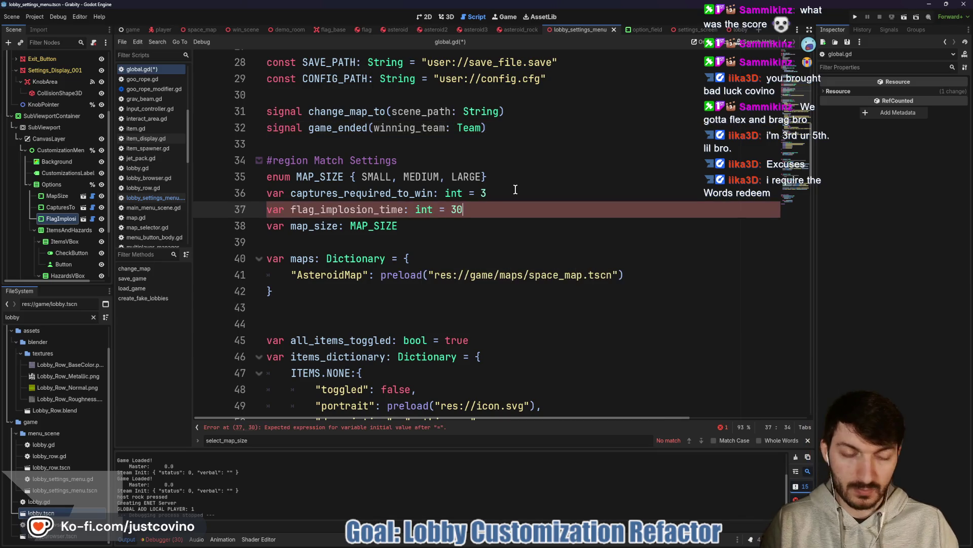
# - Change the variable's type from int to float and save global.gd
pyautogui.doubleClick(417, 209)
pyautogui.write('float')
pyautogui.click(493, 210)
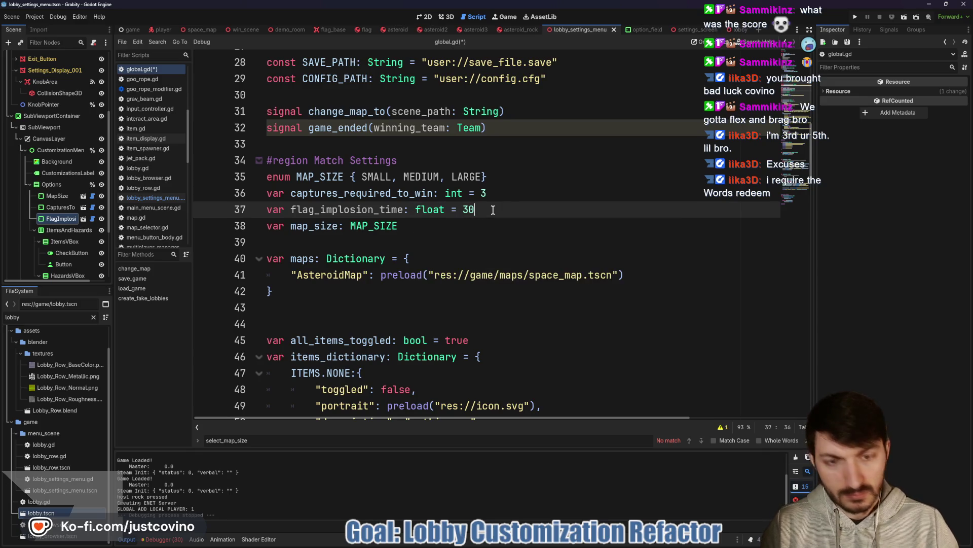
pyautogui.hotkey('ctrl', 's')
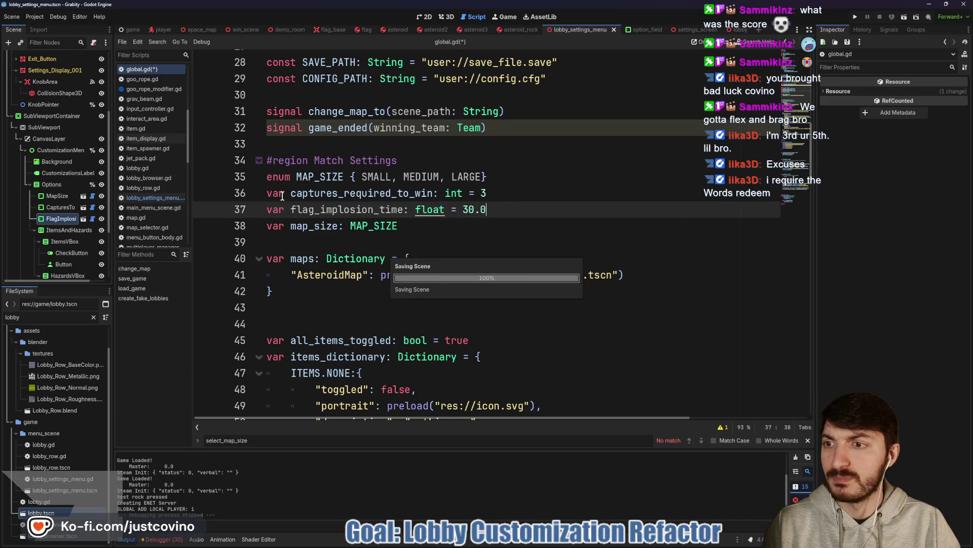
pyautogui.scroll(5, 84, 95)
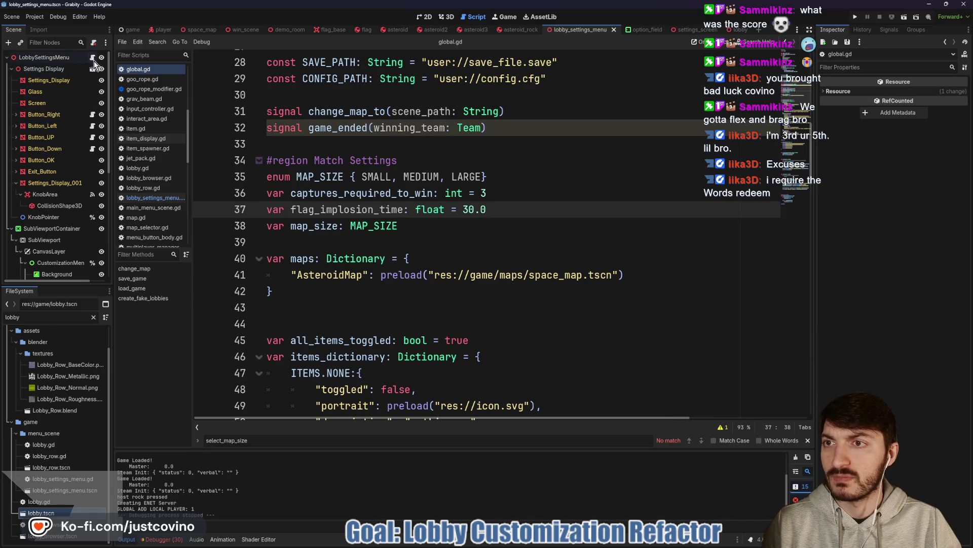
# - Complete line 126 as Global.flag_implosion_time = float(options[2].get_option()) in lobby_settings_menu.gd
pyautogui.click(92, 58)
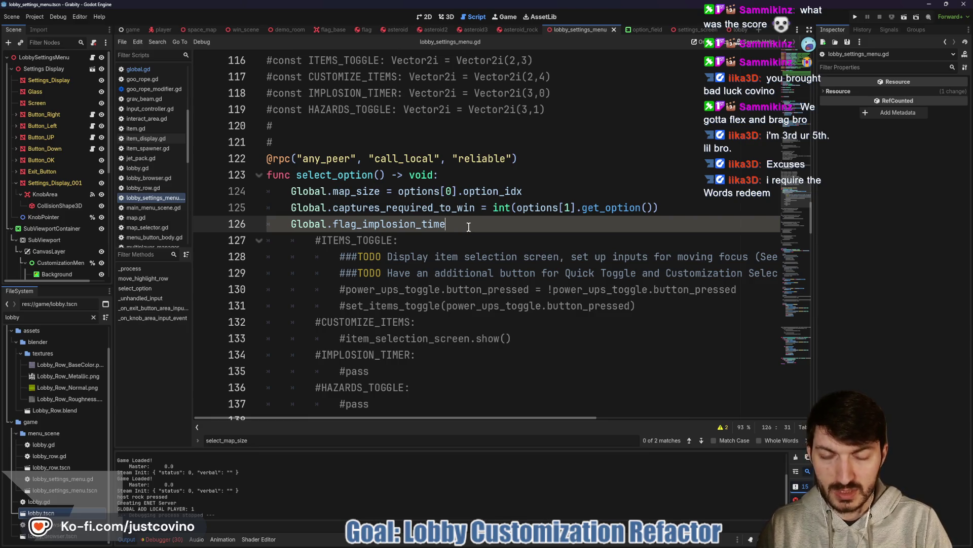
pyautogui.write(' = fl')
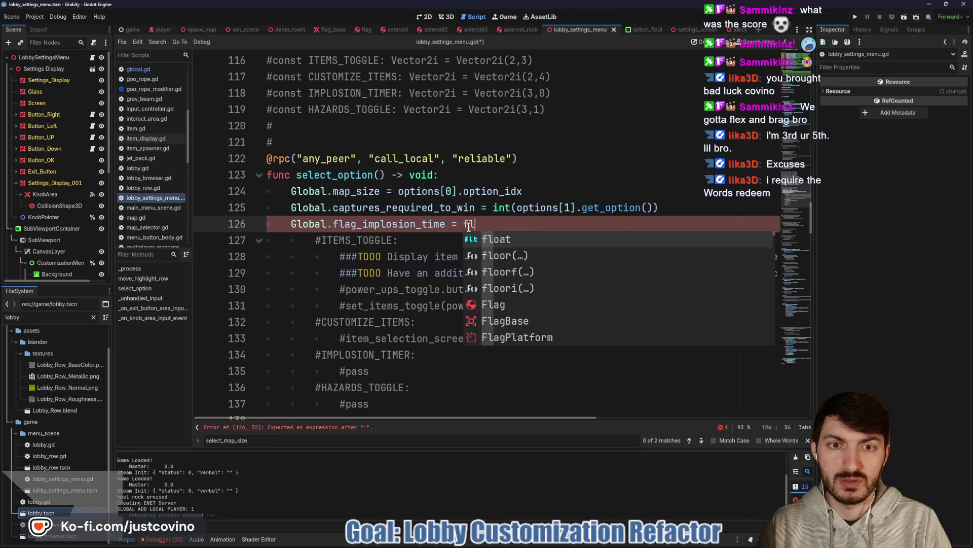
pyautogui.write('oat(options')
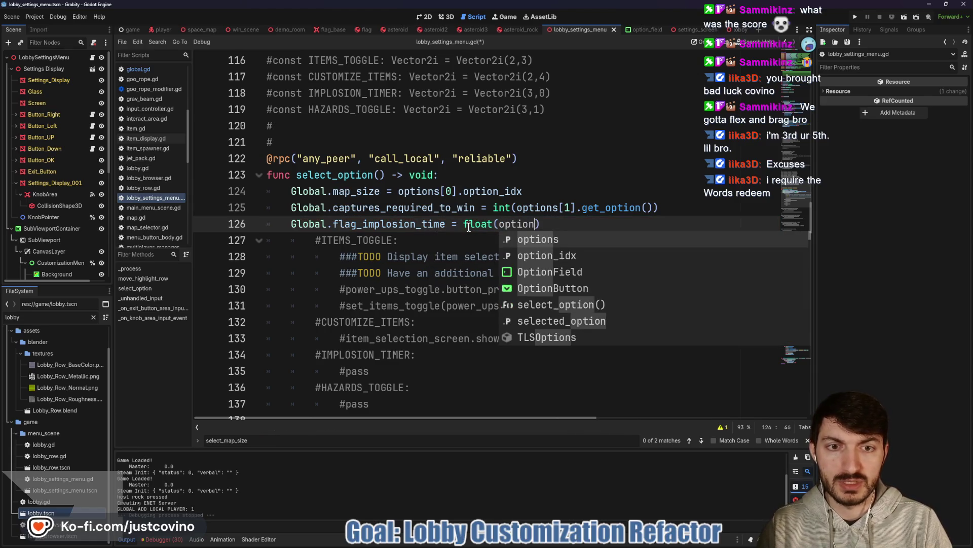
pyautogui.write('[2].get_option')
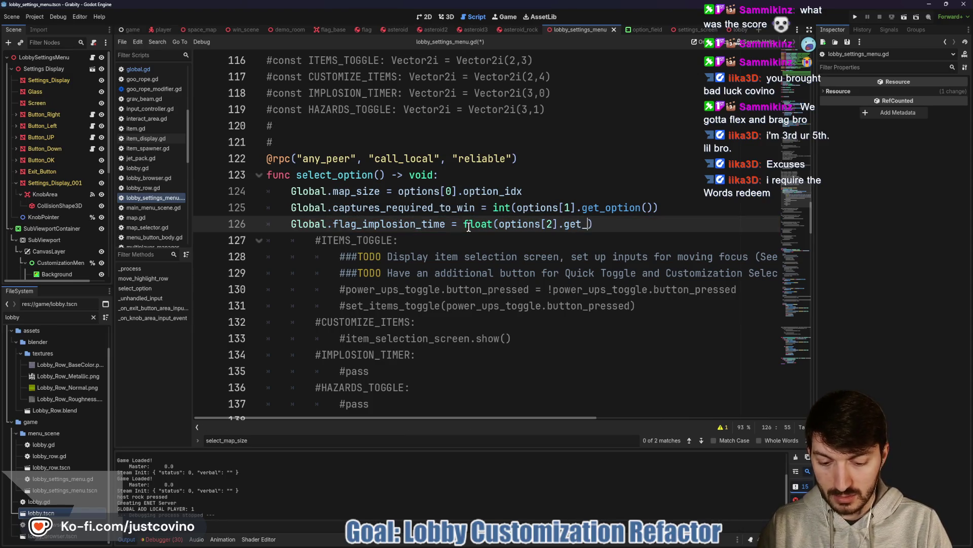
pyautogui.write('()')
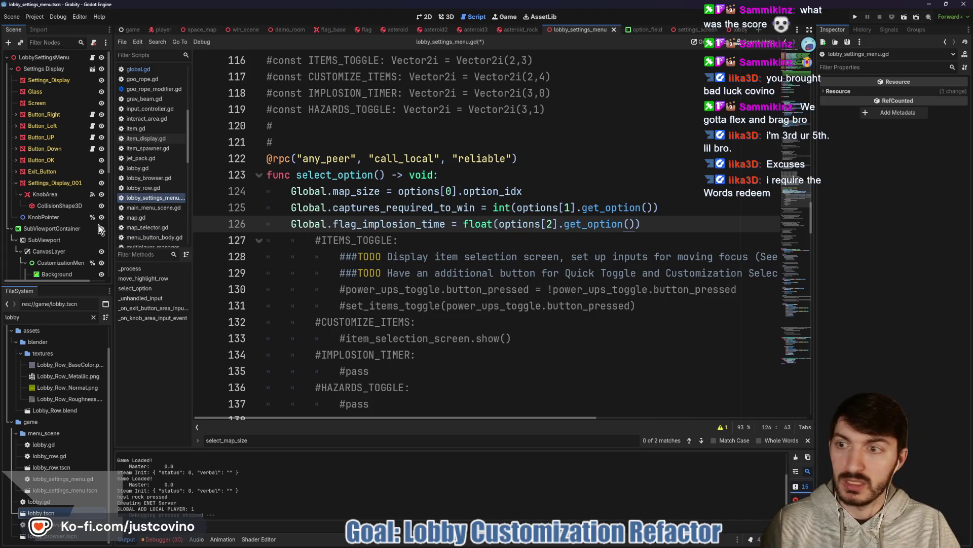
pyautogui.scroll(-5, 61, 190)
pyautogui.click(93, 219)
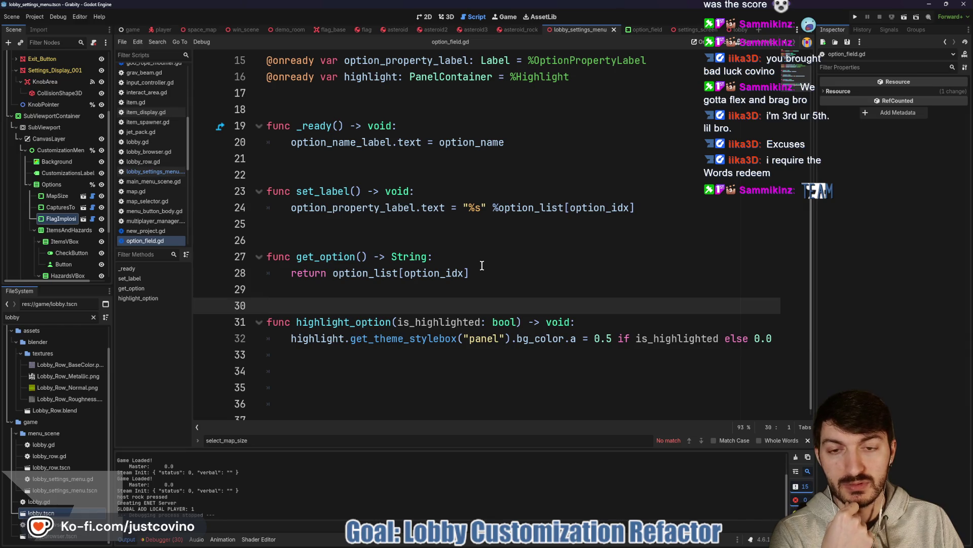
# - Select FlagImplosionTime and expand its Option List: 30, 60, 120 Seconds and OFF
pyautogui.click(60, 218)
pyautogui.click(931, 105)
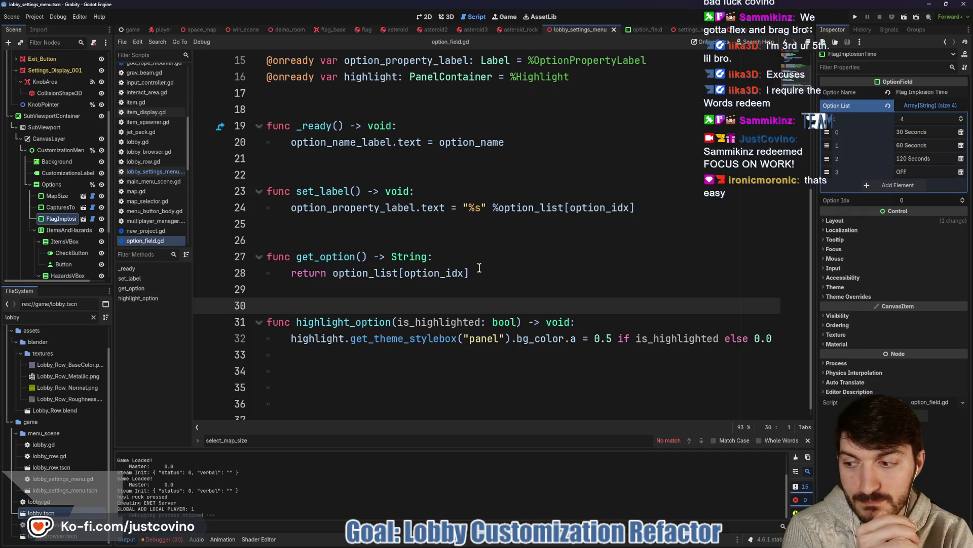
# - Look over the Game Customizations menu in the 2D view, then reopen the LobbySettingsMenu script
pyautogui.click(424, 19)
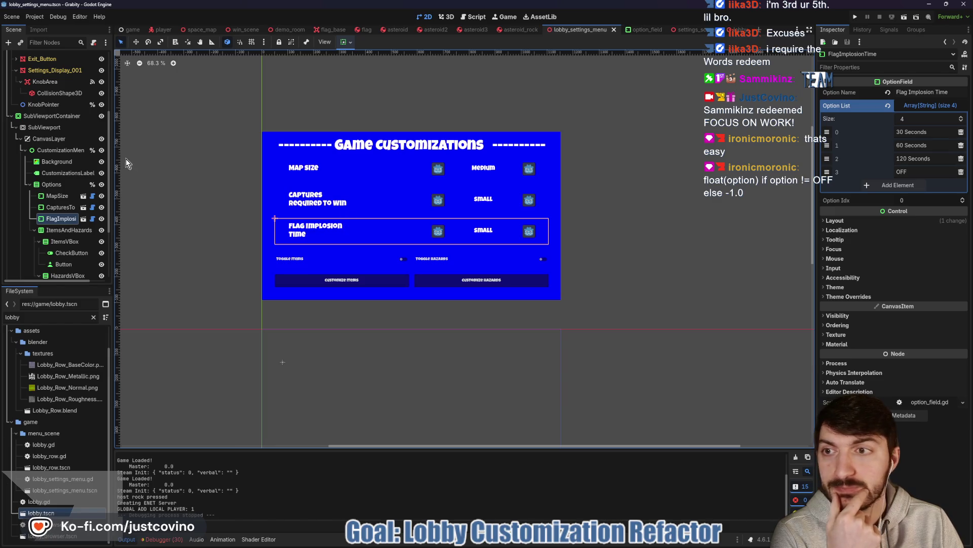
pyautogui.scroll(5, 93, 223)
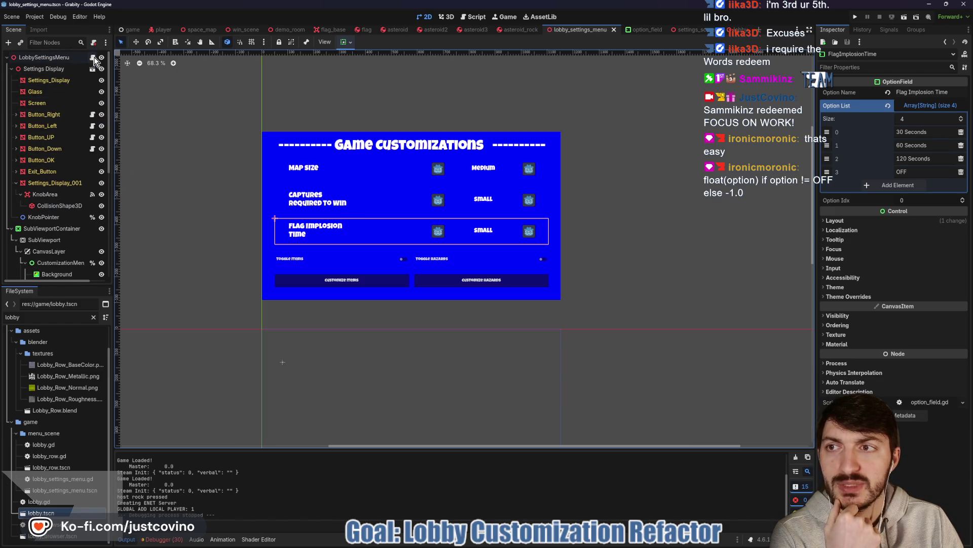
pyautogui.click(93, 57)
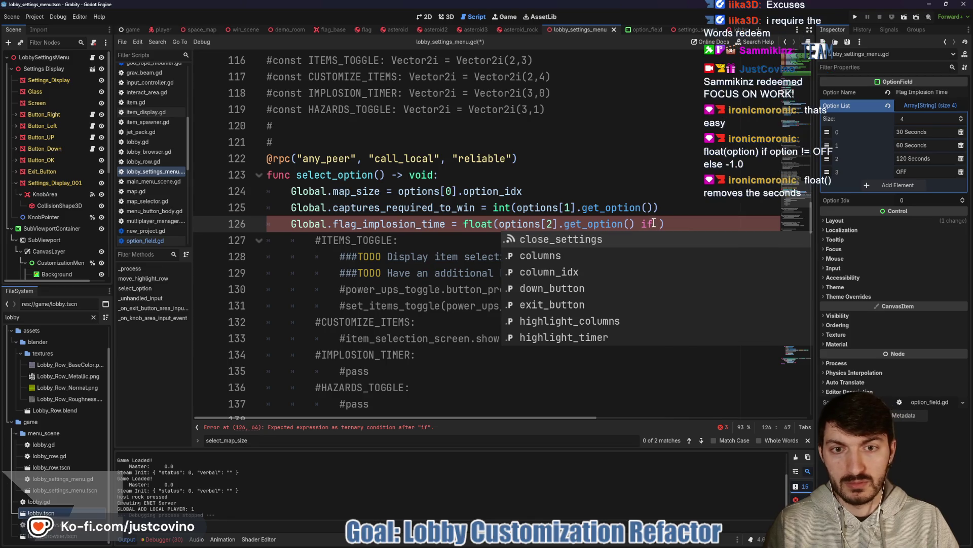
# - Finish line 126 so flag_implosion_time uses the option's float value, or -1.0 when it is "OFF"
pyautogui.moveTo(652, 225); pyautogui.dragTo(643, 223)
pyautogui.press('BackSpace')
pyautogui.press('BackSpace')
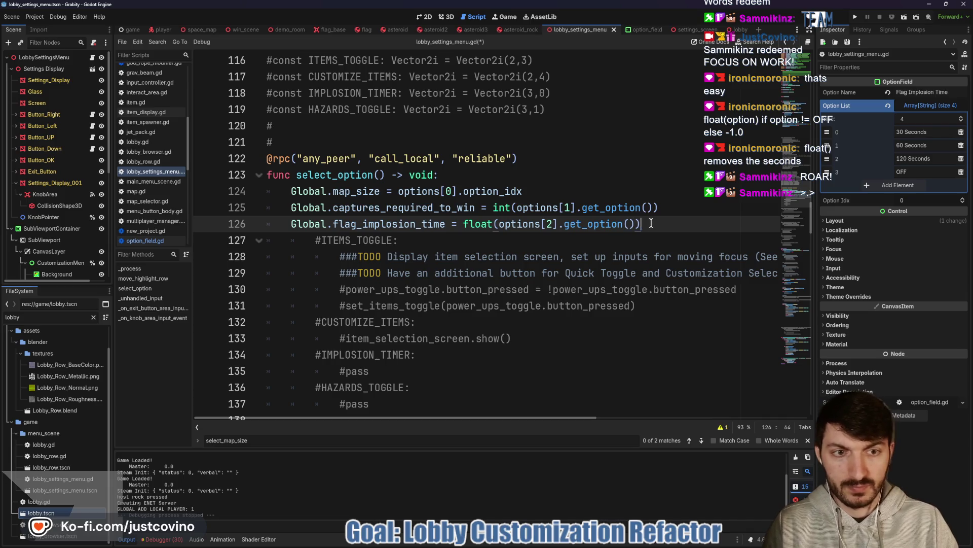
pyautogui.write(' if options')
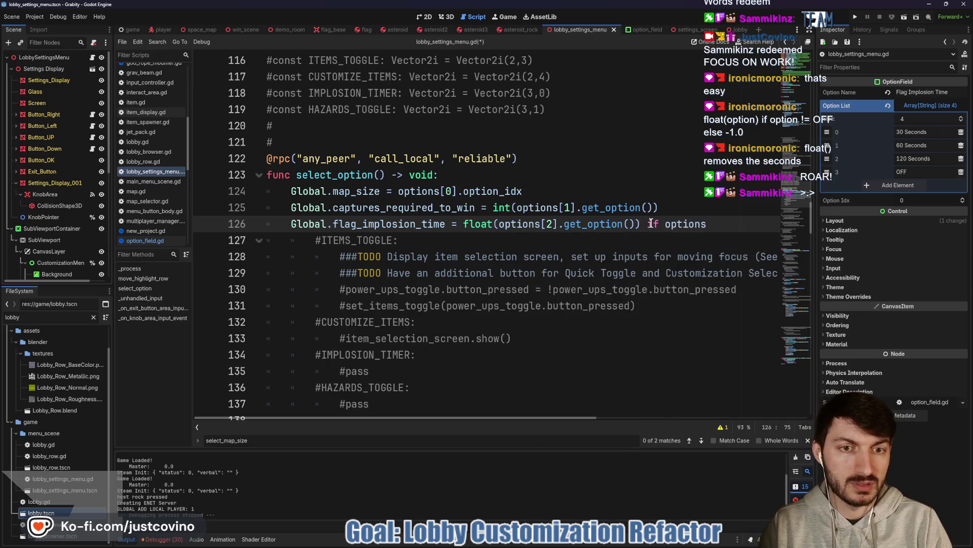
pyautogui.write('[2].get_')
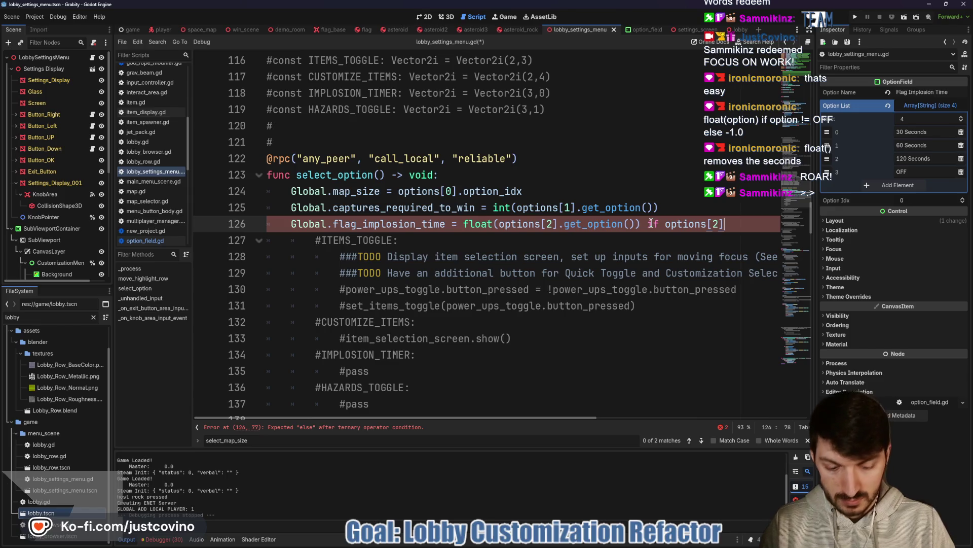
pyautogui.write('option() ')
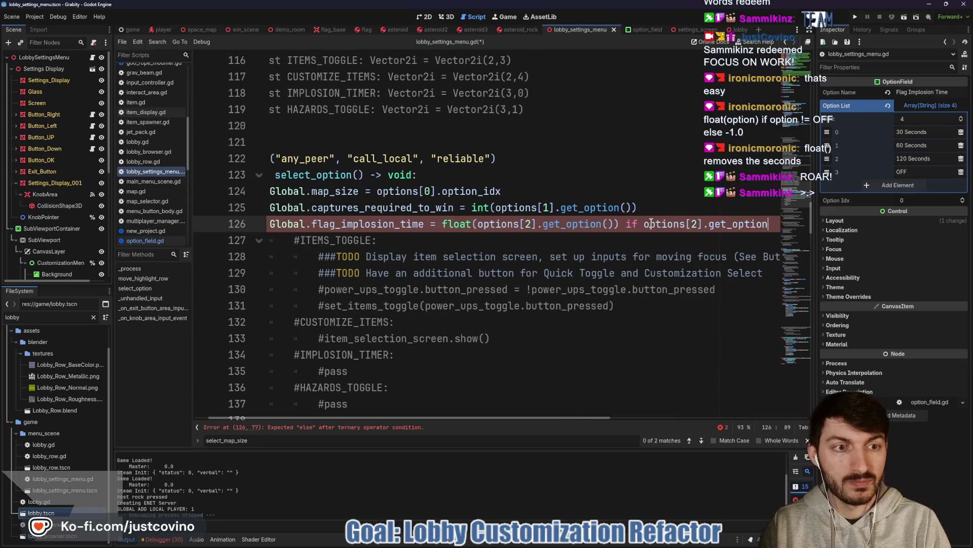
pyautogui.write('!= "OFF')
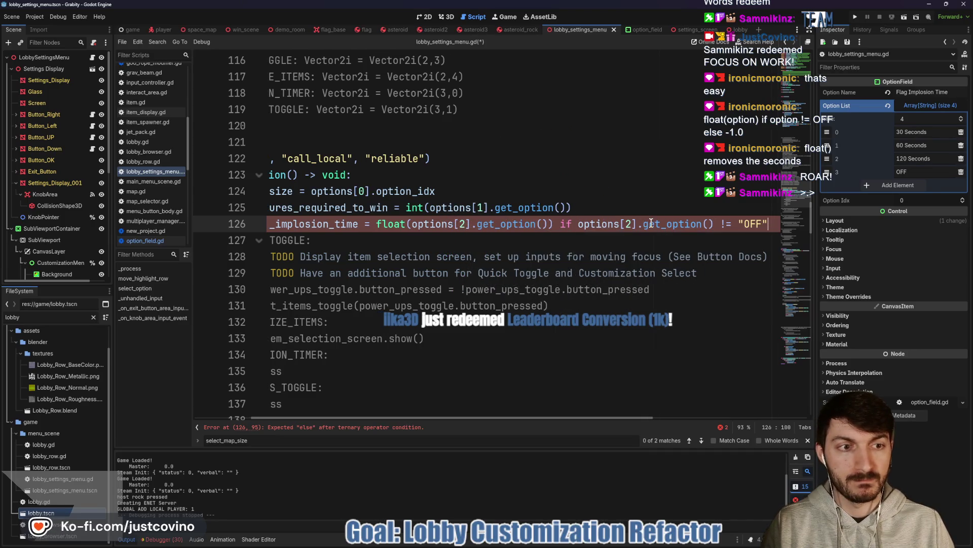
pyautogui.write('else')
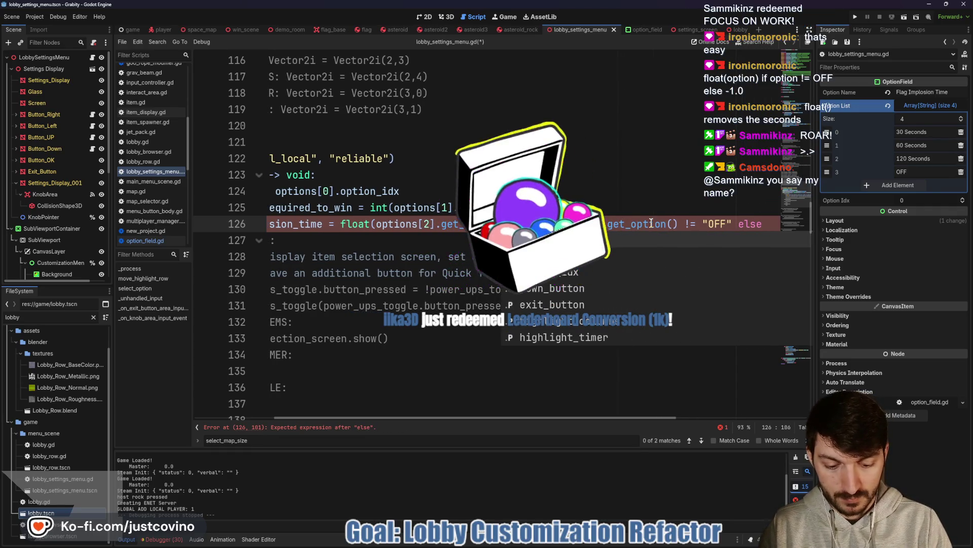
pyautogui.write(' -1.0')
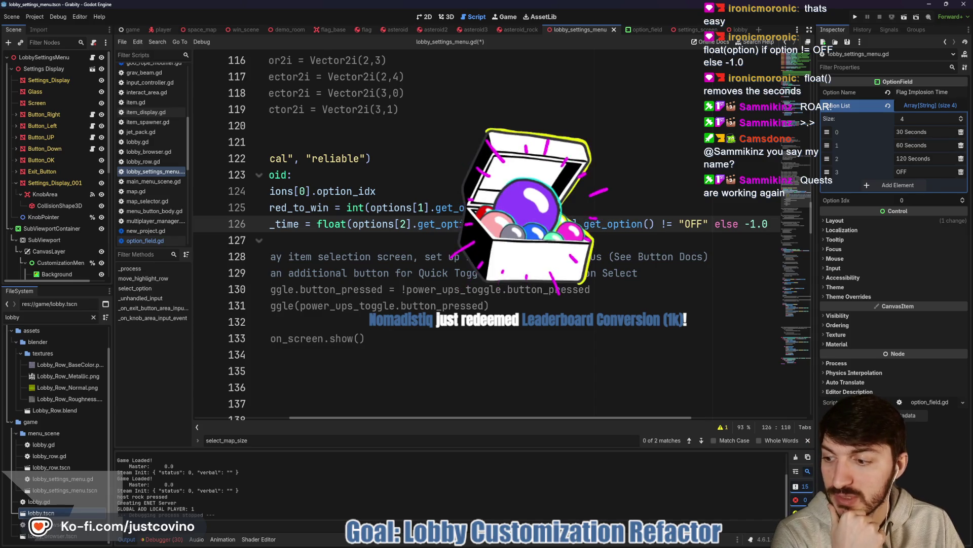
pyautogui.hscroll(-3, 507, 233)
pyautogui.hscroll(-1, 482, 247)
pyautogui.click(482, 241)
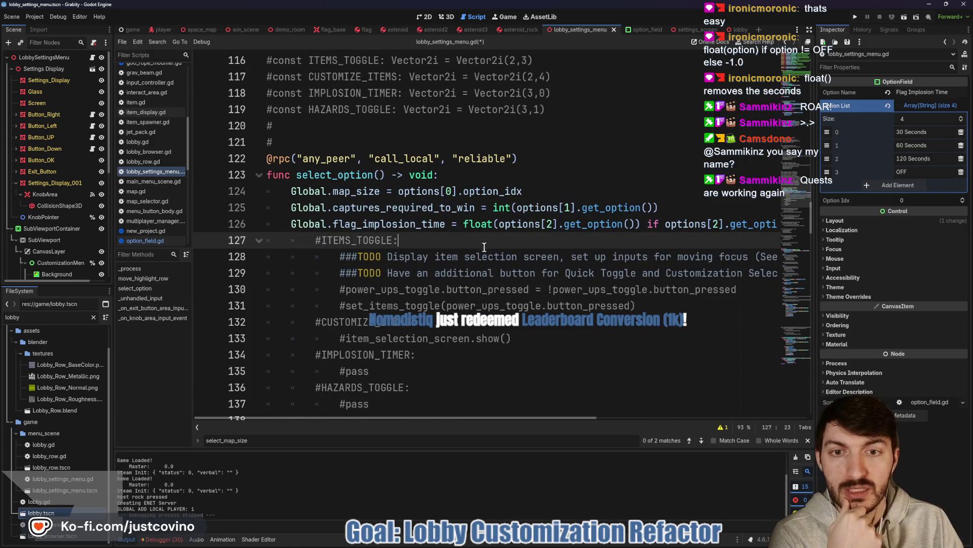
pyautogui.scroll(-1, 522, 248)
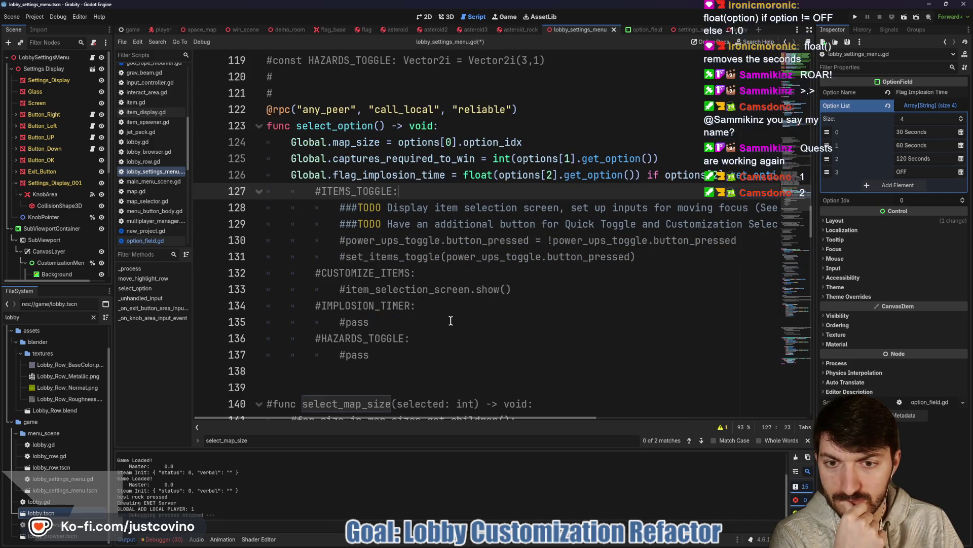
# - Delete the commented-out IMPLOSION_TIMER case from select_option
pyautogui.moveTo(446, 324); pyautogui.dragTo(257, 304)
pyautogui.press('BackSpace')
pyautogui.press('BackSpace')
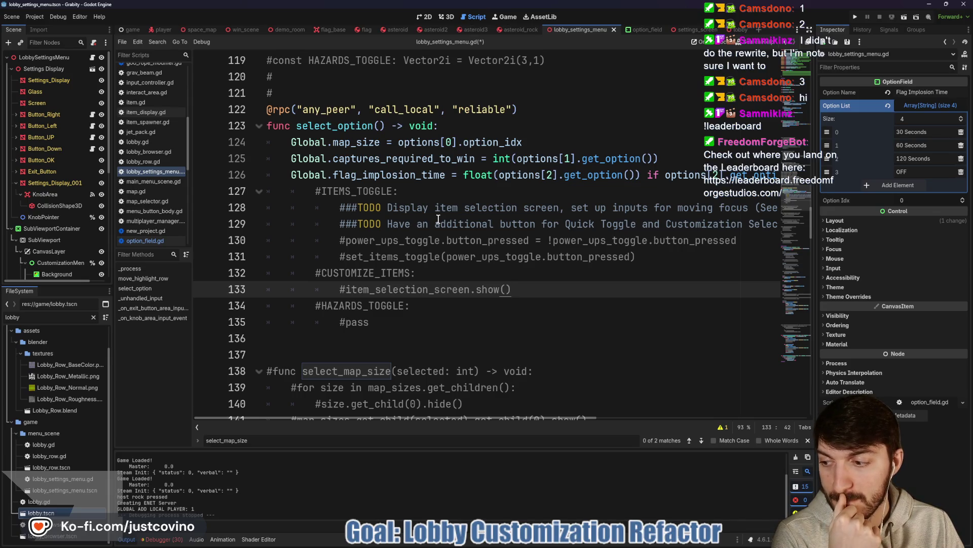
pyautogui.scroll(1, 532, 195)
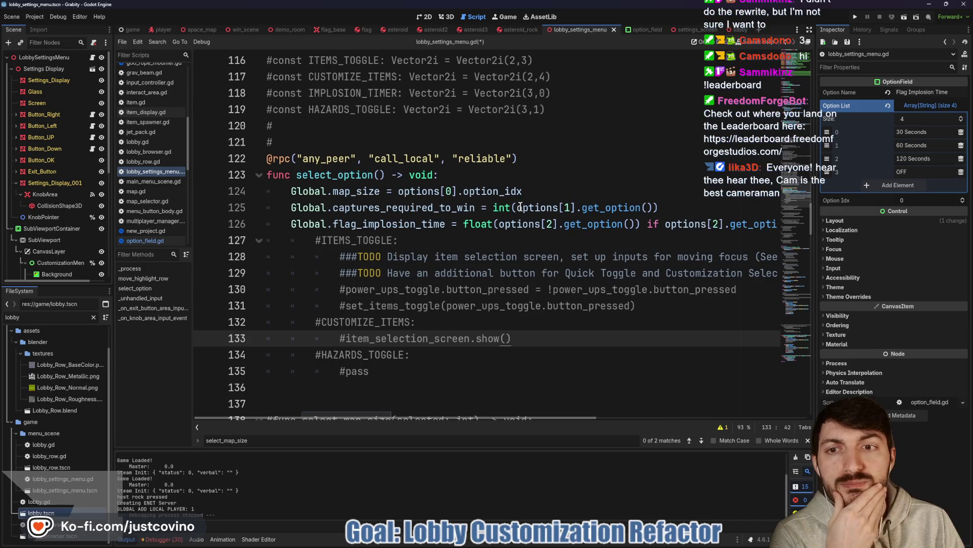
pyautogui.doubleClick(341, 175)
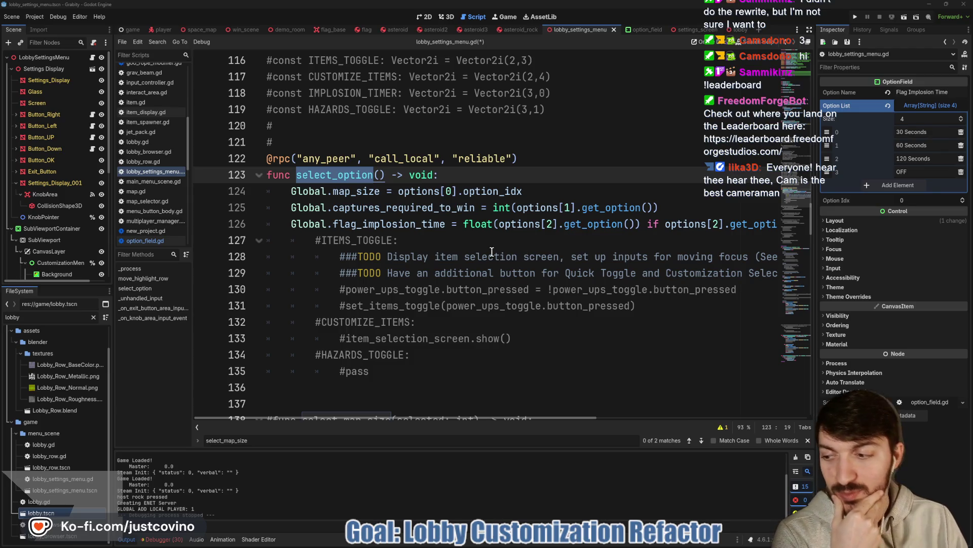
pyautogui.scroll(2, 491, 261)
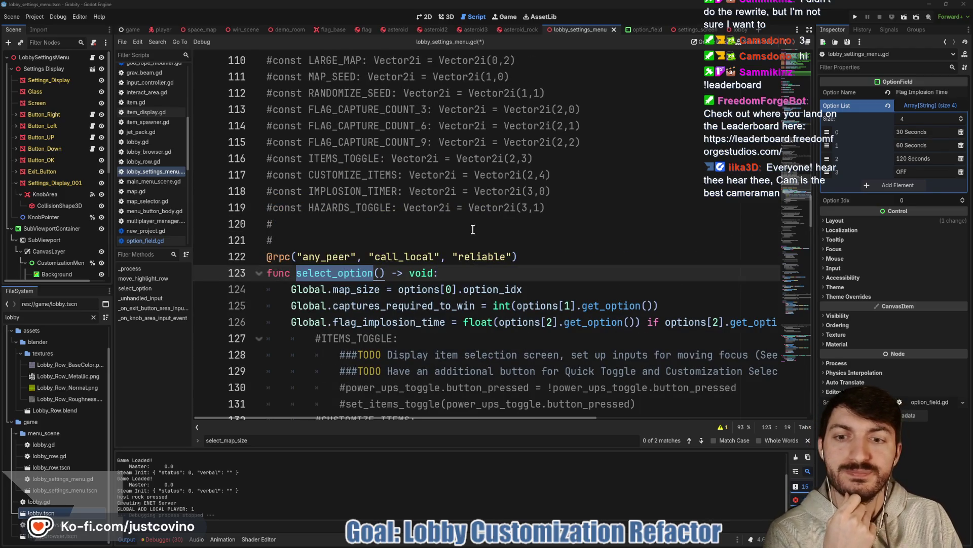
pyautogui.scroll(-7, 484, 238)
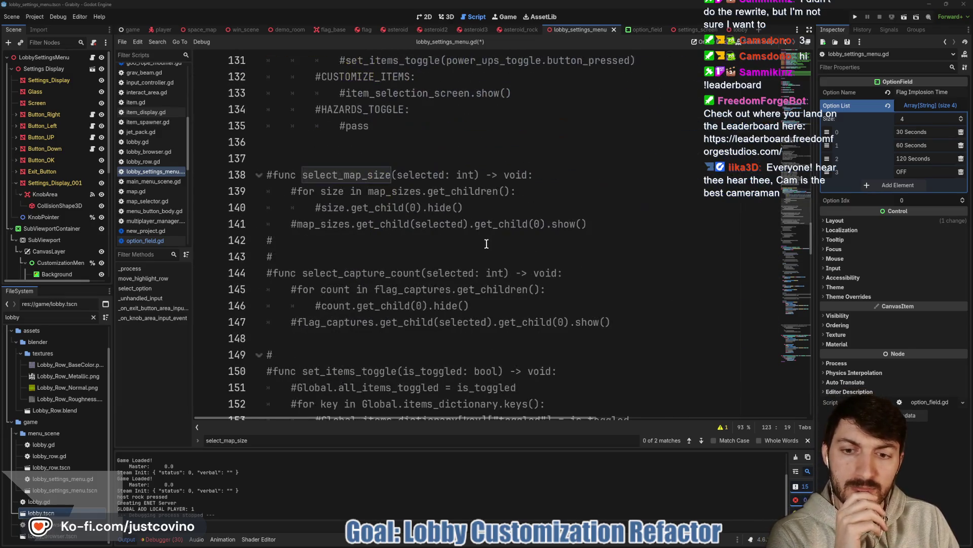
pyautogui.scroll(2, 414, 261)
pyautogui.scroll(-3, 399, 264)
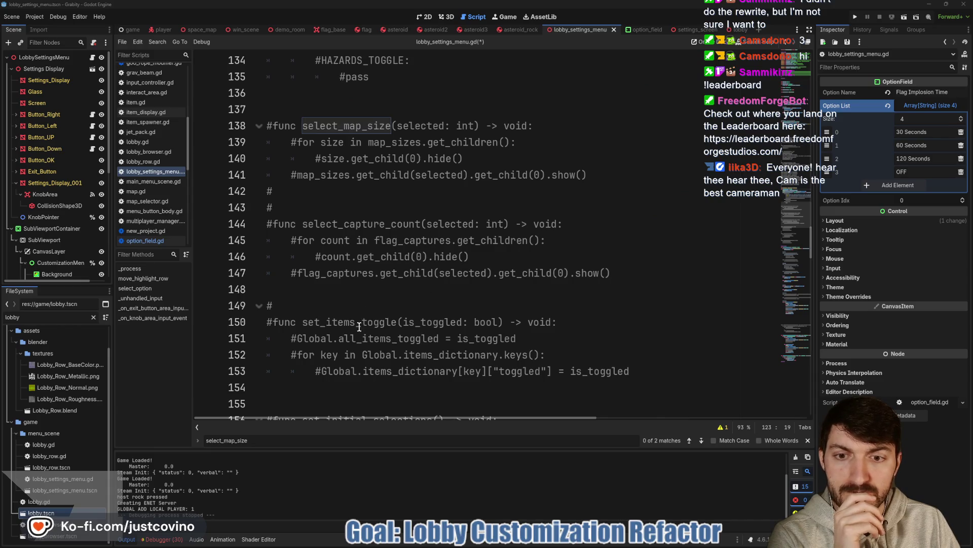
# - Delete the commented map size and capture count selector functions
pyautogui.moveTo(311, 290)
pyautogui.mouseDown()
pyautogui.moveTo(276, 144)
pyautogui.moveTo(242, 116)
pyautogui.mouseUp()
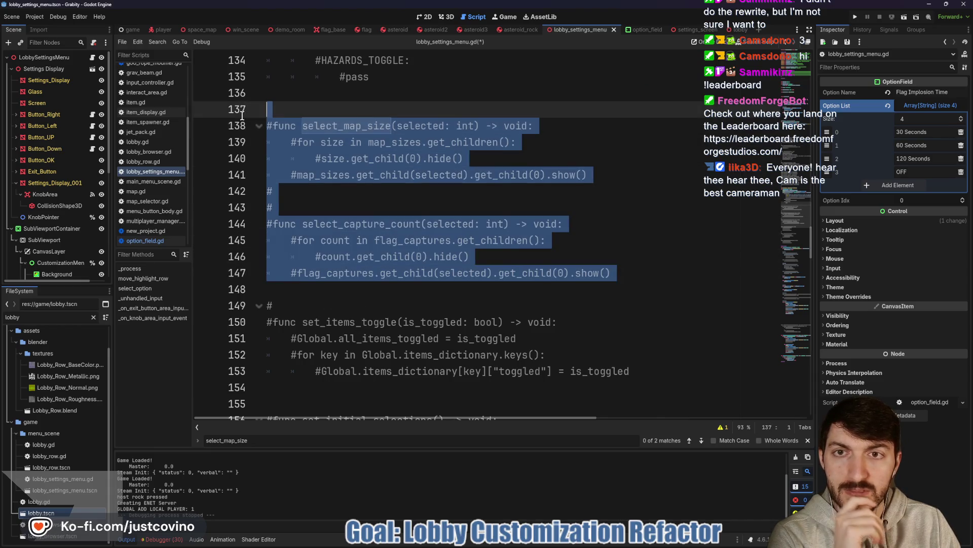
pyautogui.press('BackSpace')
pyautogui.scroll(3, 304, 193)
pyautogui.scroll(-4, 305, 193)
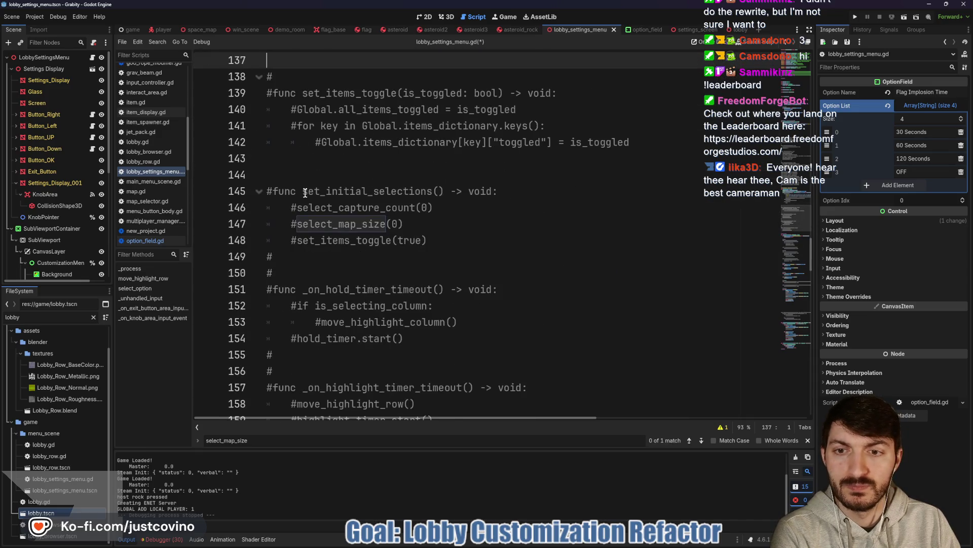
pyautogui.scroll(-1, 303, 215)
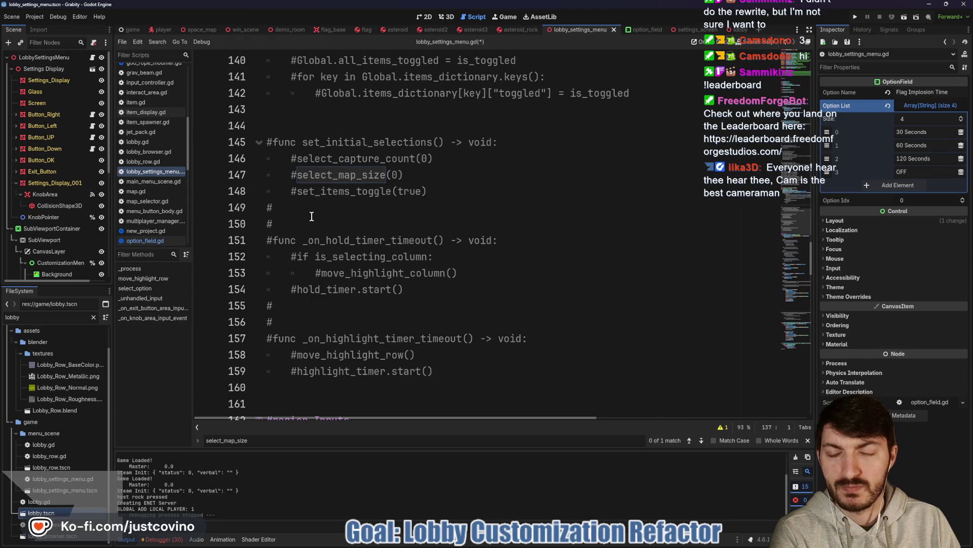
# - Delete the commented timer timeout functions and leftover comment marker lines
pyautogui.moveTo(464, 377)
pyautogui.mouseDown()
pyautogui.moveTo(264, 263)
pyautogui.moveTo(255, 217)
pyautogui.mouseUp()
pyautogui.press('BackSpace')
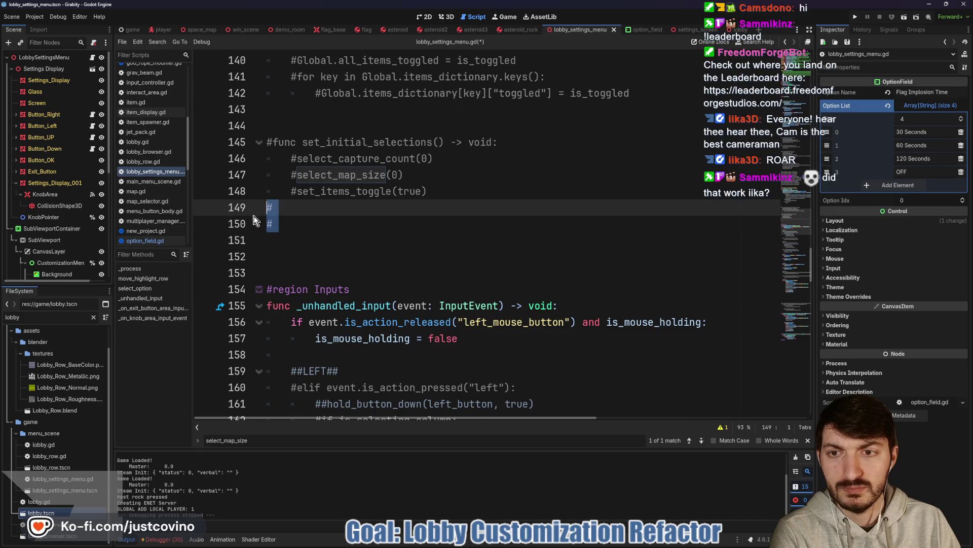
pyautogui.press('Delete')
pyautogui.press('Delete')
# - Select the commented block of option constants, SMALL_MAP through HAZARDS_TOGGLE
pyautogui.scroll(-2, 420, 229)
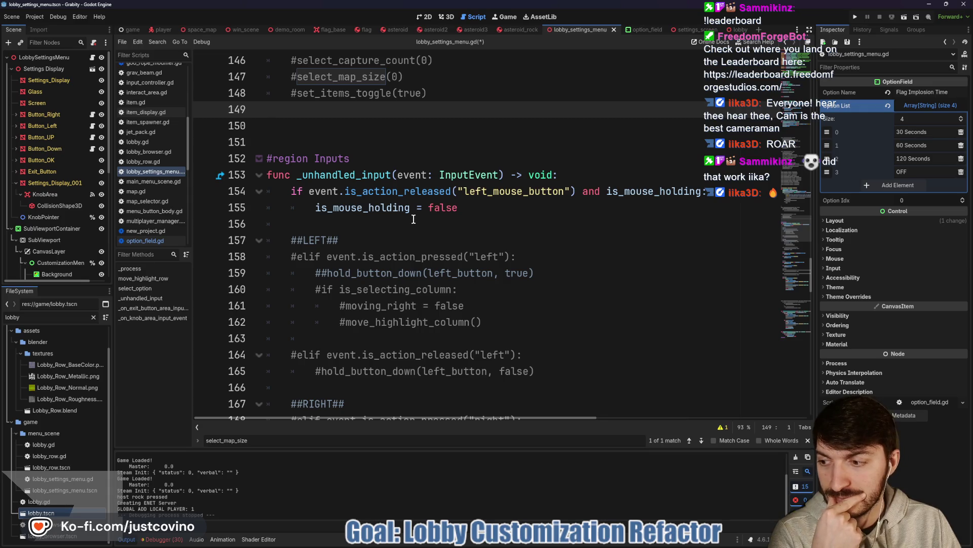
pyautogui.scroll(10, 414, 219)
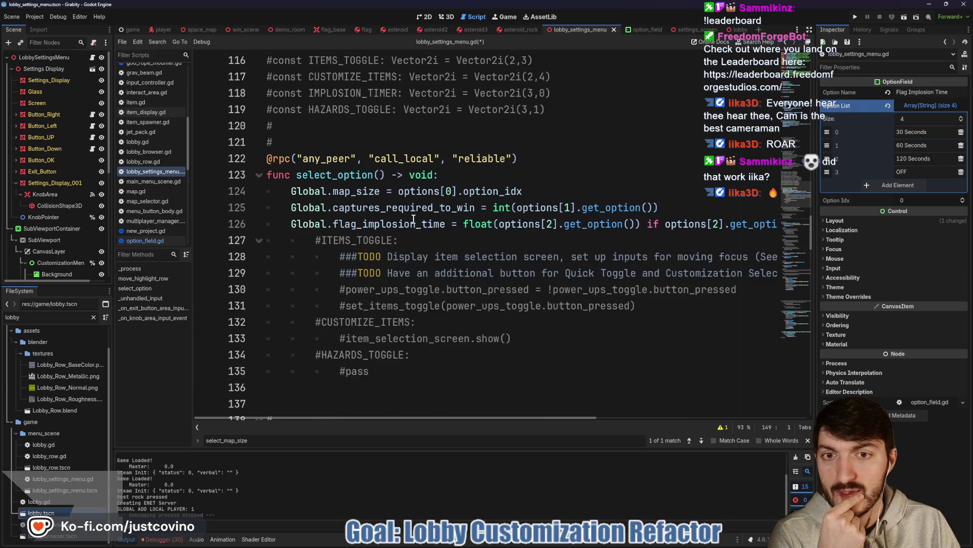
pyautogui.scroll(-6, 414, 219)
pyautogui.scroll(-4, 414, 219)
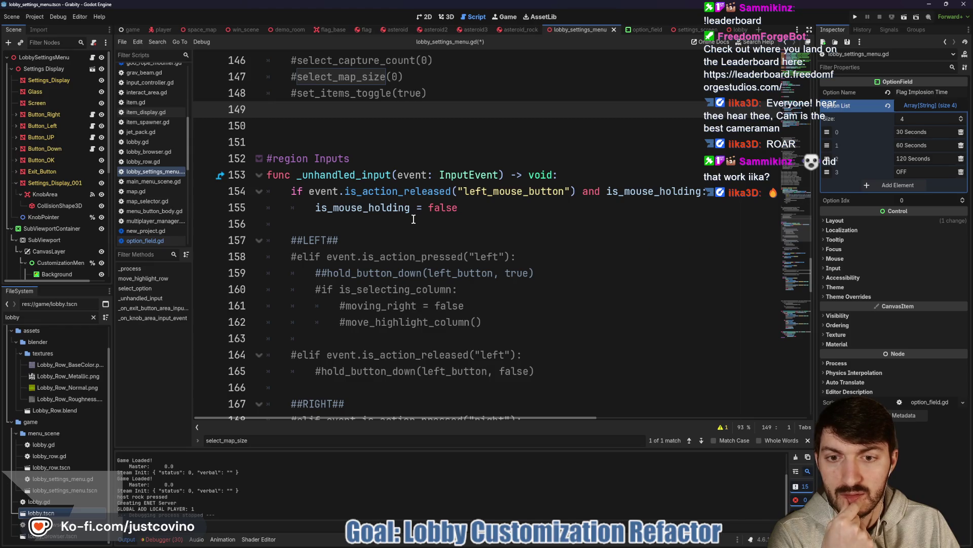
pyautogui.scroll(-6, 414, 219)
pyautogui.scroll(-9, 414, 219)
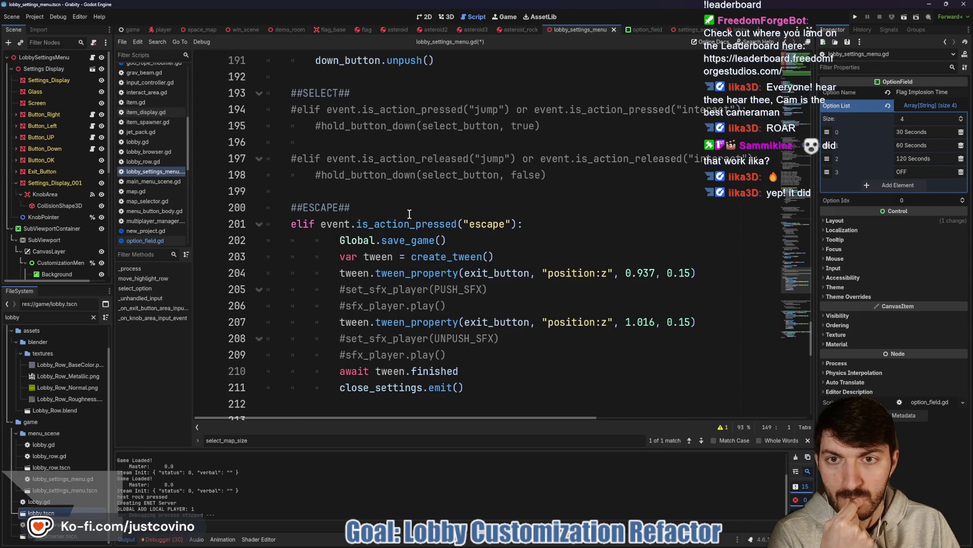
pyautogui.scroll(11, 411, 215)
pyautogui.scroll(11, 408, 212)
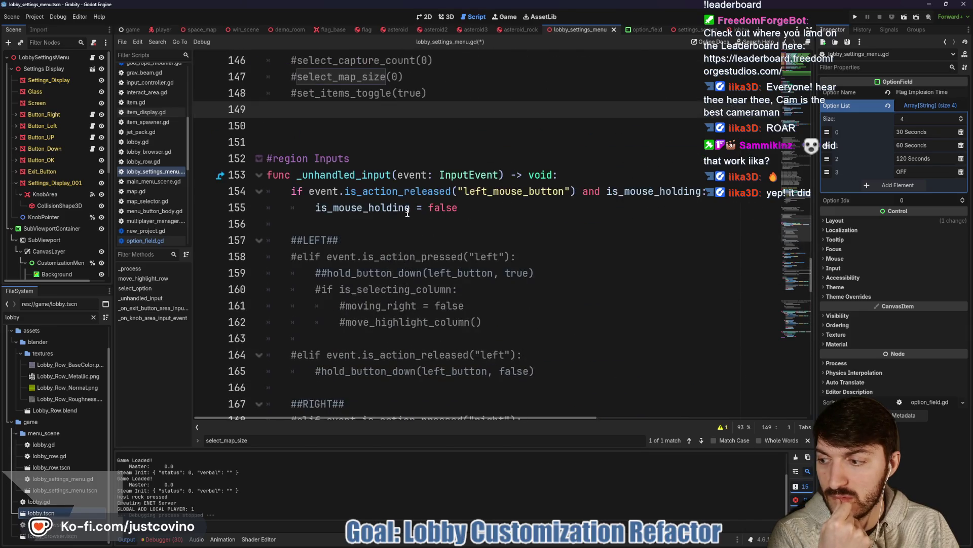
pyautogui.scroll(8, 407, 212)
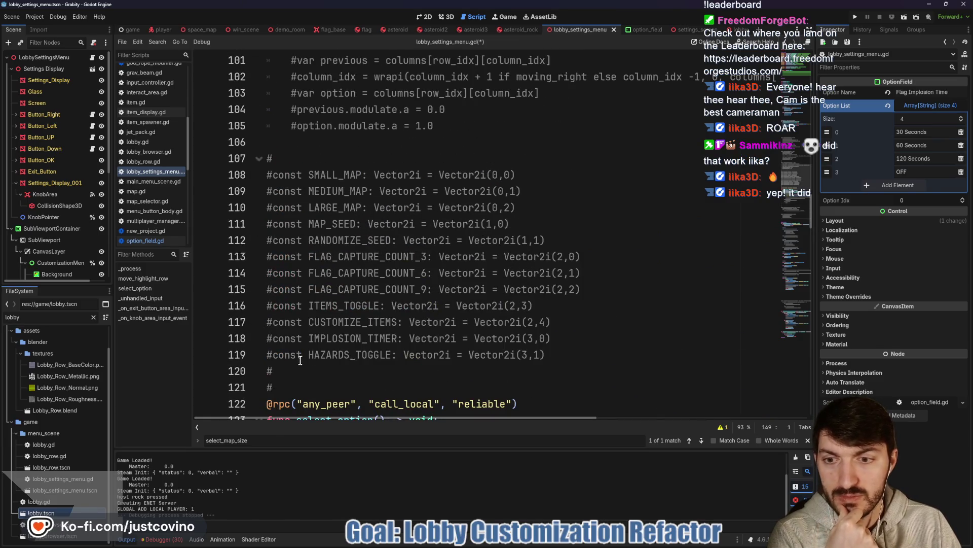
pyautogui.moveTo(287, 388); pyautogui.dragTo(250, 160)
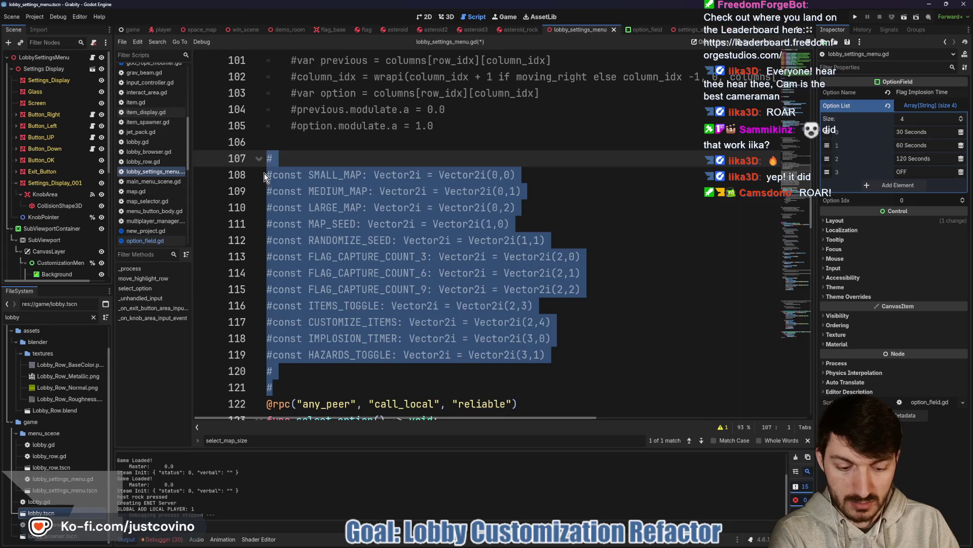
pyautogui.press('Delete')
pyautogui.scroll(3, 408, 185)
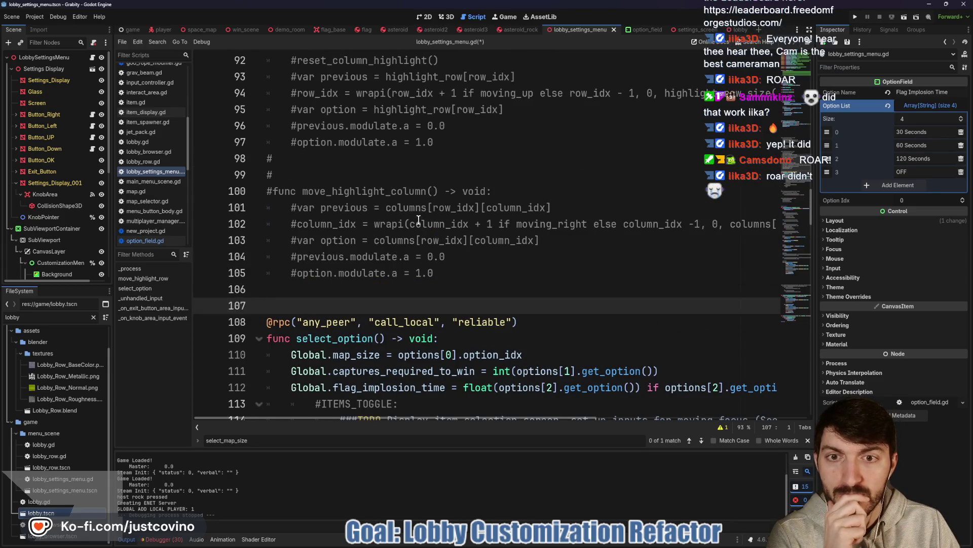
pyautogui.scroll(4, 450, 269)
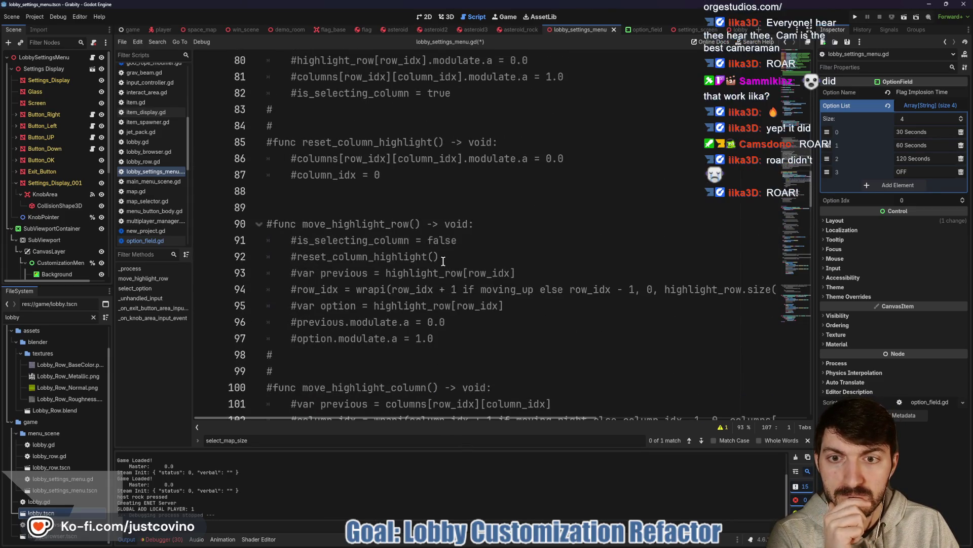
pyautogui.click(463, 339)
pyautogui.moveTo(463, 338); pyautogui.dragTo(256, 230)
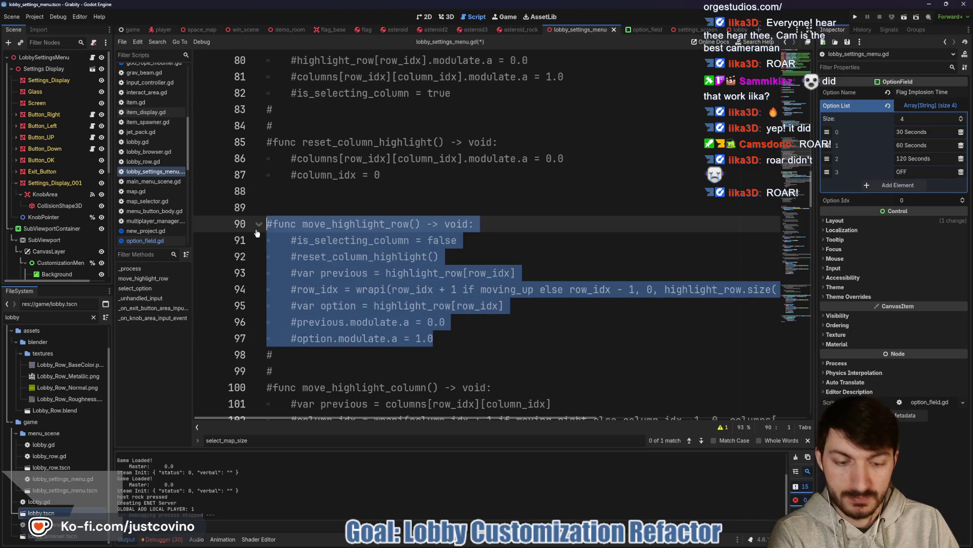
pyautogui.press('BackSpace')
pyautogui.click(287, 241)
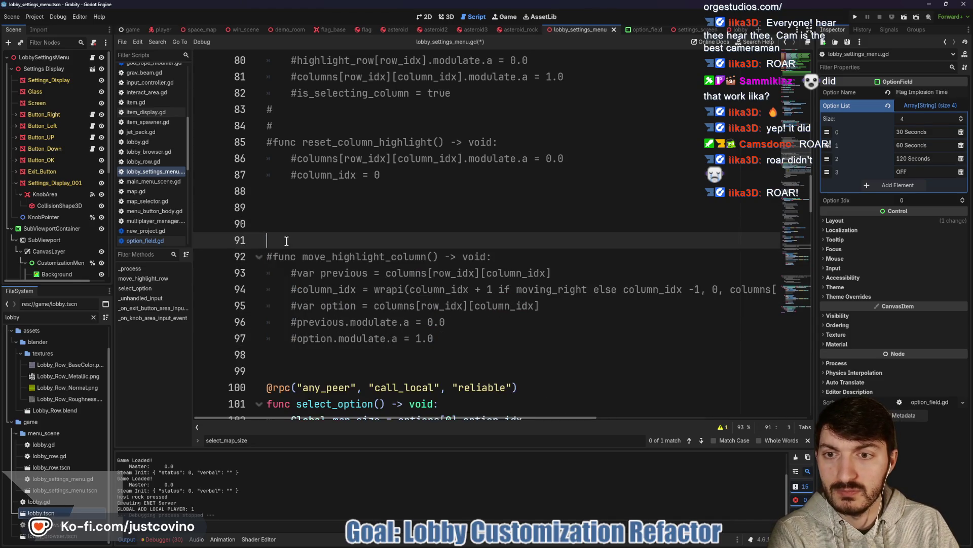
pyautogui.scroll(2, 287, 241)
pyautogui.moveTo(381, 274)
pyautogui.mouseDown()
pyautogui.moveTo(350, 272)
pyautogui.moveTo(249, 213)
pyautogui.mouseUp()
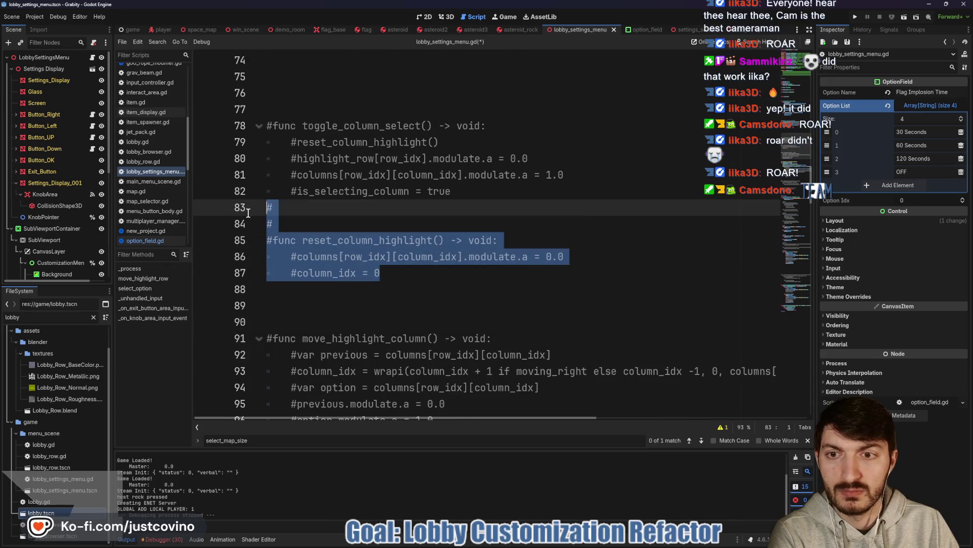
pyautogui.press('BackSpace')
pyautogui.scroll(2, 264, 238)
pyautogui.hotkey('shift', 'Up')
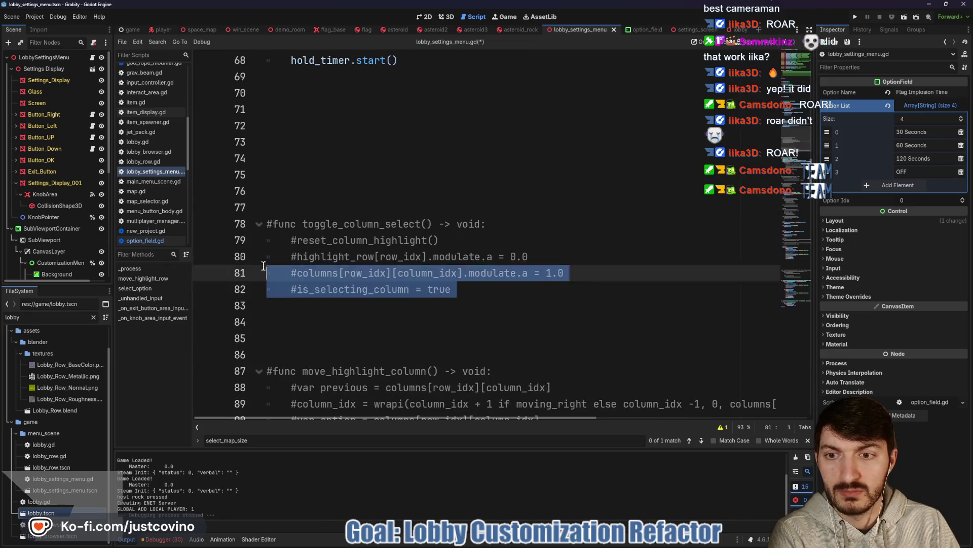
pyautogui.hotkey('shift', 'Up')
pyautogui.hotkey('shift', 'Up')
pyautogui.hotkey('shift', 'Up')
pyautogui.press('BackSpace')
pyautogui.press('BackSpace')
pyautogui.press('BackSpace')
pyautogui.press('BackSpace')
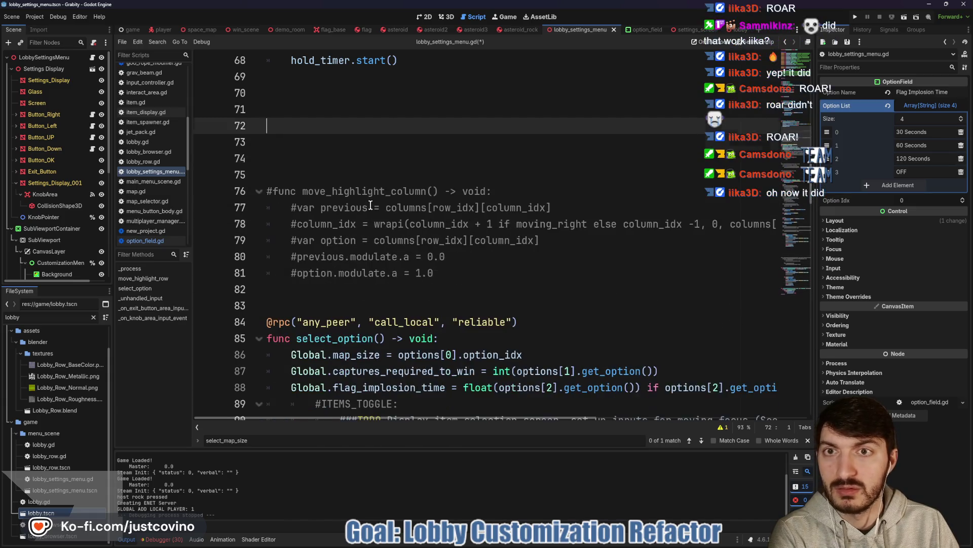
pyautogui.scroll(3, 355, 231)
pyautogui.press('BackSpace')
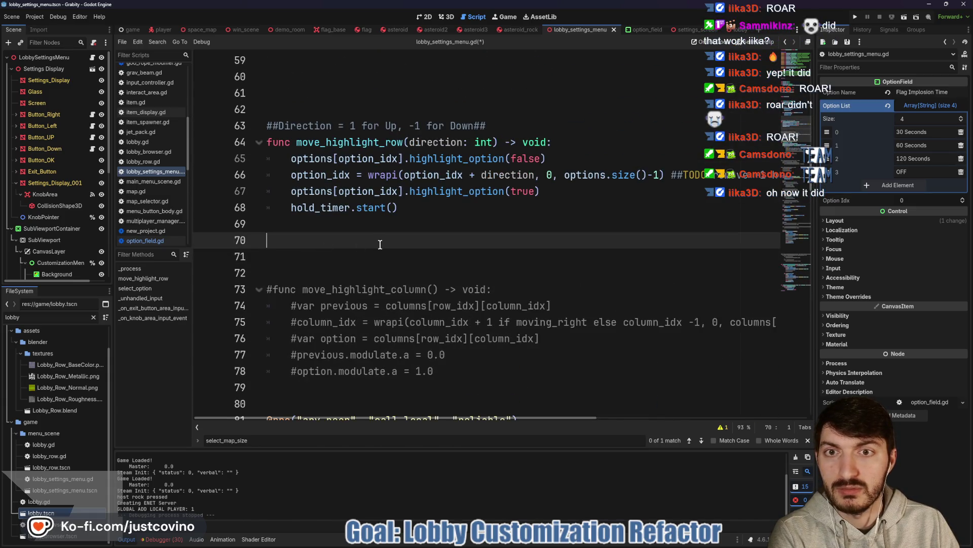
pyautogui.scroll(3, 355, 232)
pyautogui.click(310, 225)
pyautogui.press('BackSpace')
pyautogui.press('BackSpace')
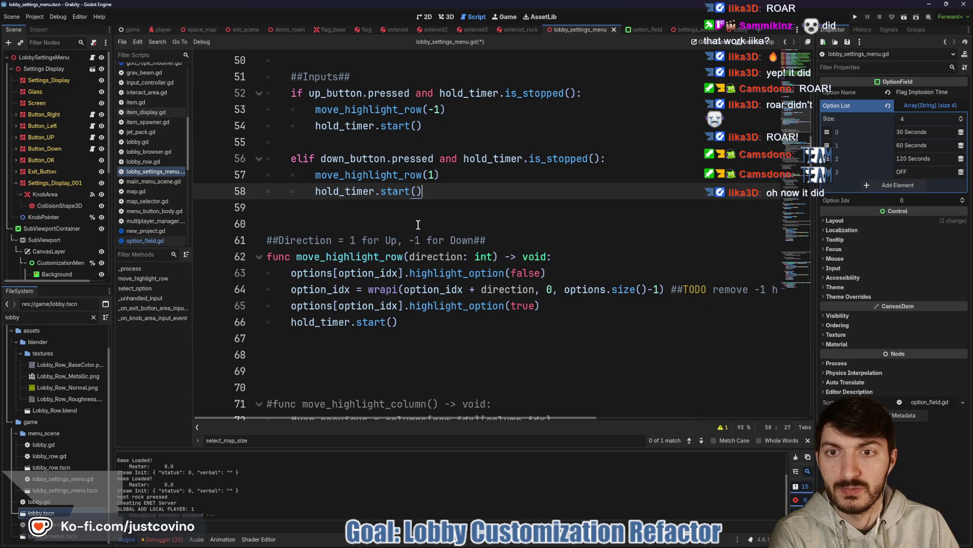
pyautogui.scroll(3, 418, 225)
pyautogui.scroll(-6, 411, 223)
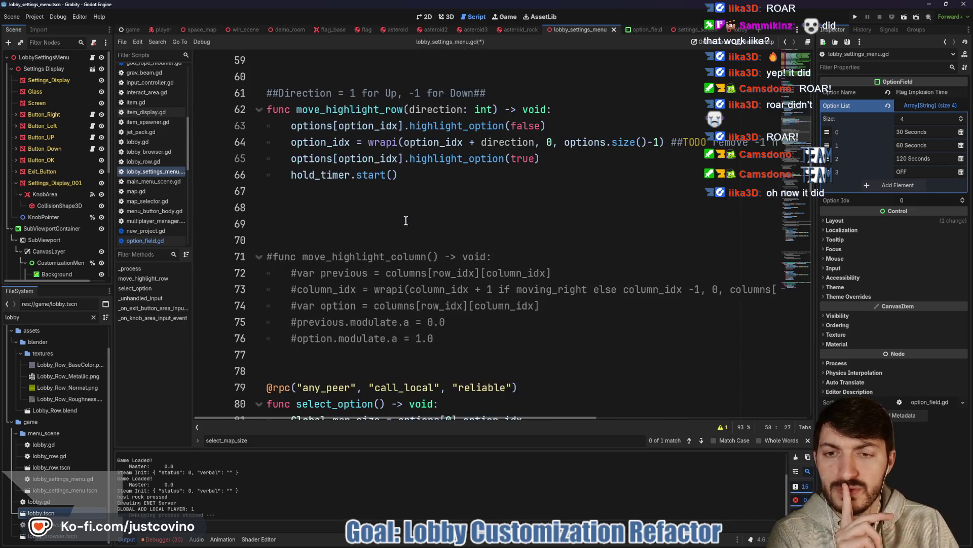
pyautogui.scroll(-5, 406, 221)
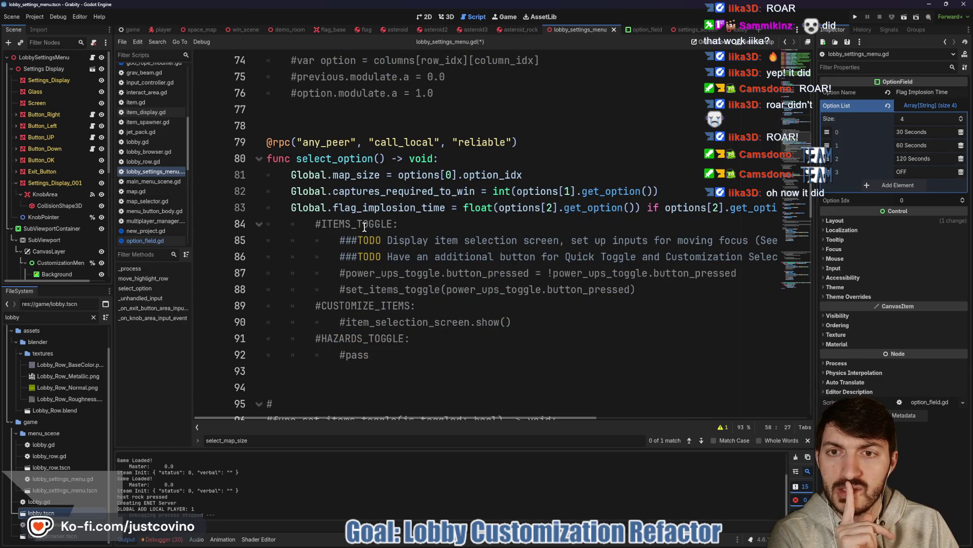
pyautogui.scroll(-5, 364, 227)
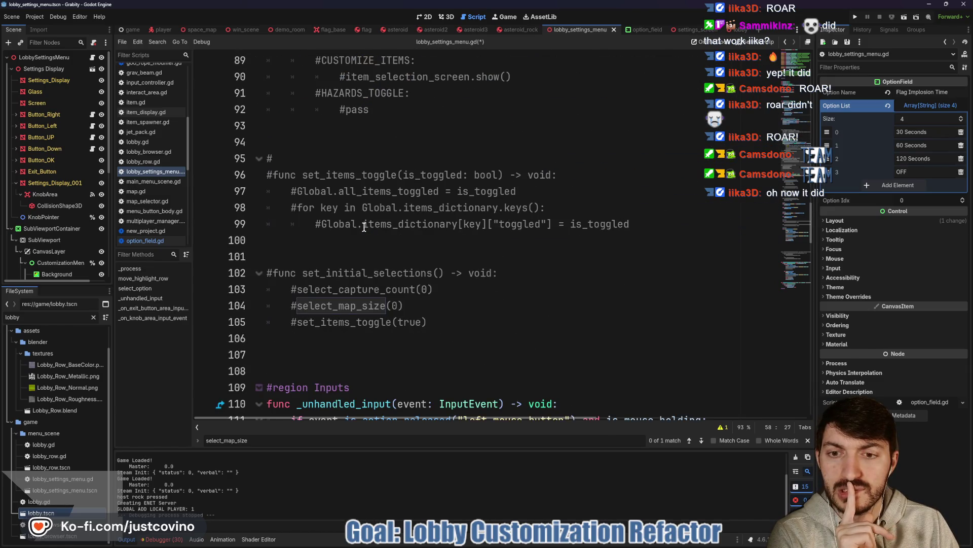
pyautogui.scroll(-6, 364, 227)
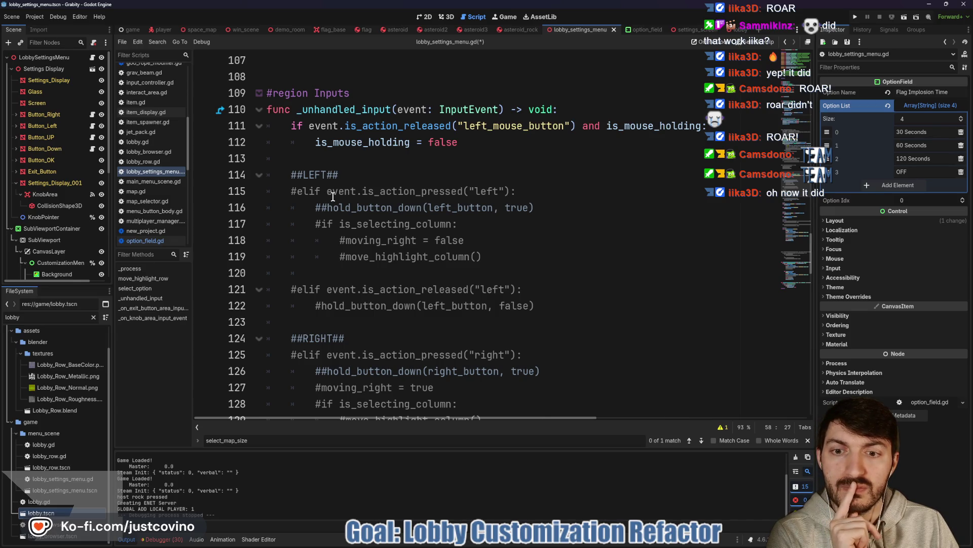
pyautogui.scroll(-6, 333, 196)
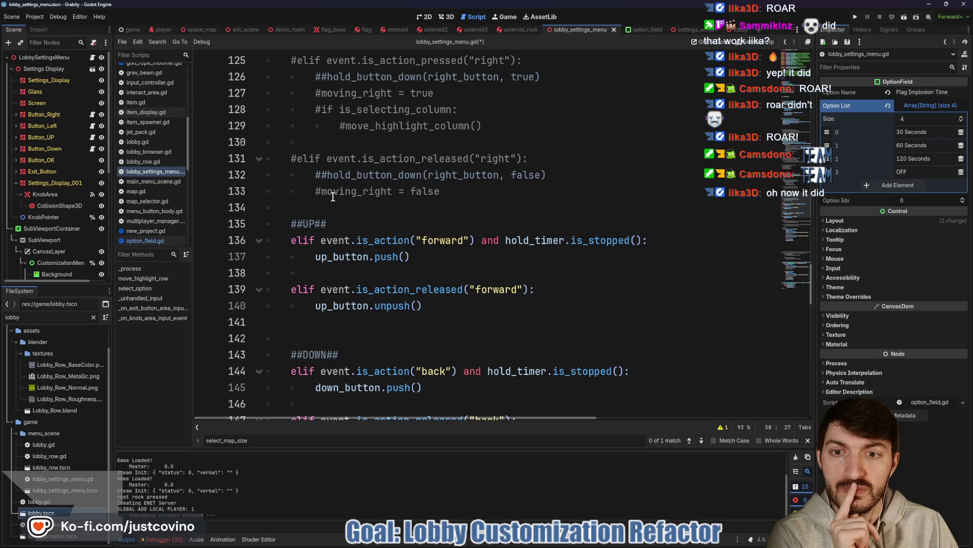
pyautogui.scroll(7, 332, 196)
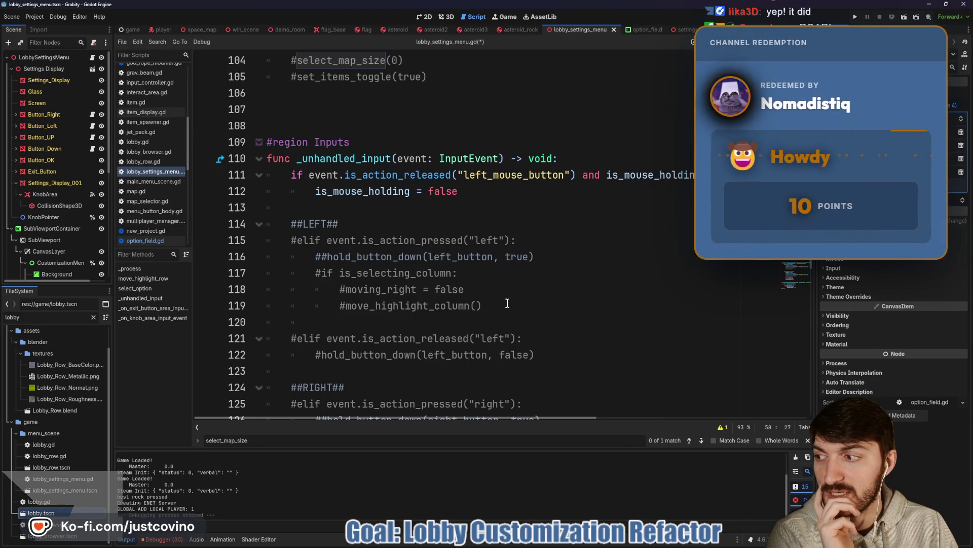
# - Uncomment the left-press input branch and make its body left_button.push()
pyautogui.moveTo(499, 303)
pyautogui.mouseDown()
pyautogui.moveTo(355, 306)
pyautogui.moveTo(250, 231)
pyautogui.moveTo(251, 240)
pyautogui.mouseUp()
pyautogui.hotkey('ctrl', 'k')
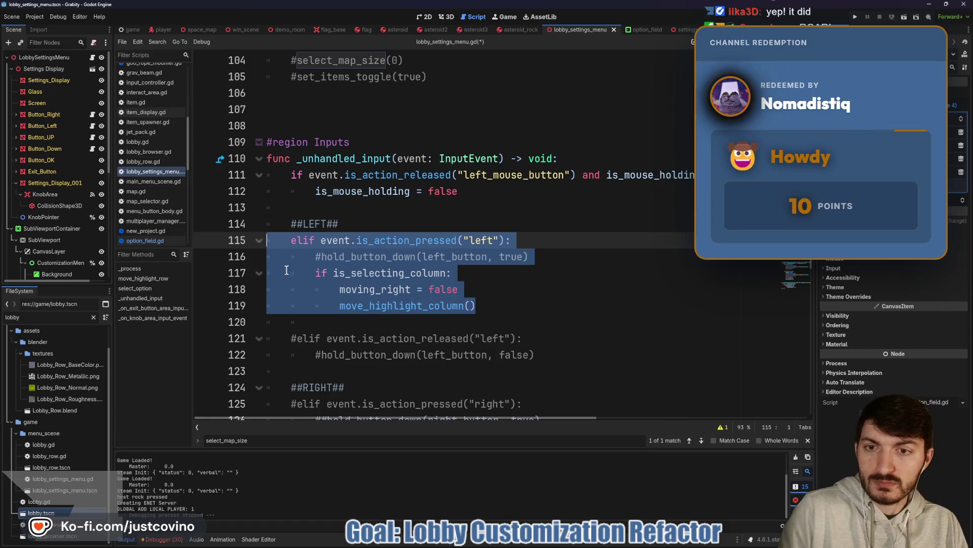
pyautogui.click(453, 273)
pyautogui.moveTo(505, 307)
pyautogui.mouseDown()
pyautogui.moveTo(325, 291)
pyautogui.moveTo(314, 259)
pyautogui.mouseUp()
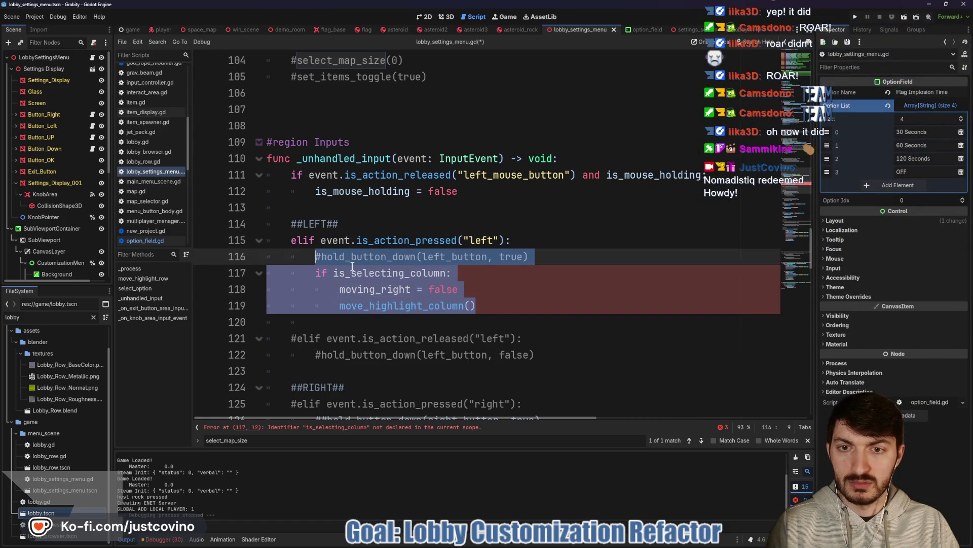
pyautogui.write('left_button.push()')
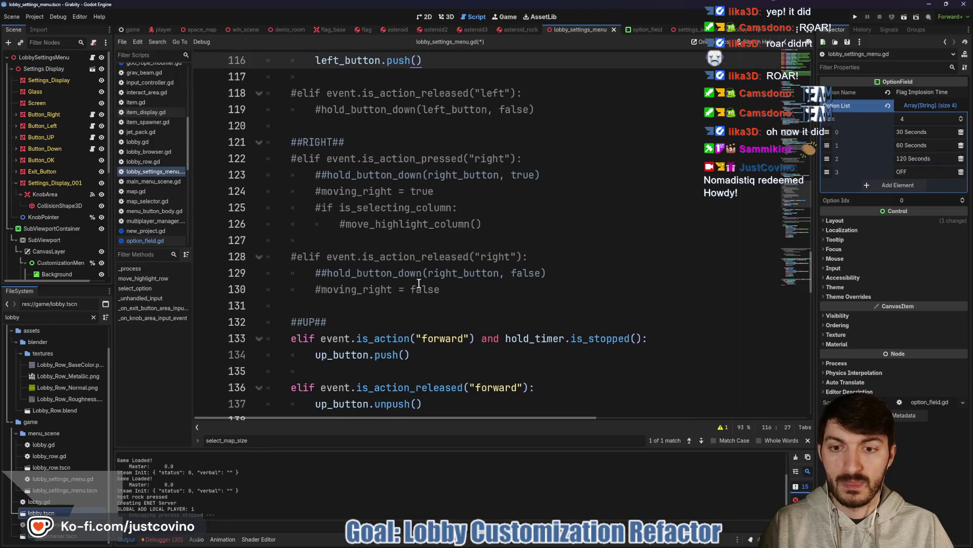
# - Uncomment the left-release branch and replace hold_button_down with left_button.unpush()
pyautogui.scroll(3, 405, 279)
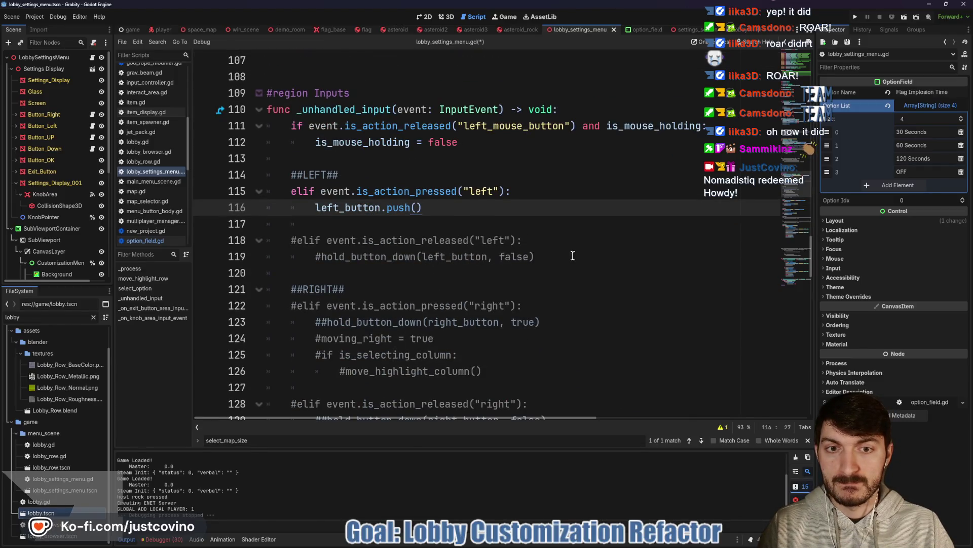
pyautogui.moveTo(575, 255); pyautogui.dragTo(277, 241)
pyautogui.hotkey('ctrl', 'k')
pyautogui.moveTo(530, 257); pyautogui.dragTo(328, 263)
pyautogui.write('left')
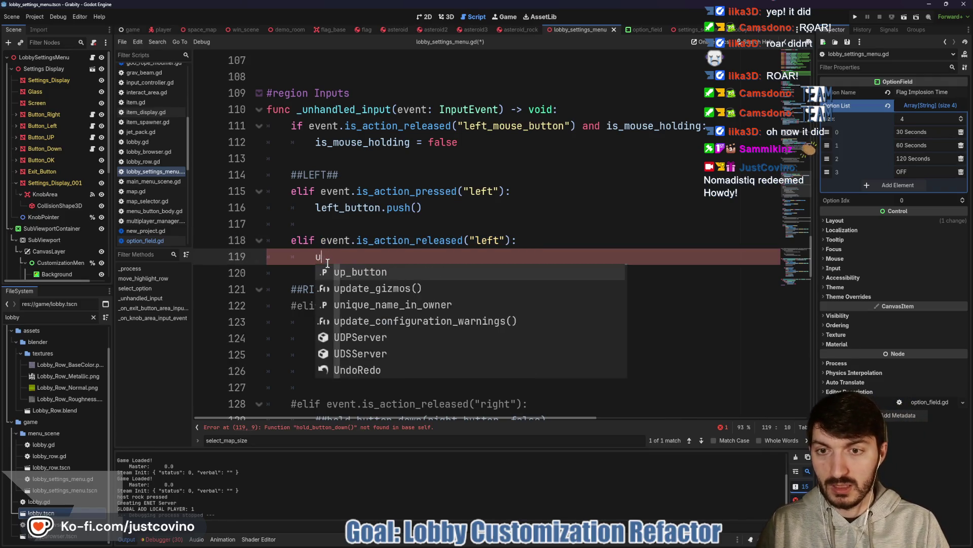
pyautogui.press('Return')
pyautogui.write('.un')
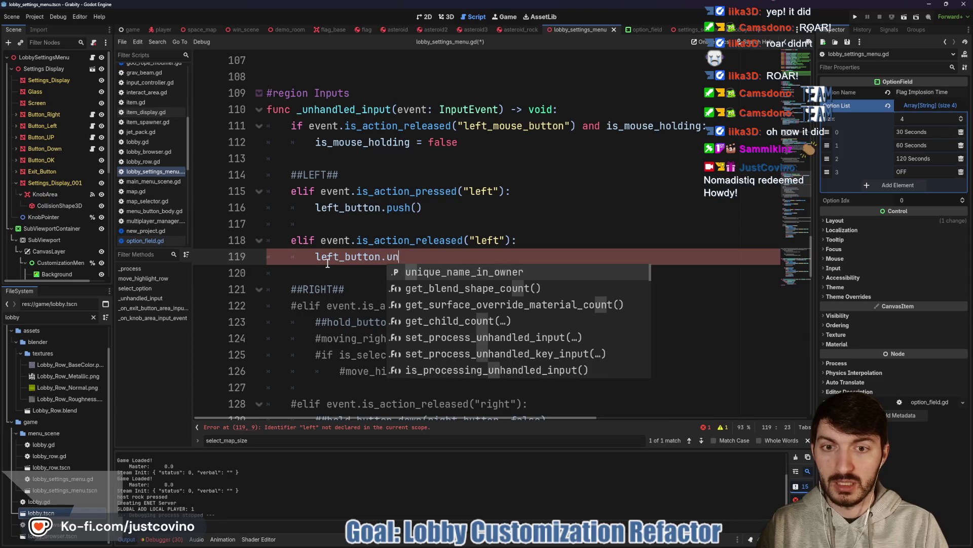
pyautogui.write('puh')
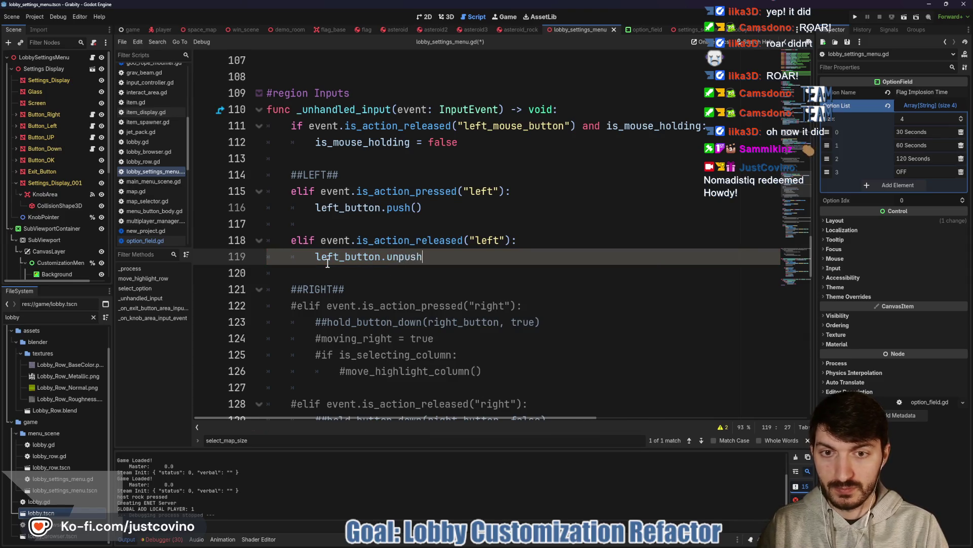
pyautogui.scroll(-3, 355, 271)
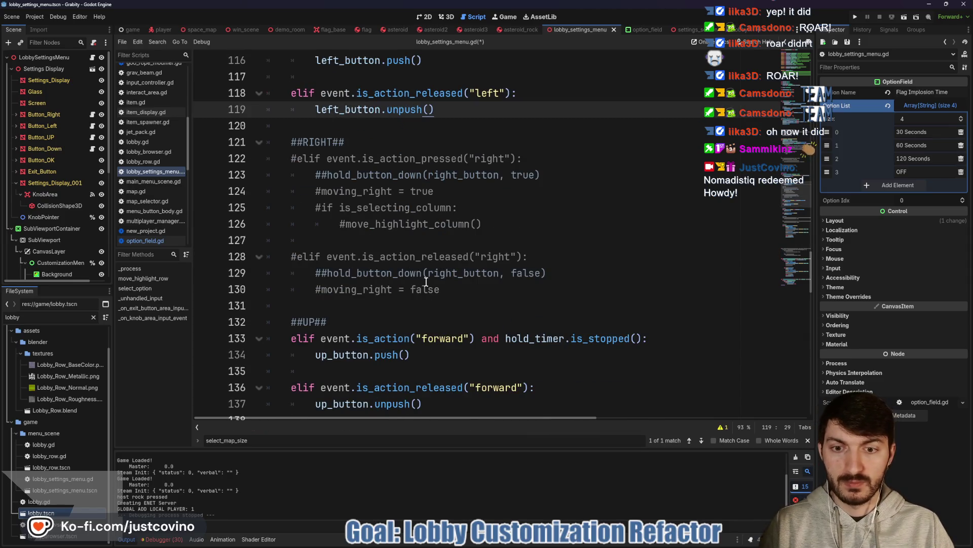
# - Uncomment the right input block and make the press branch call right_button.push()
pyautogui.moveTo(525, 290)
pyautogui.mouseDown()
pyautogui.moveTo(294, 191)
pyautogui.moveTo(277, 162)
pyautogui.mouseUp()
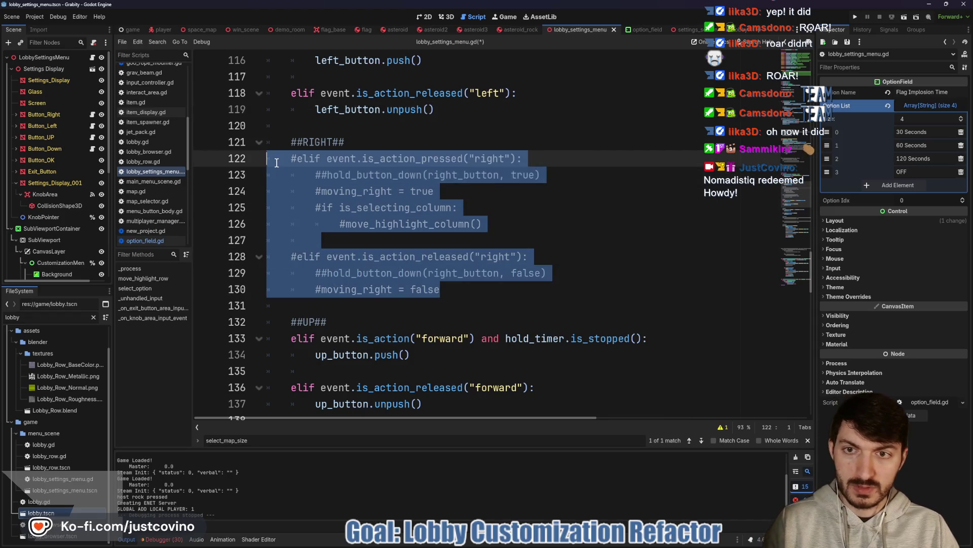
pyautogui.hotkey('ctrl', 'k')
pyautogui.moveTo(476, 223)
pyautogui.mouseDown()
pyautogui.moveTo(325, 193)
pyautogui.moveTo(294, 175)
pyautogui.mouseUp()
pyautogui.press('BackSpace')
pyautogui.write('right')
pyautogui.press('Return')
pyautogui.write('.push()')
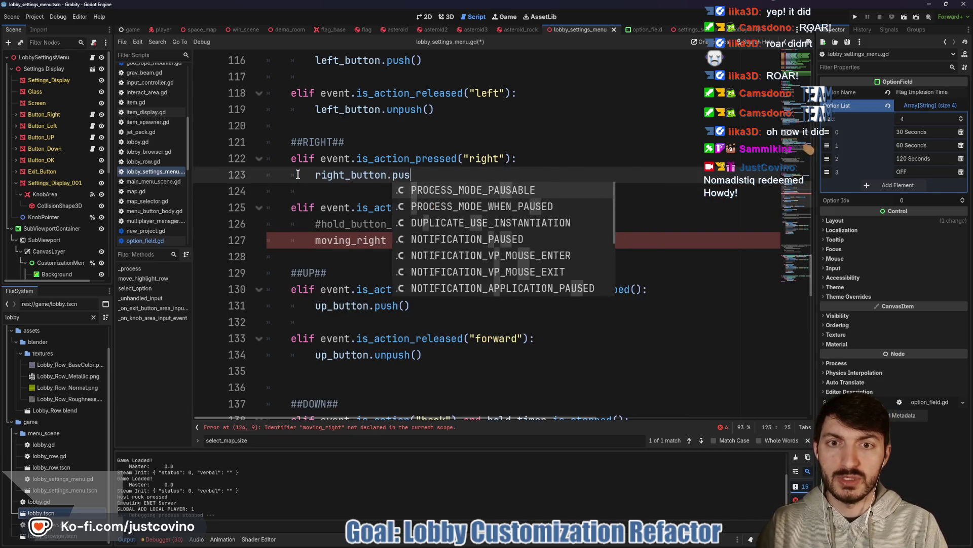
# - Replace the old right-release body with right_button.unpush()
pyautogui.moveTo(435, 240); pyautogui.dragTo(311, 224)
pyautogui.write('right')
pyautogui.press('Return')
pyautogui.write('.un')
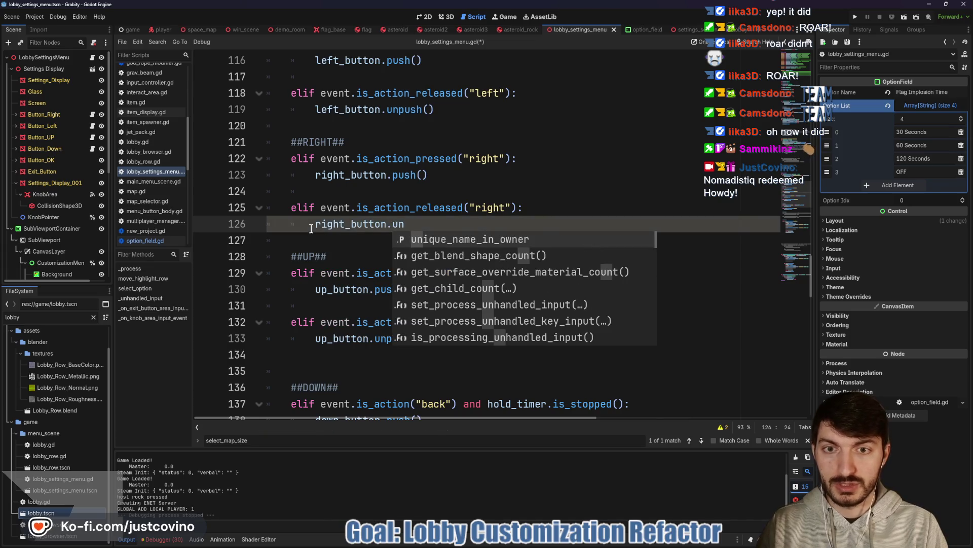
pyautogui.write('push(')
pyautogui.scroll(-1, 375, 248)
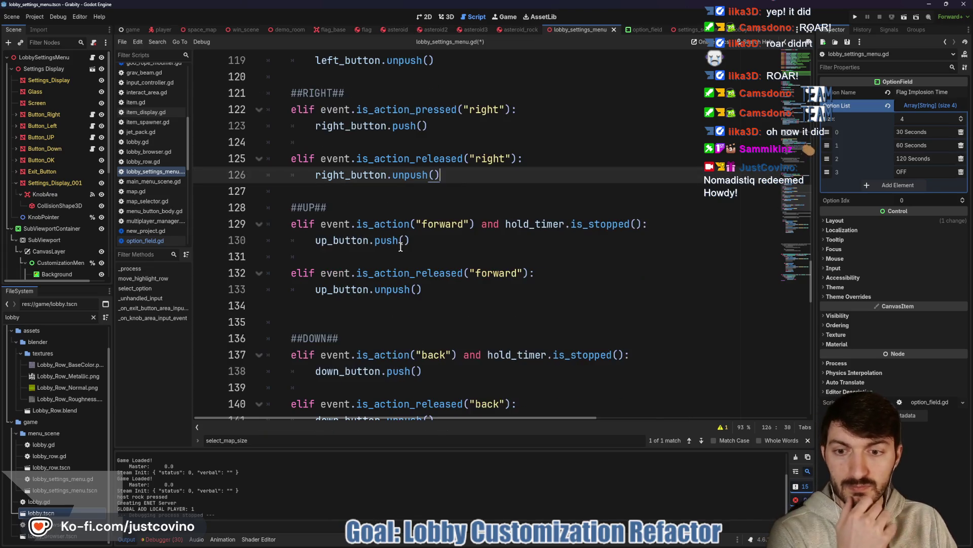
pyautogui.scroll(-4, 396, 269)
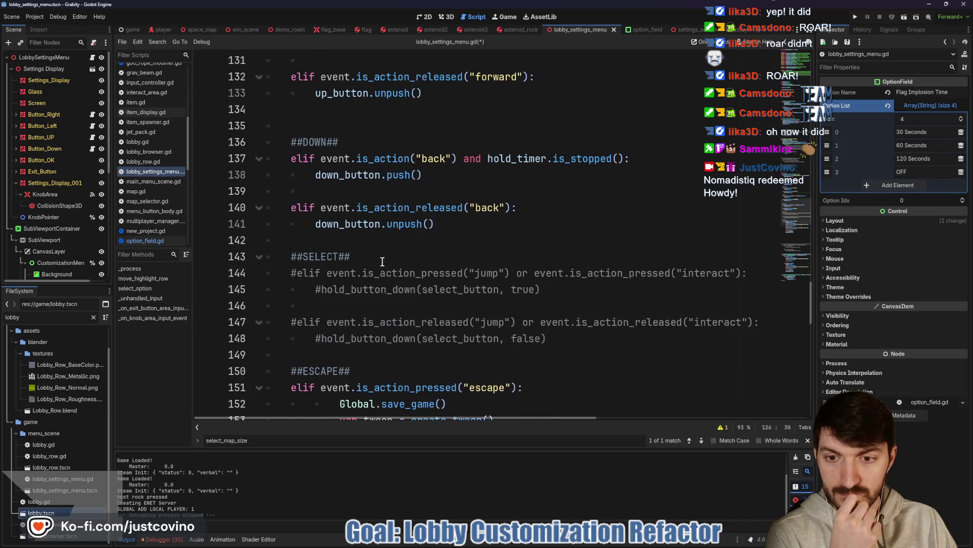
pyautogui.scroll(-2, 383, 261)
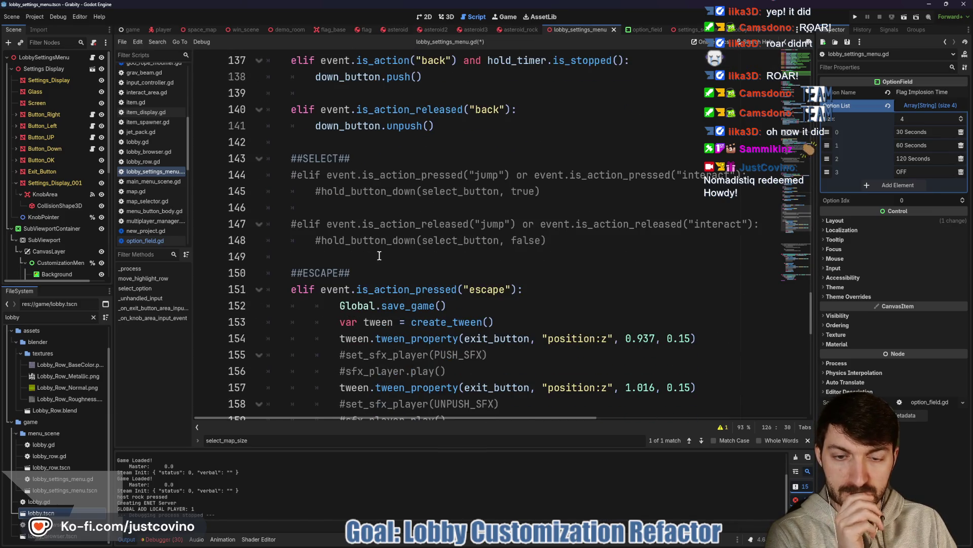
pyautogui.scroll(-4, 379, 255)
pyautogui.scroll(10, 494, 257)
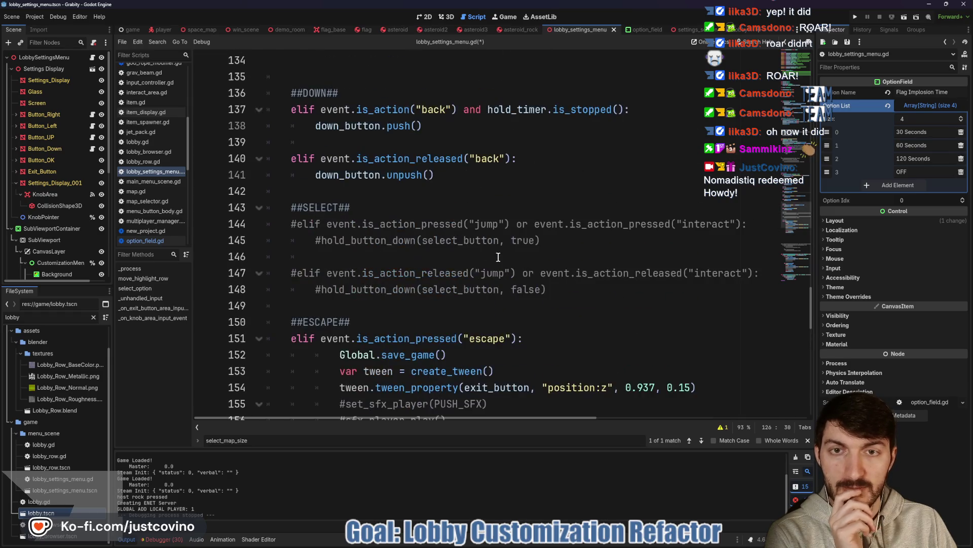
pyautogui.scroll(13, 490, 255)
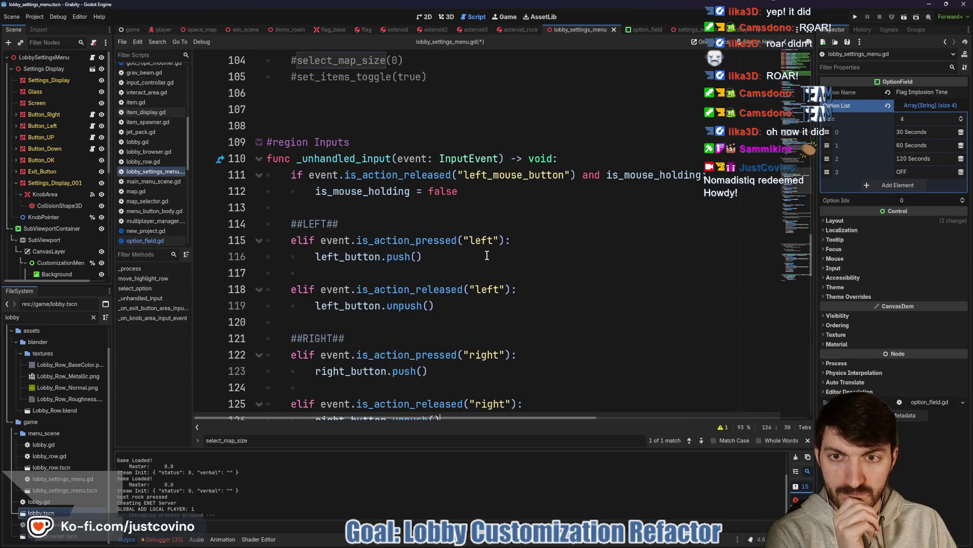
pyautogui.scroll(3, 483, 253)
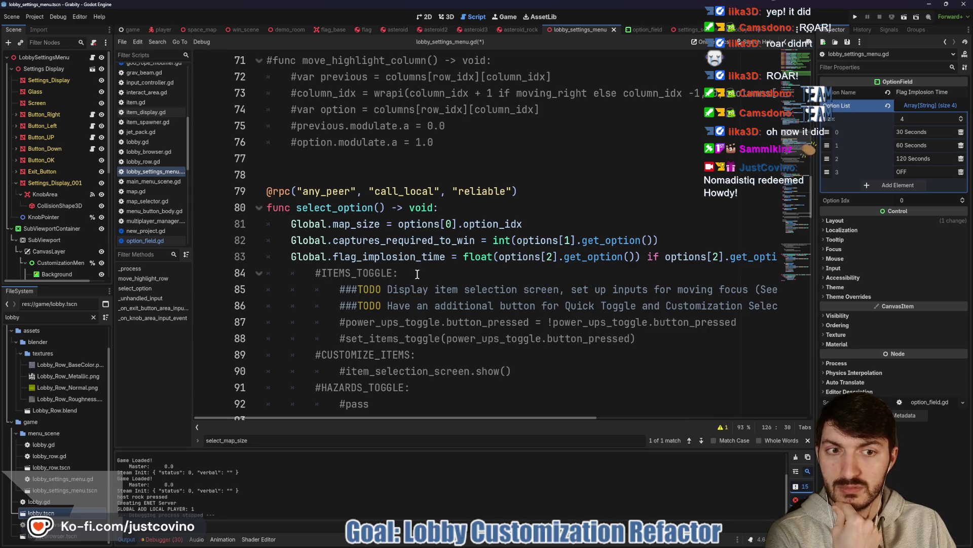
pyautogui.scroll(3, 417, 274)
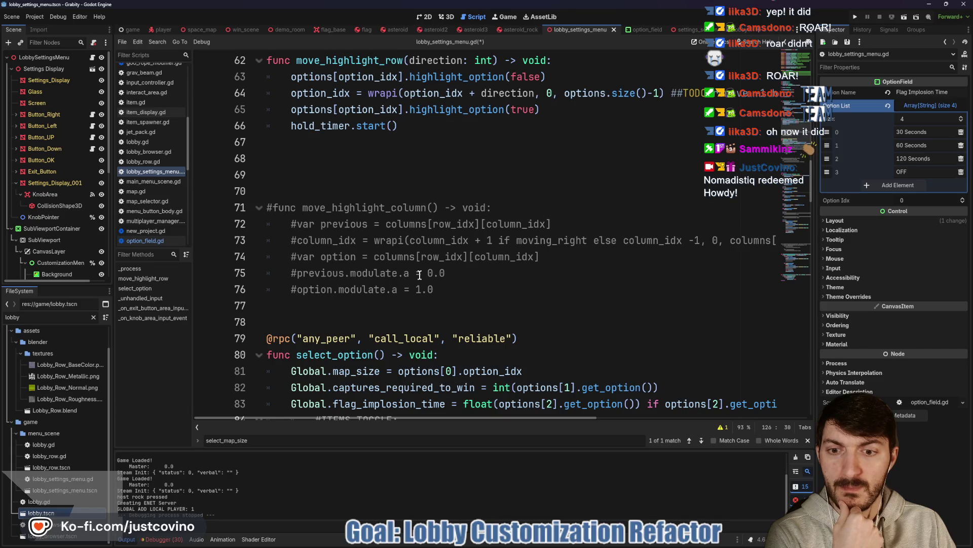
pyautogui.scroll(1, 418, 274)
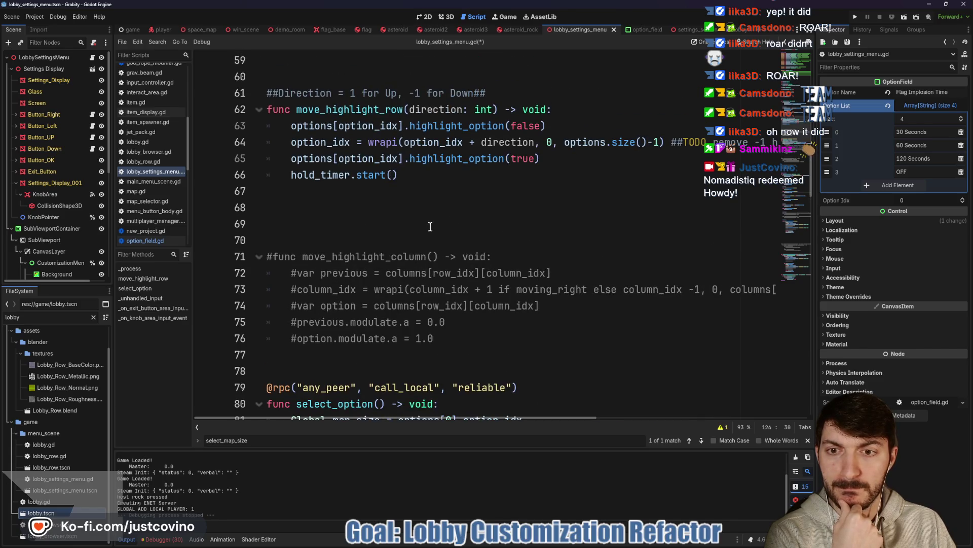
pyautogui.scroll(3, 420, 233)
pyautogui.scroll(4, 411, 236)
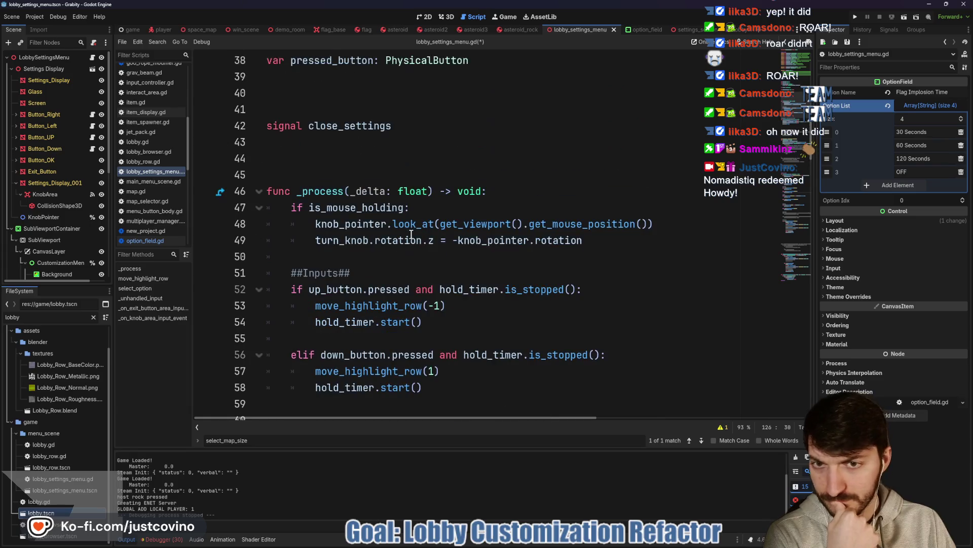
pyautogui.scroll(-3, 403, 234)
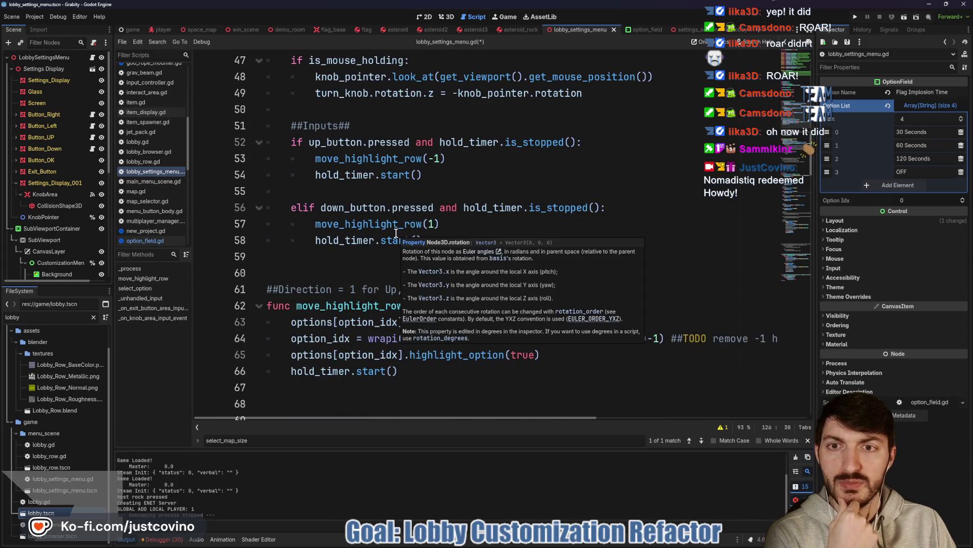
pyautogui.scroll(4, 396, 233)
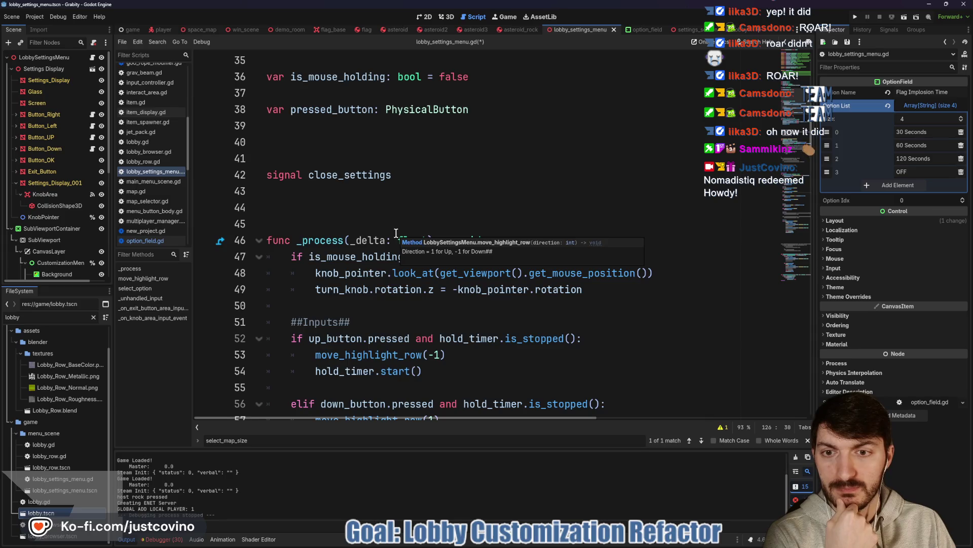
pyautogui.scroll(-3, 396, 233)
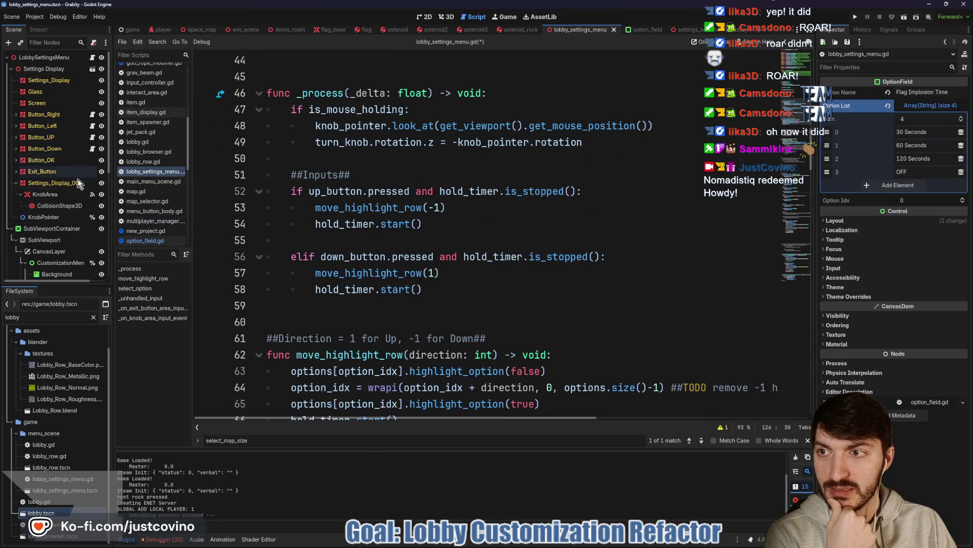
pyautogui.scroll(-3, 81, 213)
pyautogui.click(93, 225)
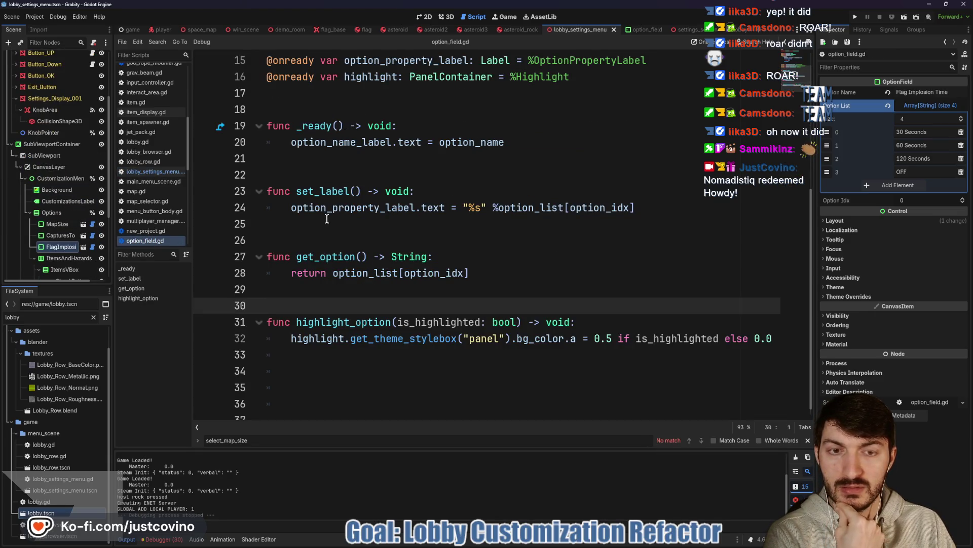
pyautogui.scroll(1, 347, 219)
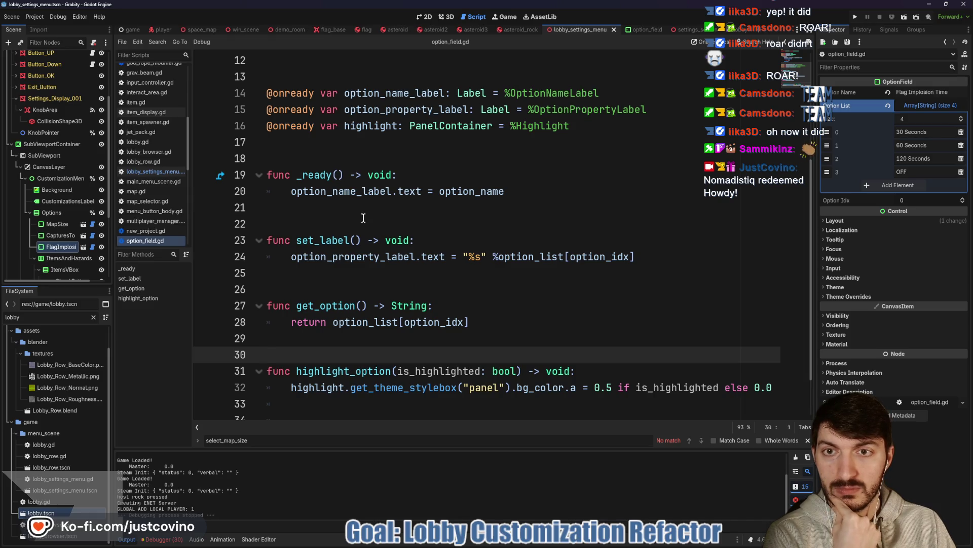
pyautogui.scroll(3, 364, 218)
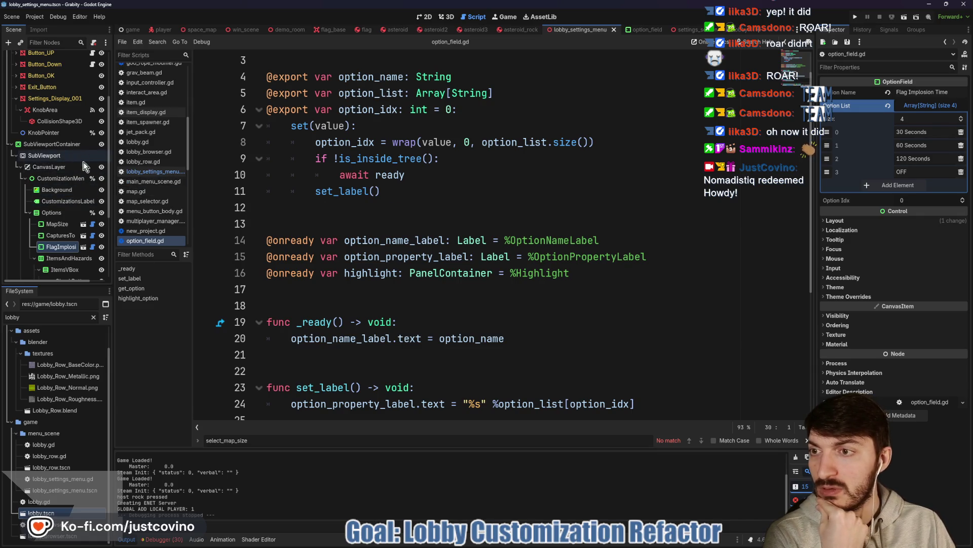
pyautogui.scroll(3, 75, 198)
pyautogui.click(93, 59)
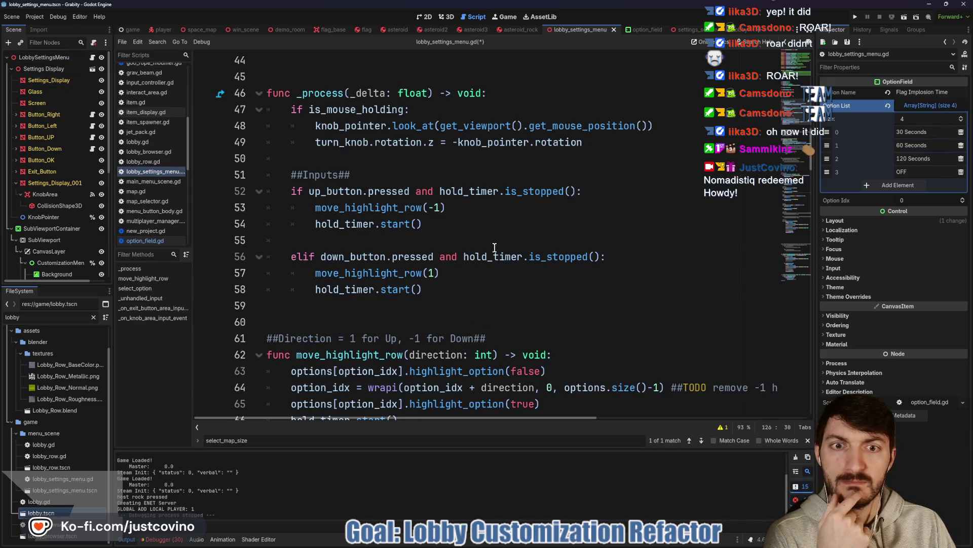
pyautogui.scroll(-3, 495, 248)
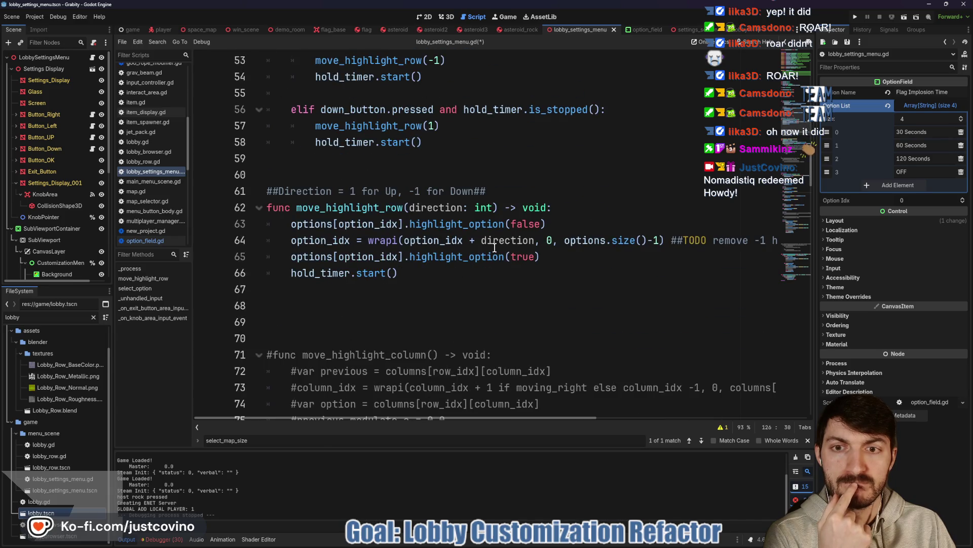
pyautogui.scroll(5, 495, 248)
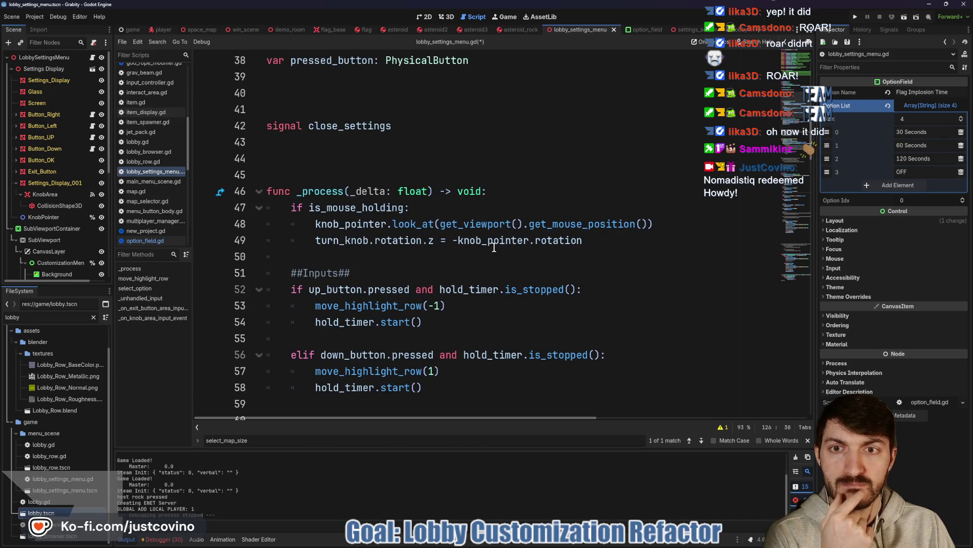
pyautogui.scroll(-2, 495, 248)
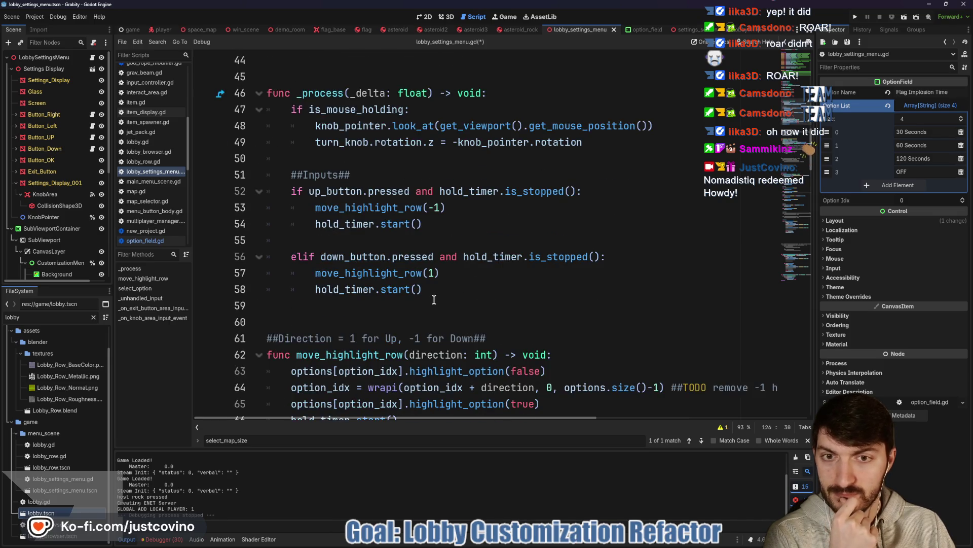
pyautogui.doubleClick(385, 275)
pyautogui.scroll(-2, 458, 299)
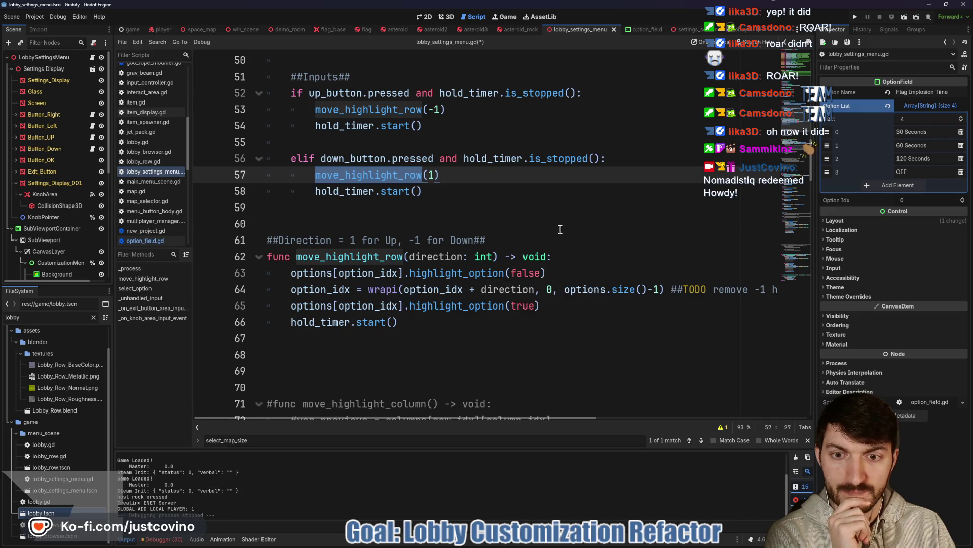
pyautogui.scroll(-1, 390, 284)
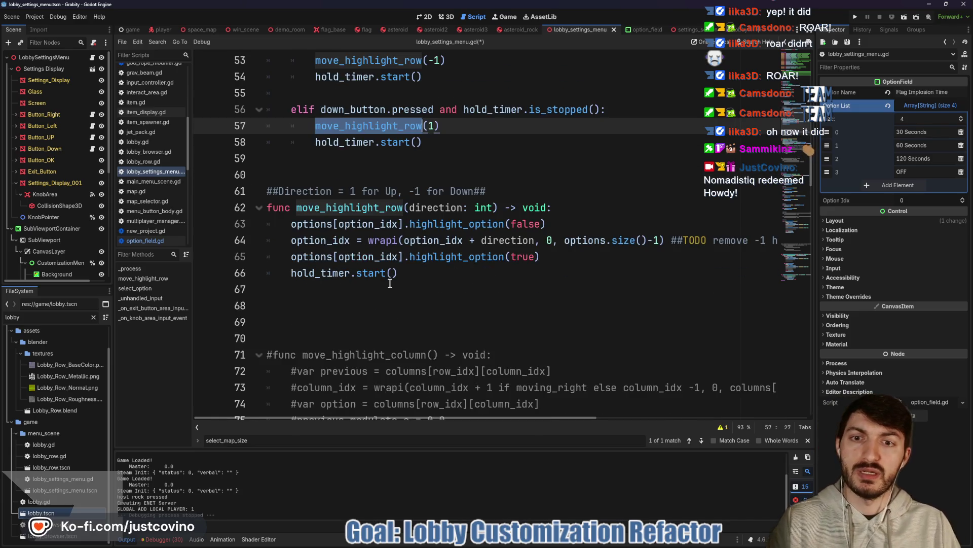
# - Write the signature func change_option_value(value_change: int) -> void: on line 68
pyautogui.click(303, 307)
pyautogui.write('func')
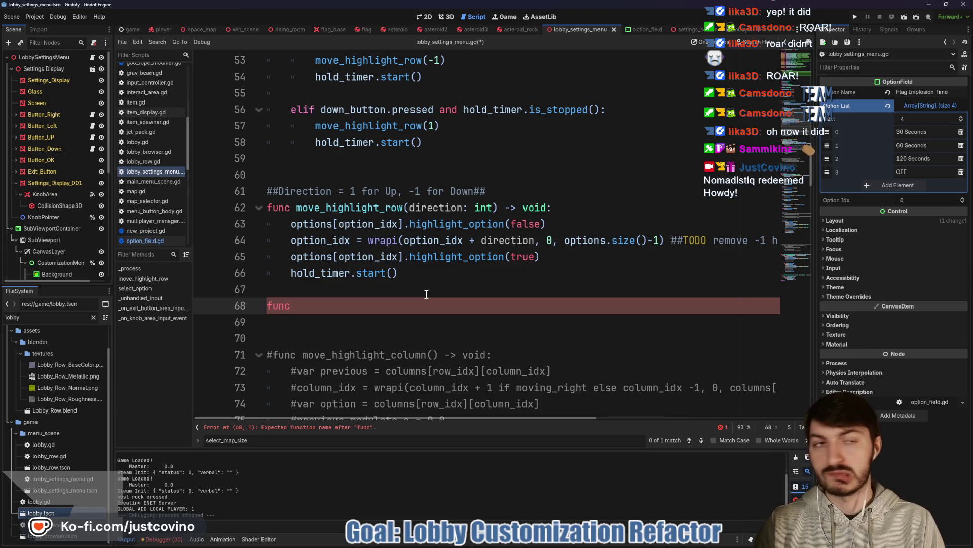
pyautogui.write('change_option_value(')
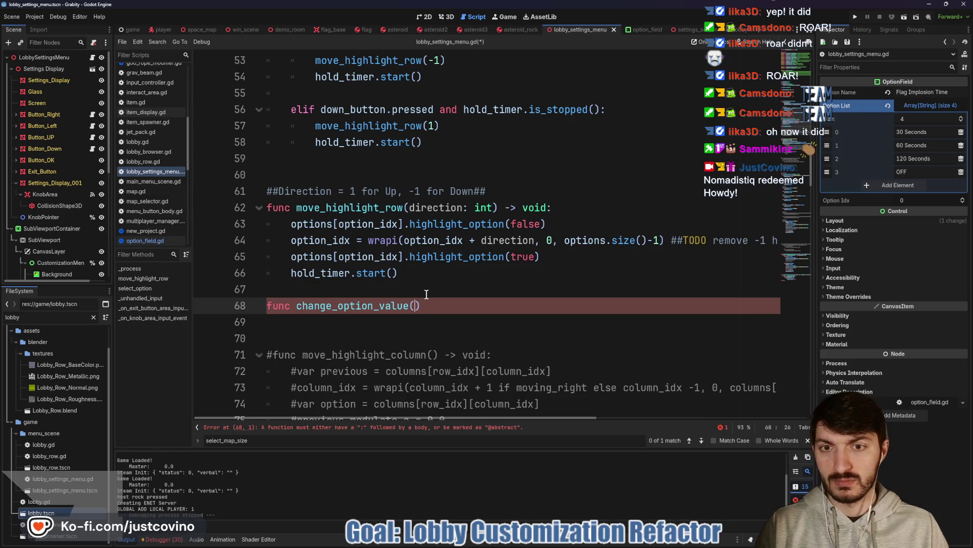
pyautogui.press('Right')
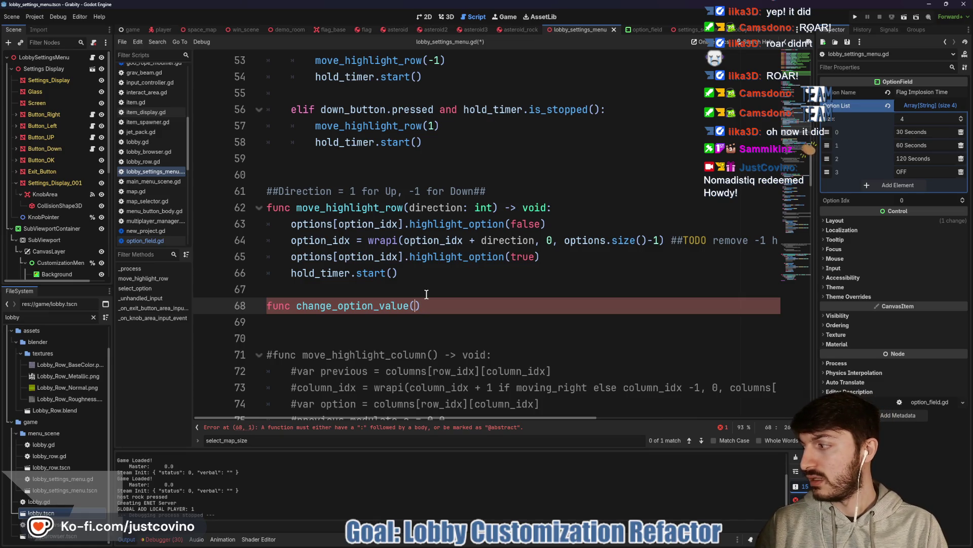
pyautogui.write('amount')
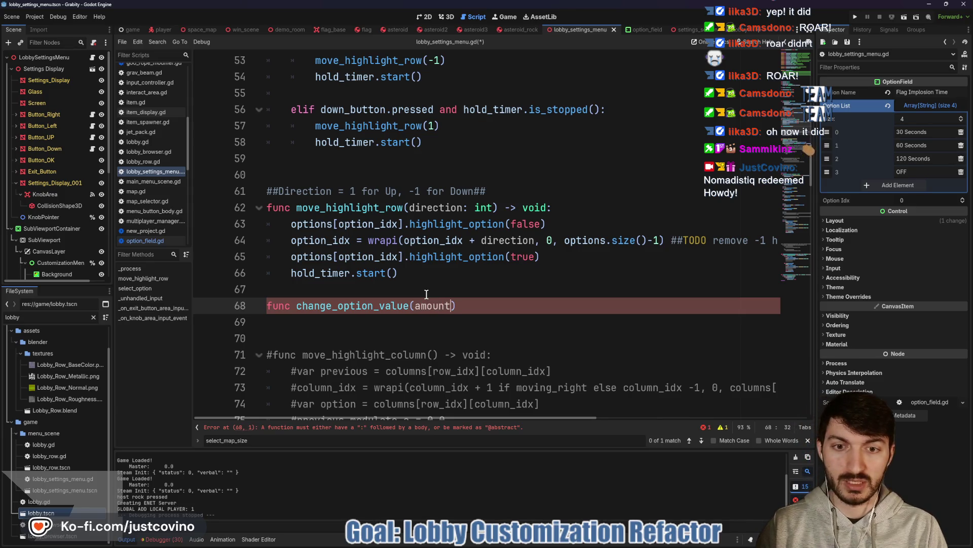
pyautogui.press('BackSpace')
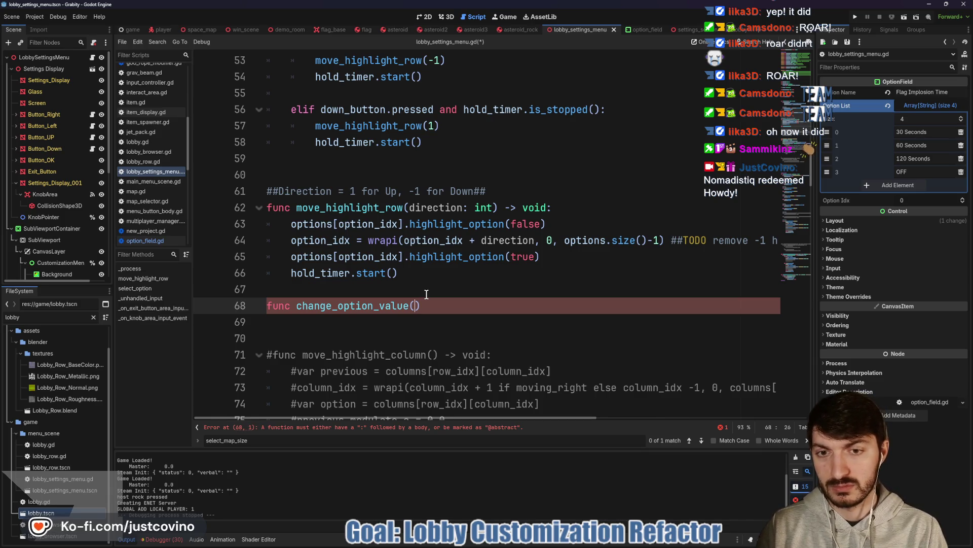
pyautogui.write('value:int')
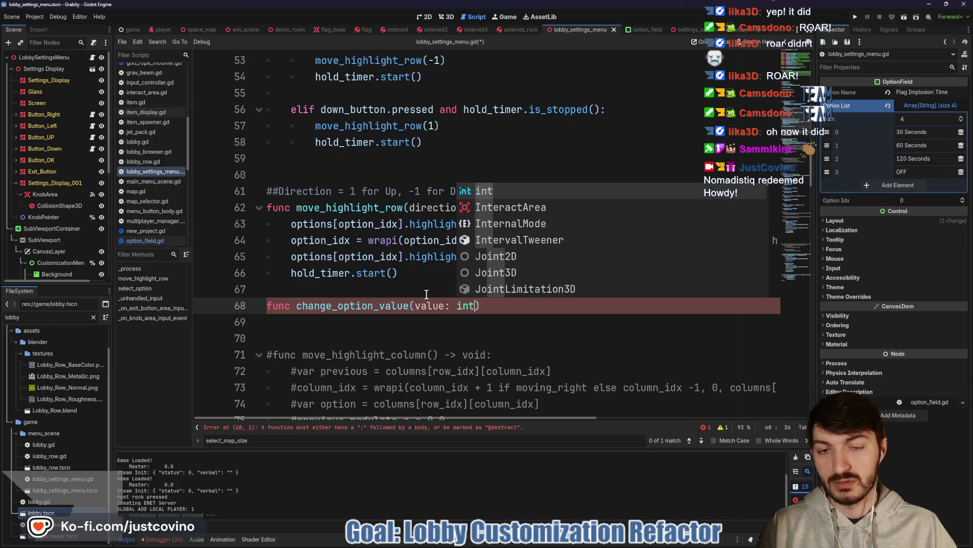
pyautogui.click(444, 305)
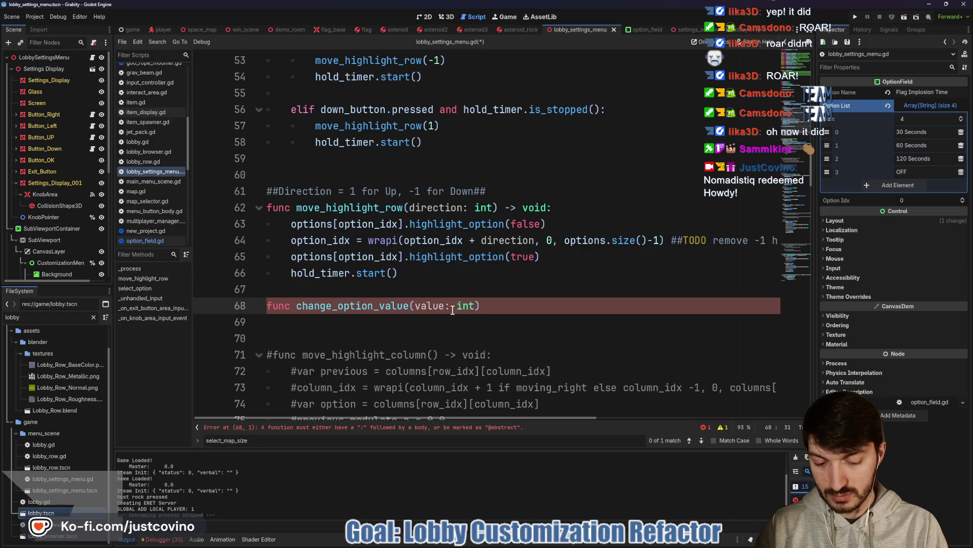
pyautogui.write('_chanag')
pyautogui.press('BackSpace')
pyautogui.press('BackSpace')
pyautogui.press('BackSpace')
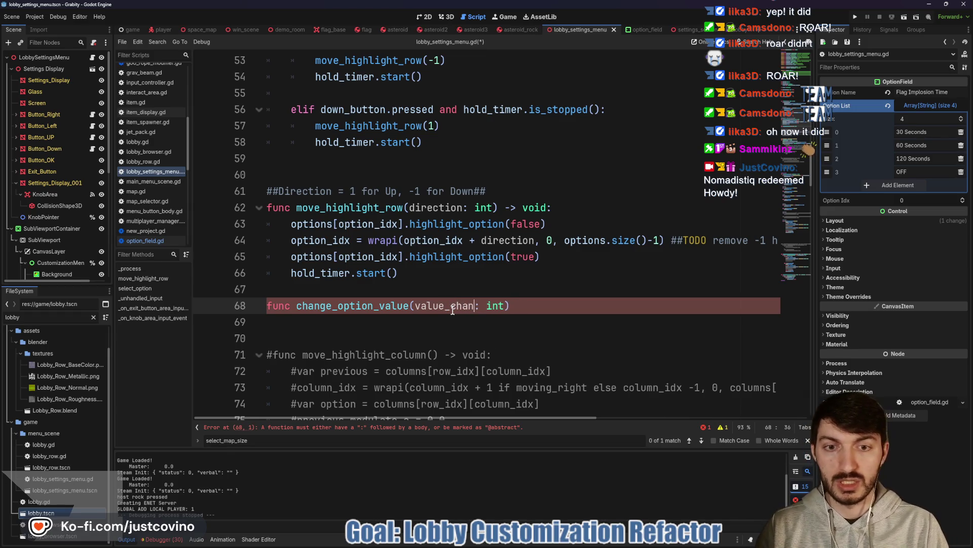
pyautogui.click(563, 311)
pyautogui.write('-> void')
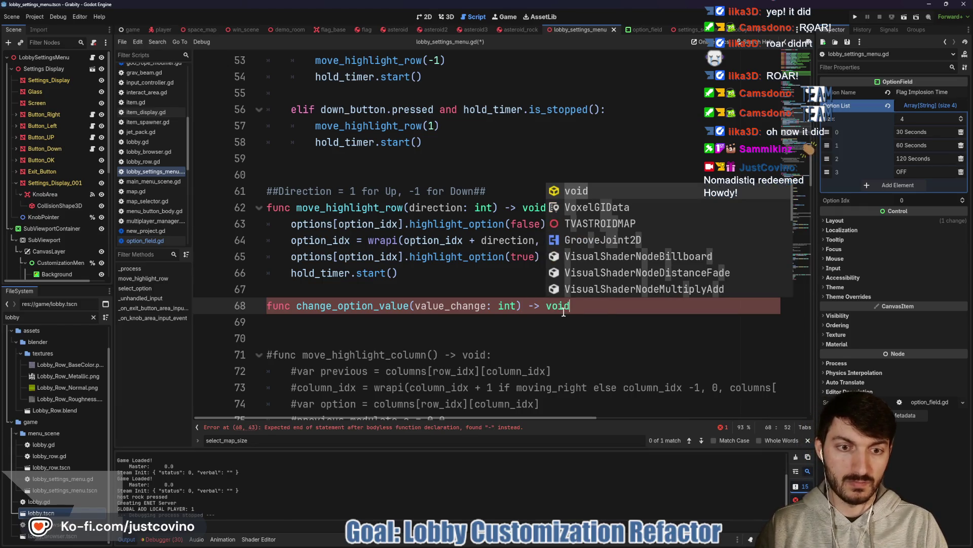
pyautogui.write(':')
pyautogui.press('Return')
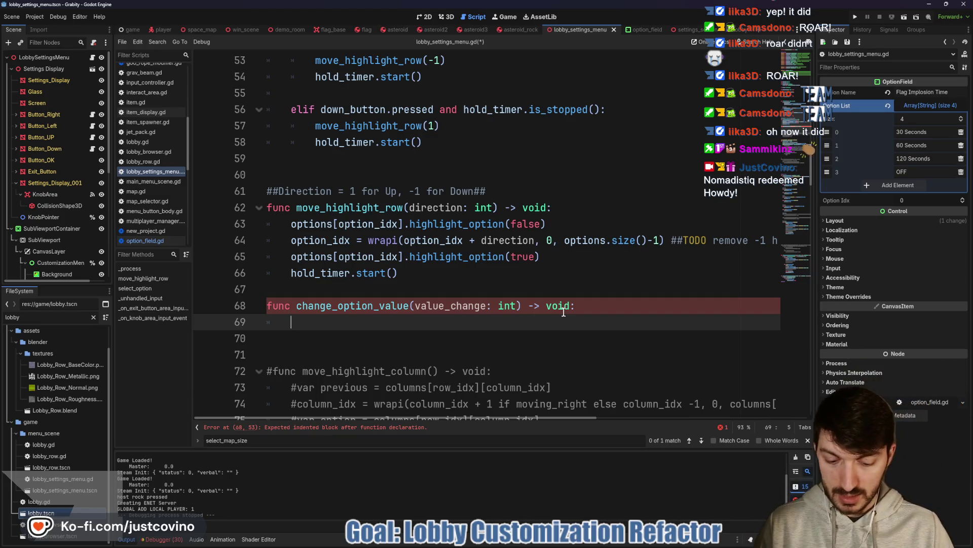
# - Write the body options[option_idx].option_idx += value_change using autocomplete
pyautogui.write('optoi')
pyautogui.press('BackSpace')
pyautogui.press('BackSpace')
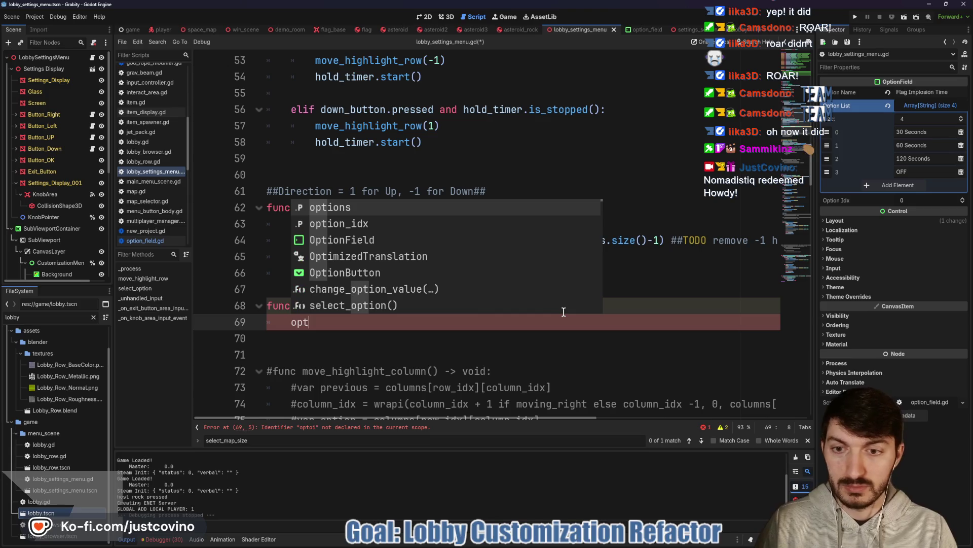
pyautogui.press('Return')
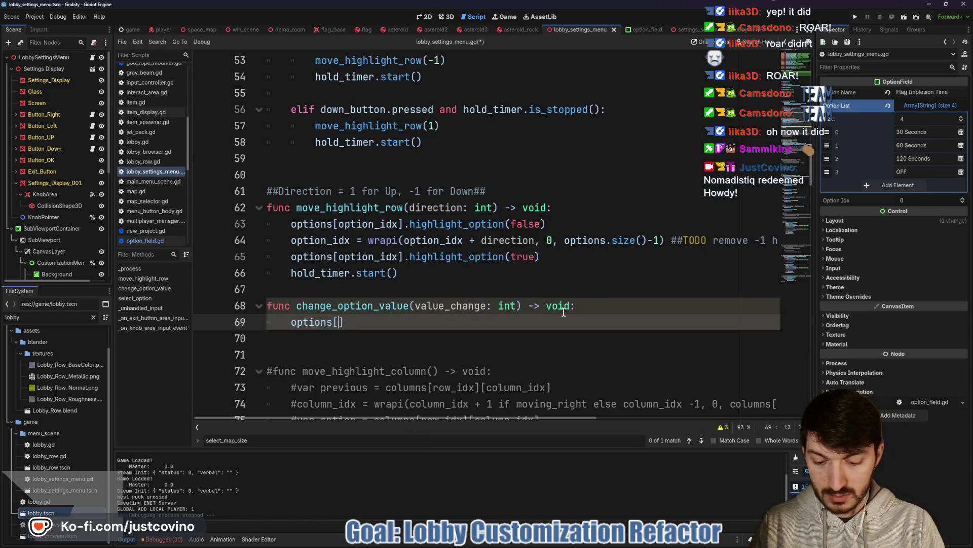
pyautogui.write('optio')
pyautogui.press('Down')
pyautogui.press('Return')
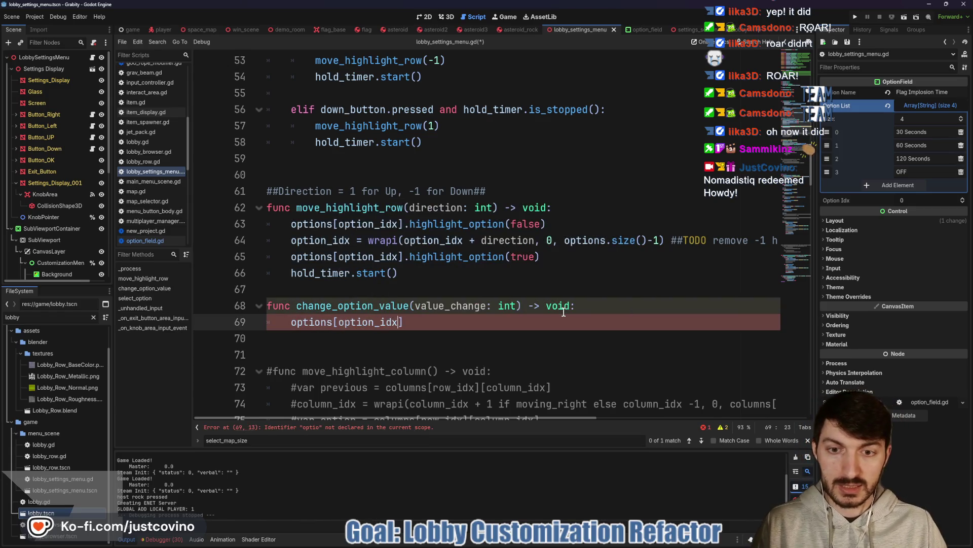
pyautogui.press('End')
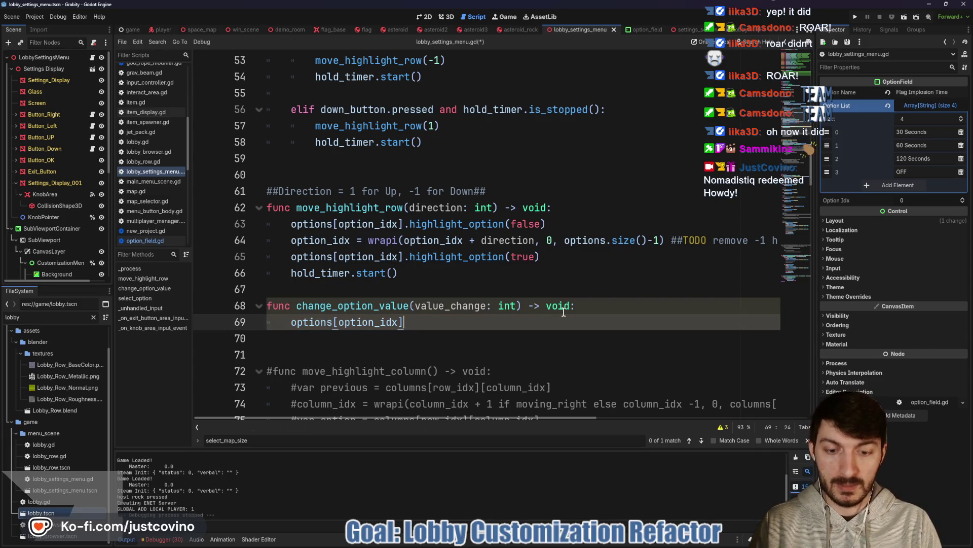
pyautogui.write(' += val')
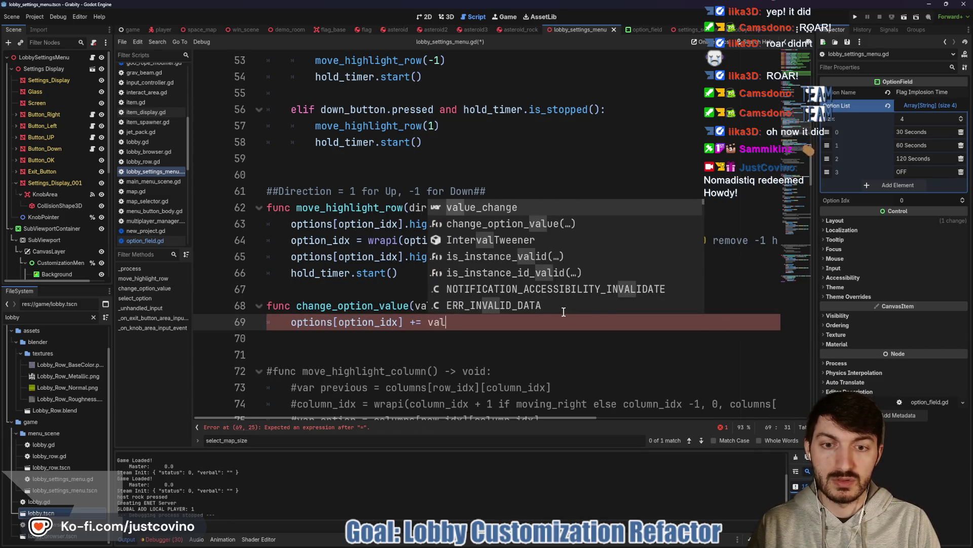
pyautogui.press('Return')
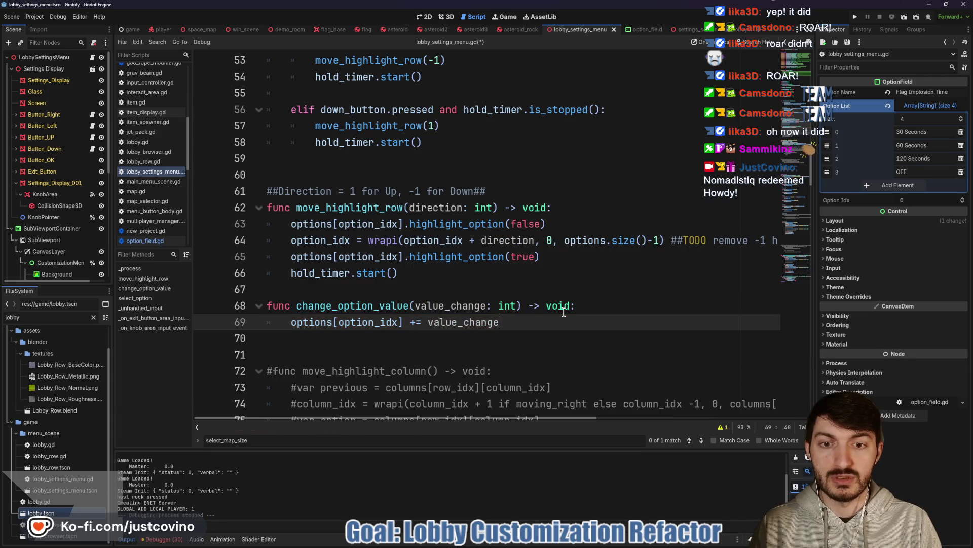
pyautogui.click(406, 327)
pyautogui.write('.')
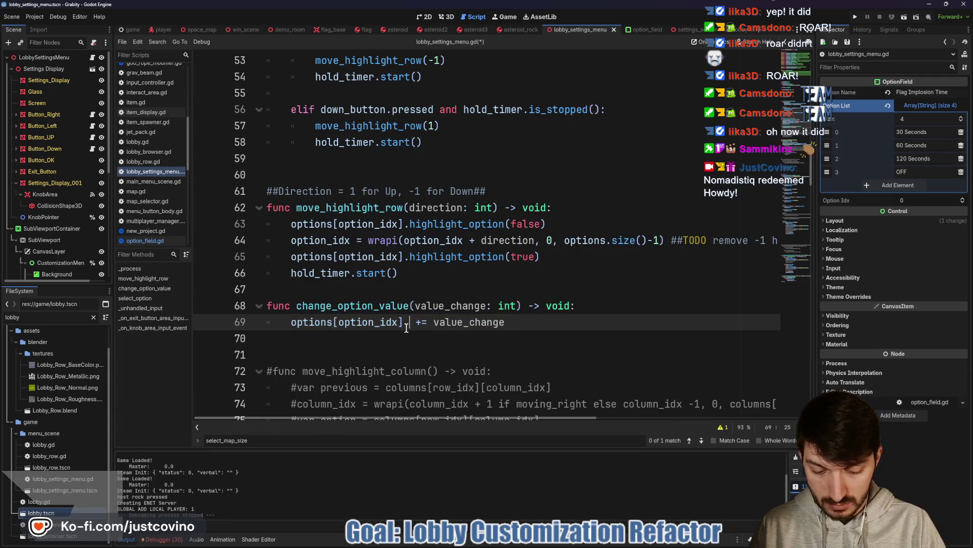
pyautogui.write('option_idx')
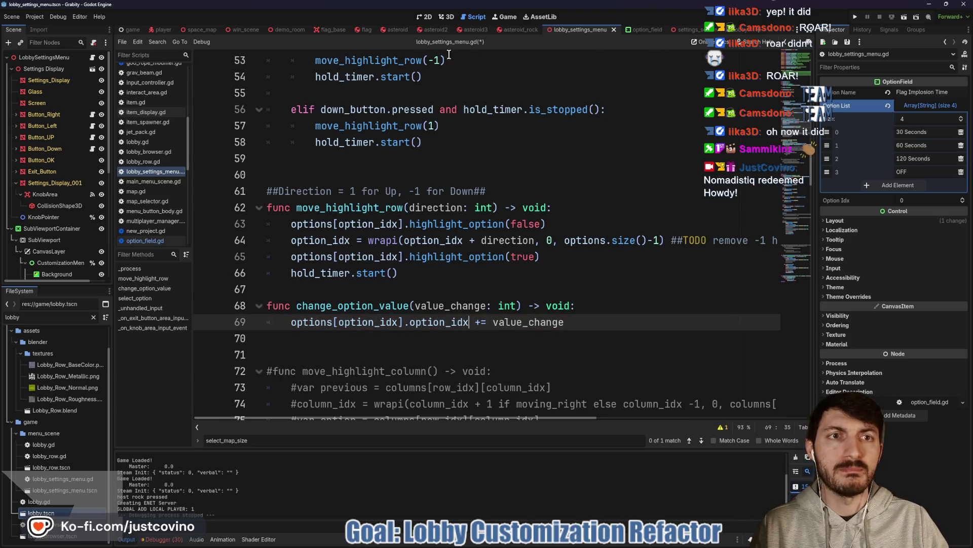
pyautogui.scroll(-3, 74, 168)
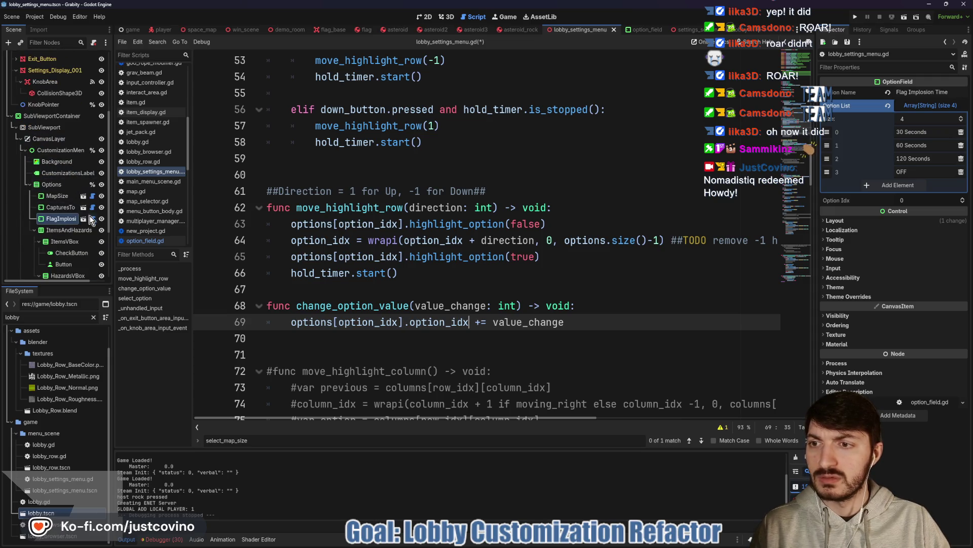
# - Insert a blank line above the change_option_value function
pyautogui.click(93, 218)
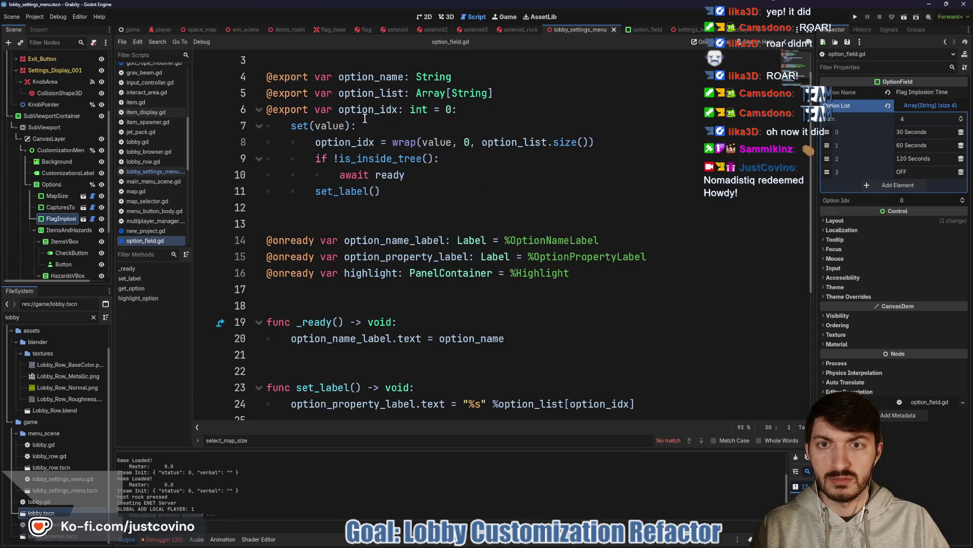
pyautogui.hotkey('alt', 'Left')
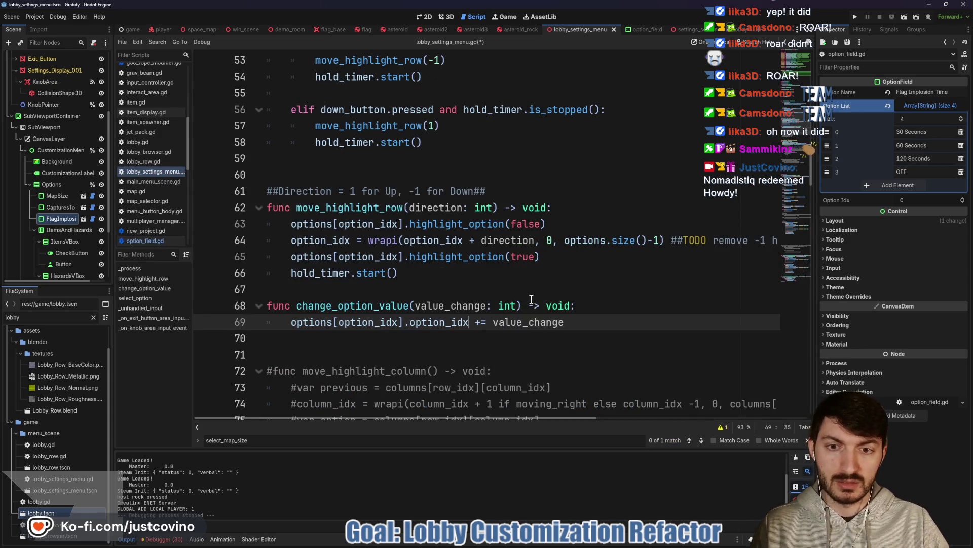
pyautogui.click(558, 324)
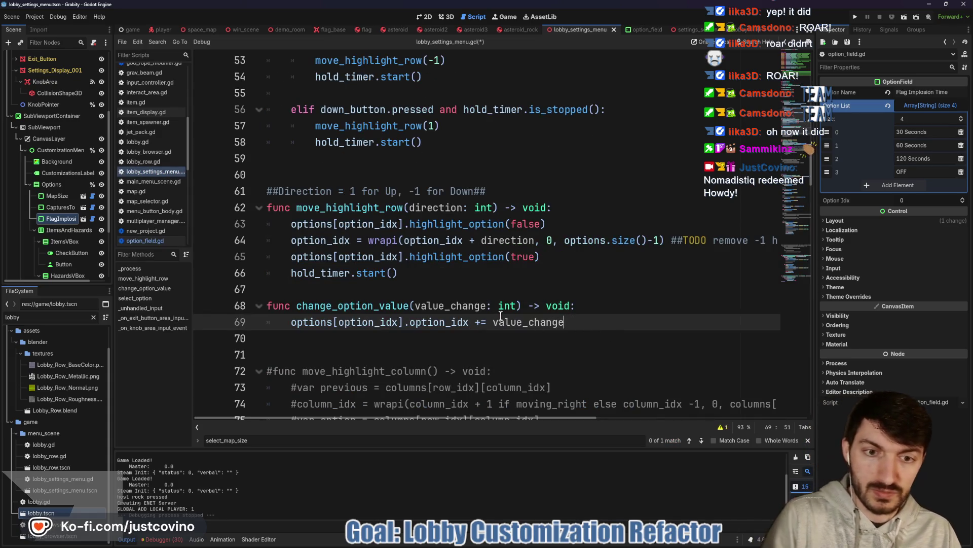
pyautogui.click(400, 287)
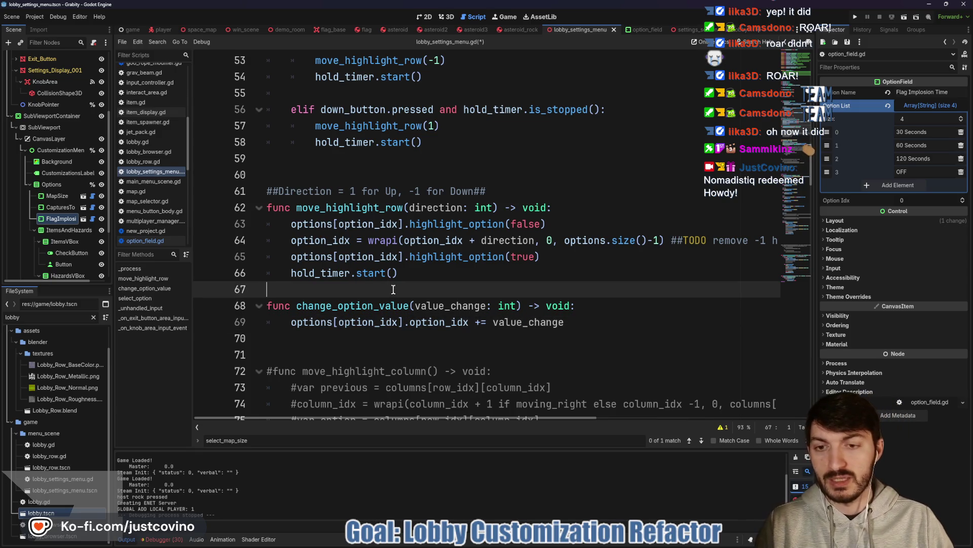
pyautogui.press('Return')
pyautogui.scroll(-2, 456, 291)
# - Add a selected_option.rpc call as a new line in change_option_value
pyautogui.click(598, 246)
pyautogui.press('Return')
pyautogui.write('set')
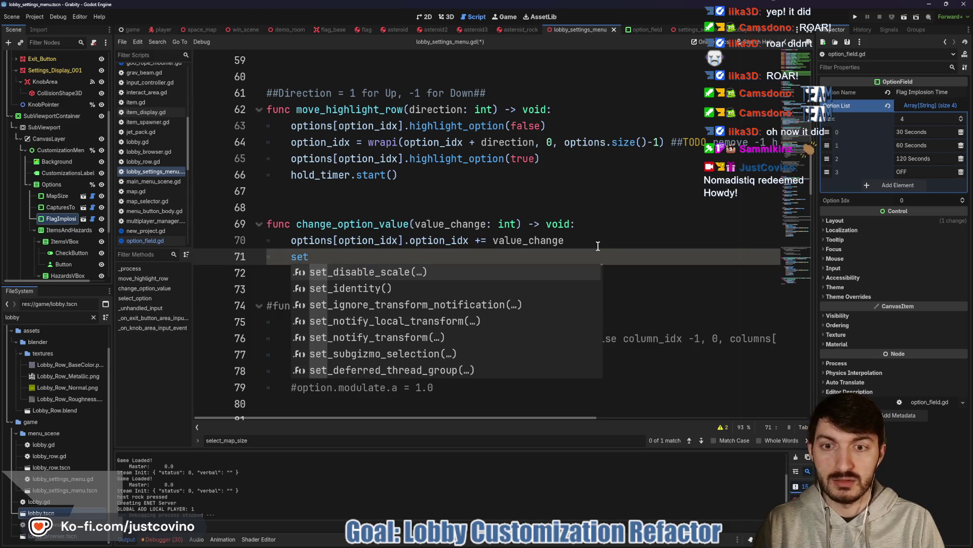
pyautogui.press('BackSpace')
pyautogui.press('BackSpace')
pyautogui.press('BackSpace')
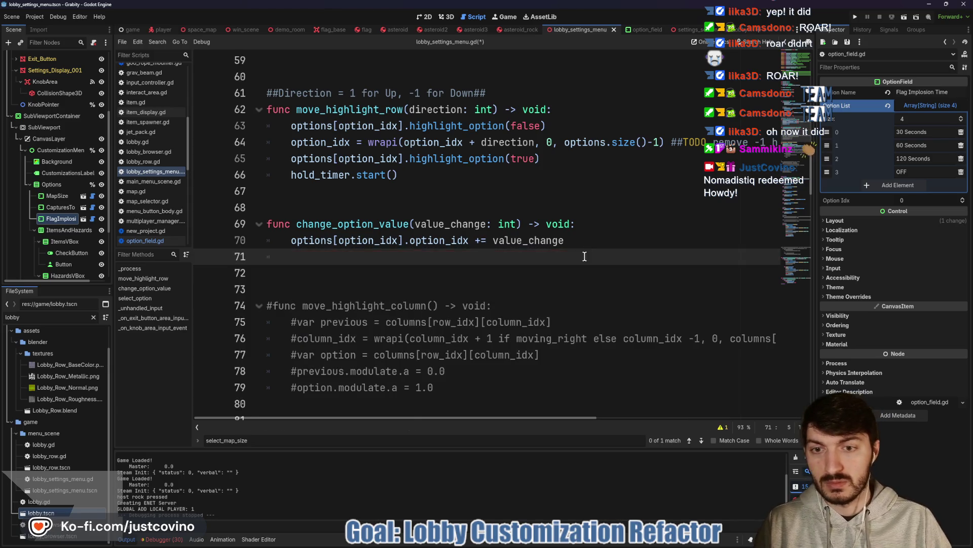
pyautogui.scroll(-4, 549, 257)
pyautogui.scroll(4, 548, 255)
pyautogui.write('sele')
pyautogui.press('Return')
pyautogui.write('.rpc(')
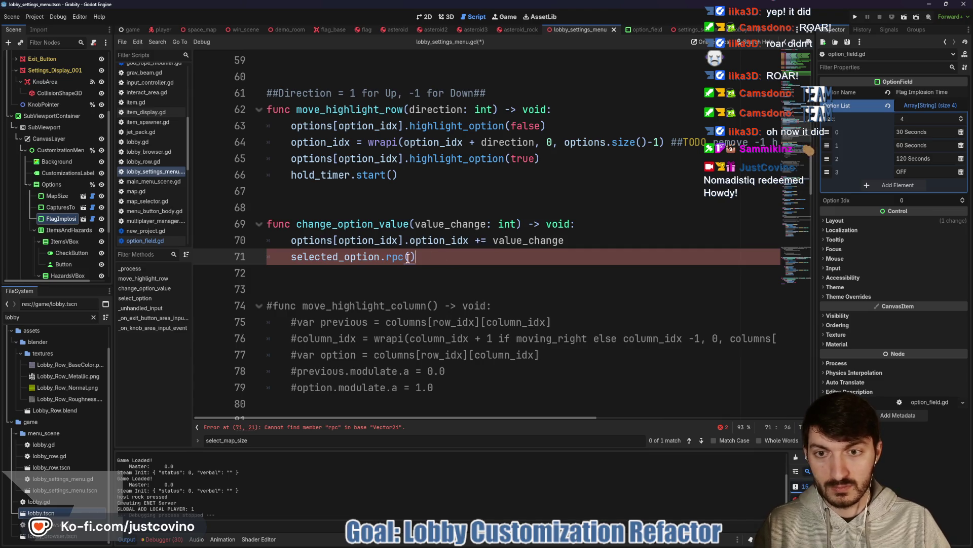
pyautogui.scroll(-4, 439, 304)
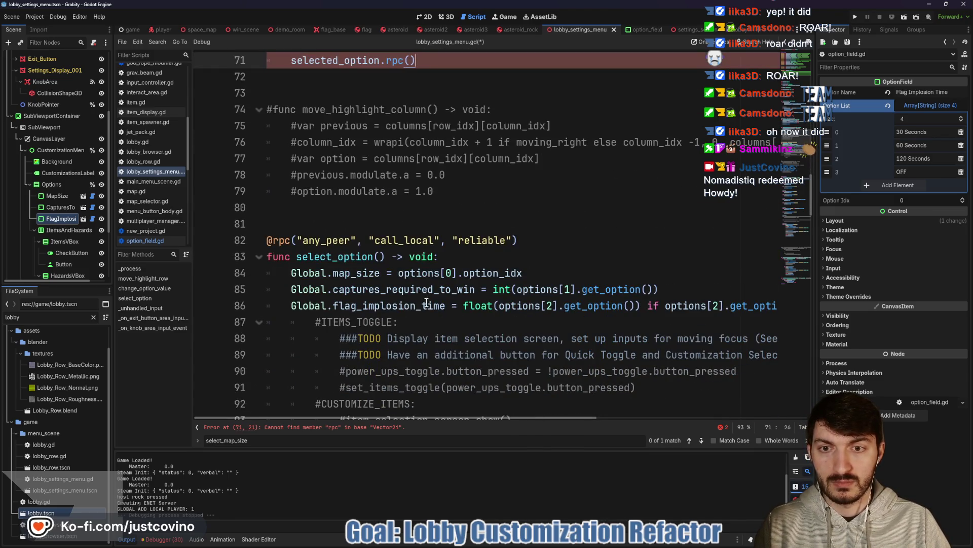
pyautogui.scroll(2, 425, 301)
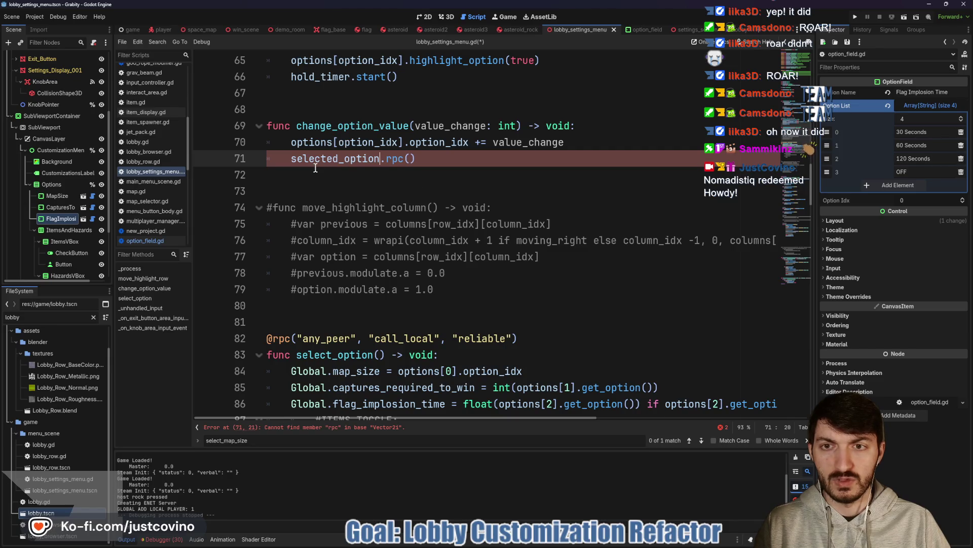
# - Change line 71 to select_option.rpc(), removing the stray parenthesis
pyautogui.click(289, 159)
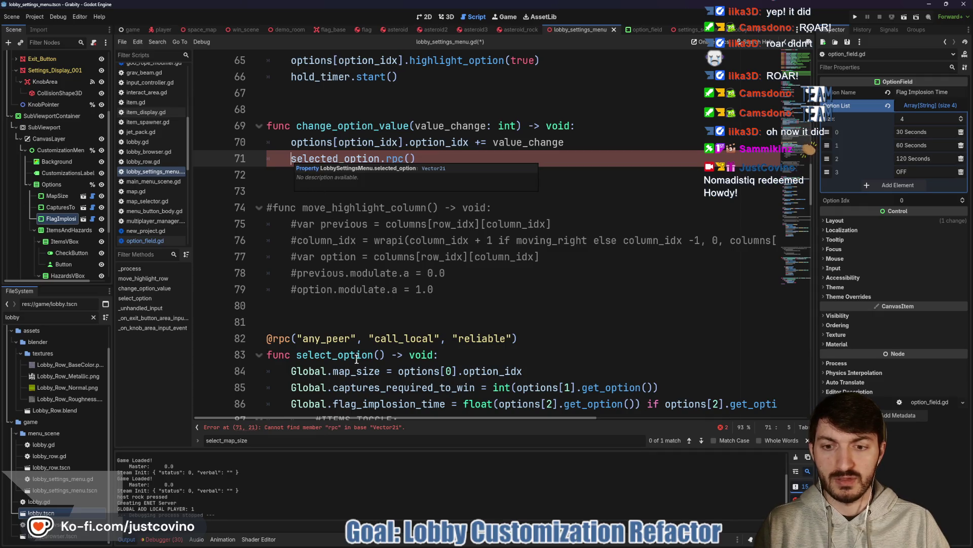
pyautogui.scroll(2, 389, 303)
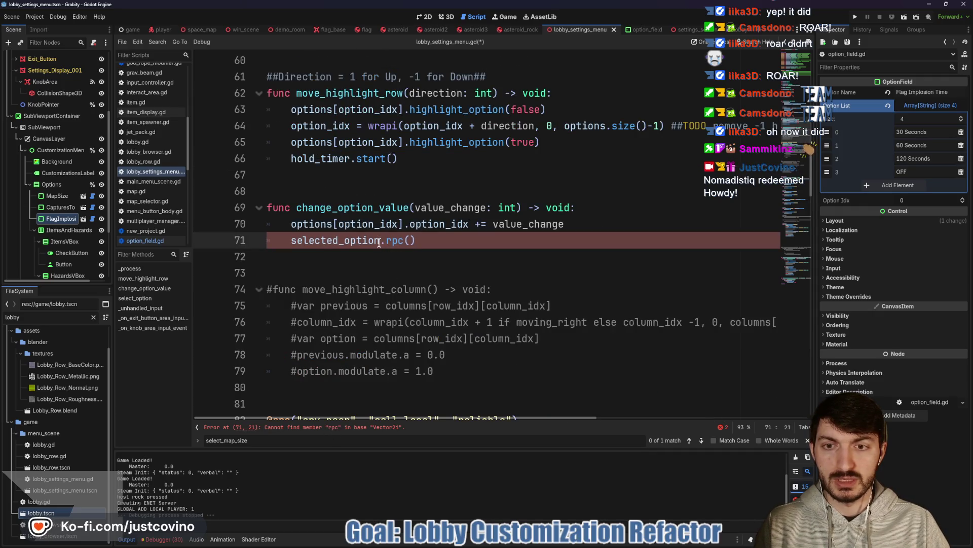
pyautogui.moveTo(443, 238); pyautogui.dragTo(324, 239)
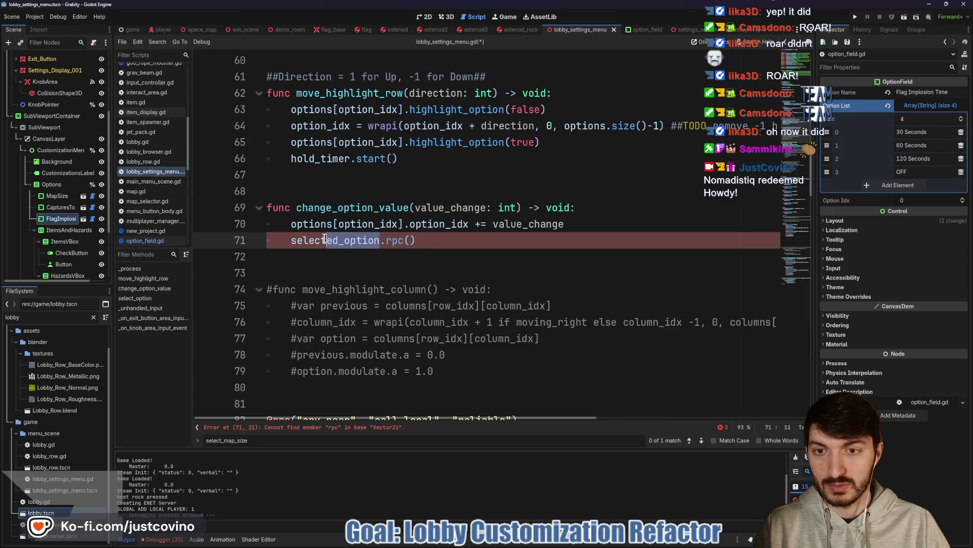
pyautogui.write('_opt')
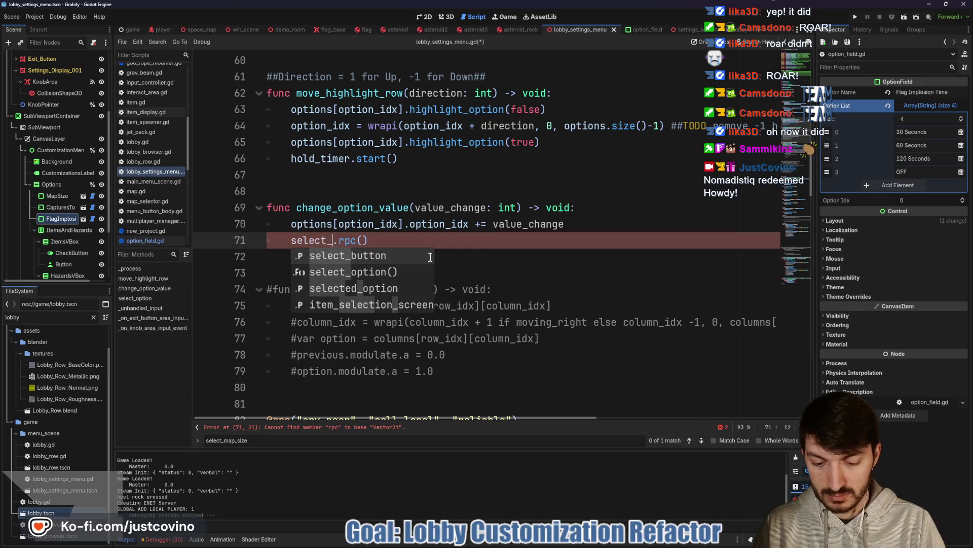
pyautogui.press('Return')
pyautogui.press('BackSpace')
pyautogui.press('End')
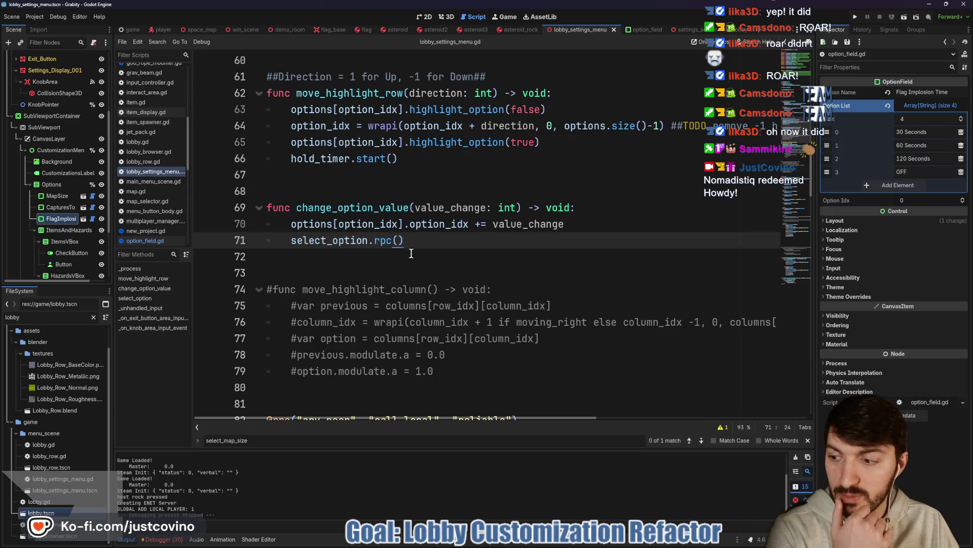
pyautogui.scroll(-3, 436, 275)
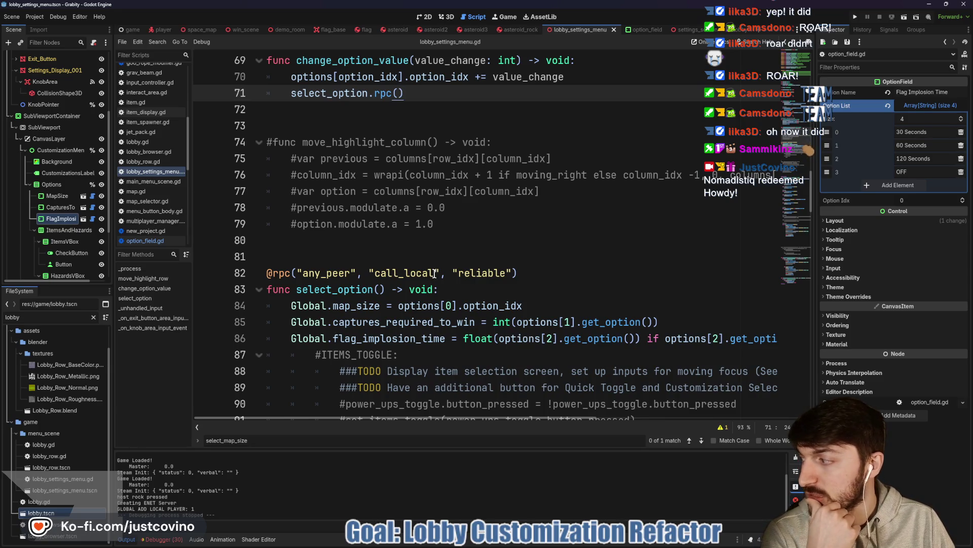
pyautogui.scroll(4, 434, 274)
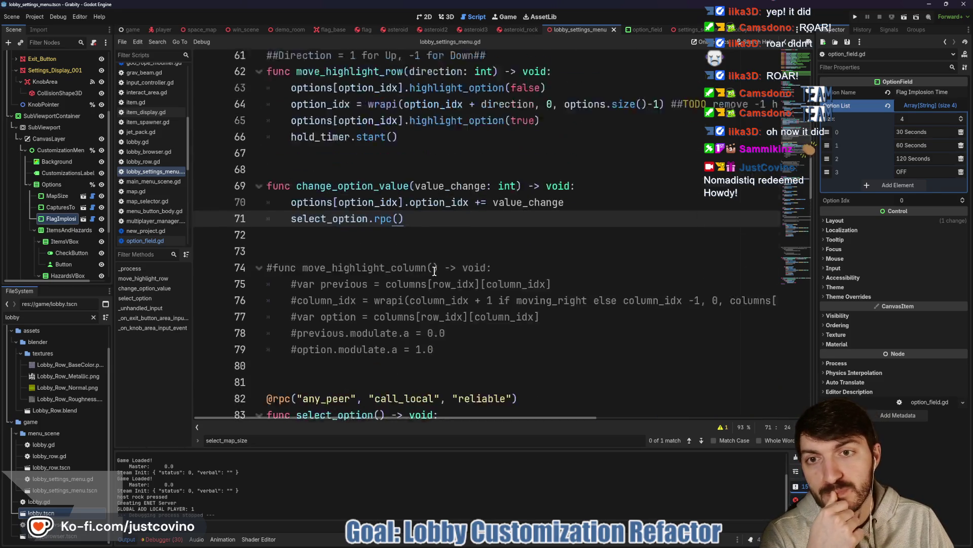
pyautogui.doubleClick(402, 259)
pyautogui.scroll(9, 522, 271)
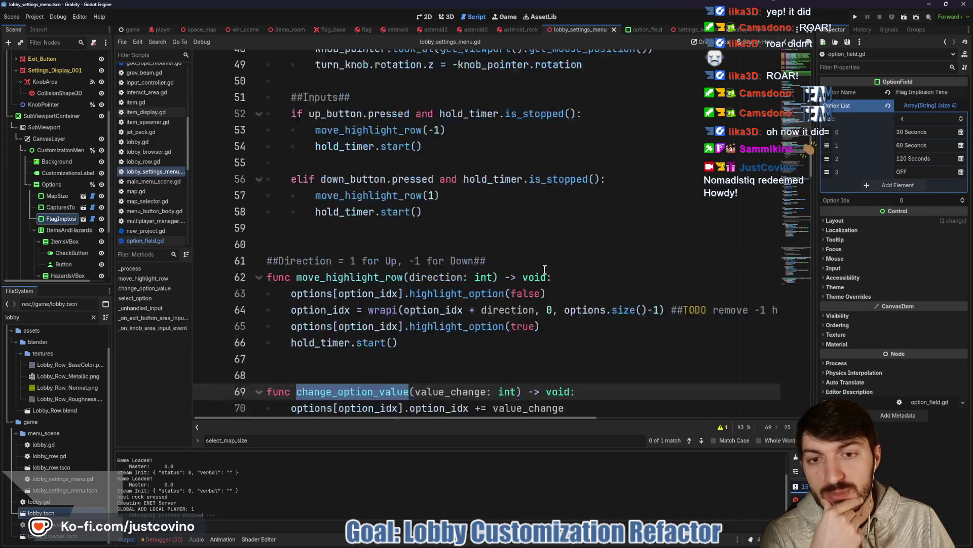
pyautogui.scroll(-5, 525, 272)
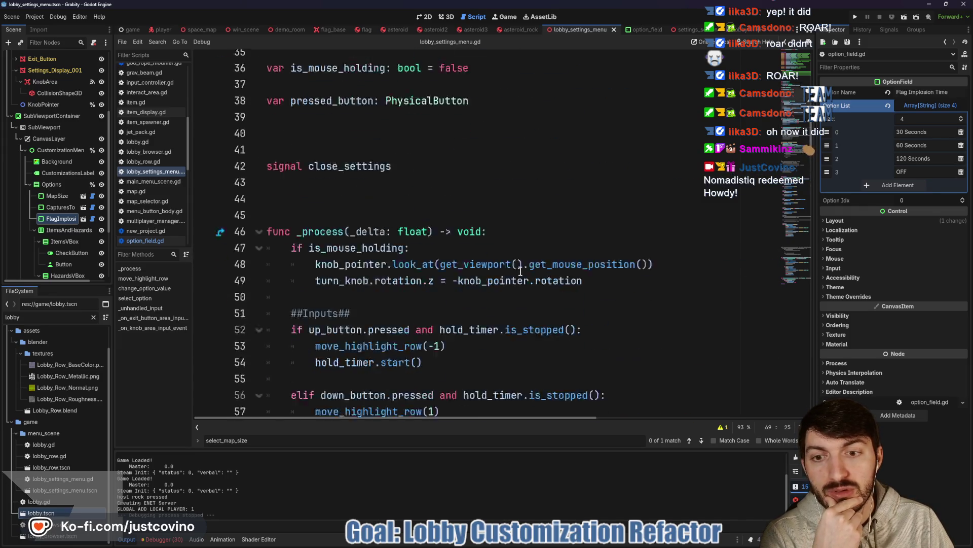
# - Add an elif branch calling change_option_value(-1) when left_button is pressed and hold_timer is stopped
pyautogui.click(368, 296)
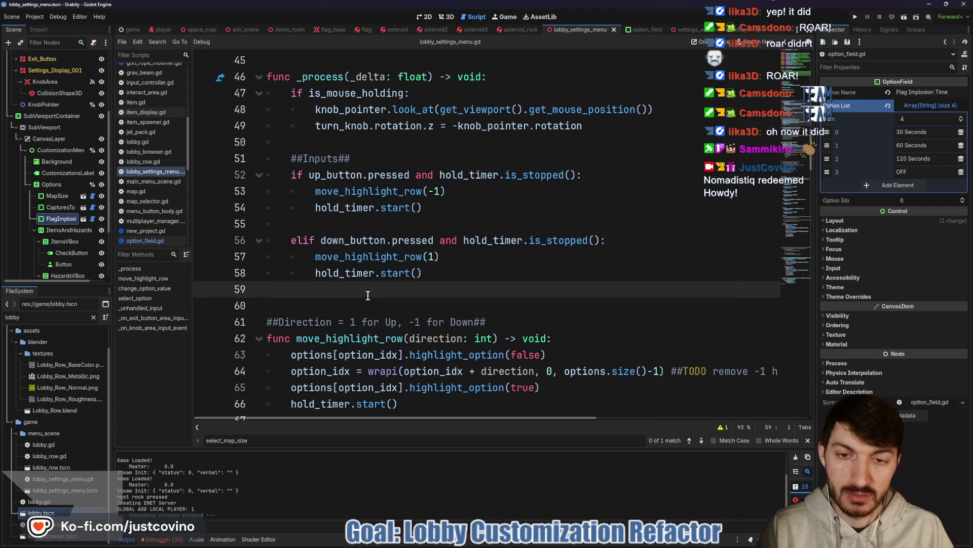
pyautogui.press('Return')
pyautogui.press('Return')
pyautogui.press('Up')
pyautogui.press('Up')
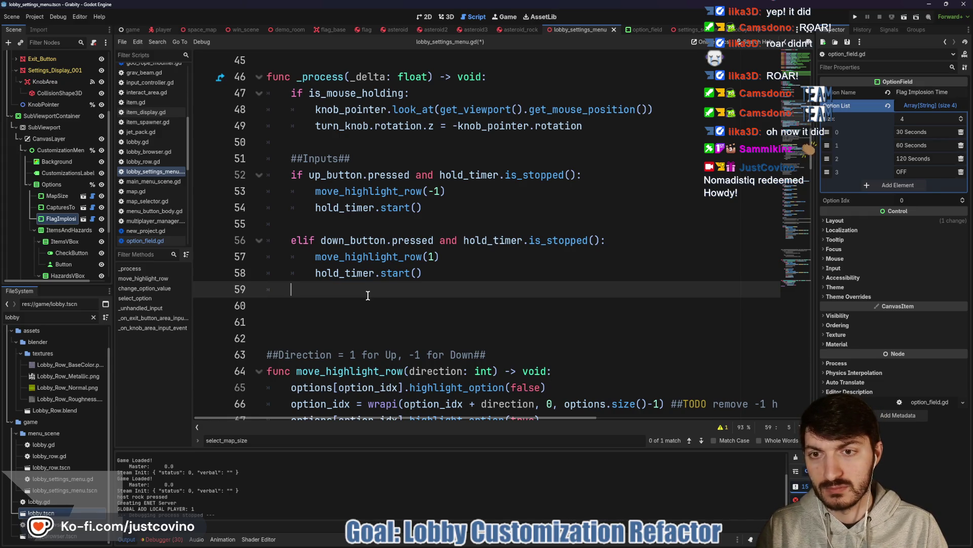
pyautogui.press('Return')
pyautogui.write('elif ')
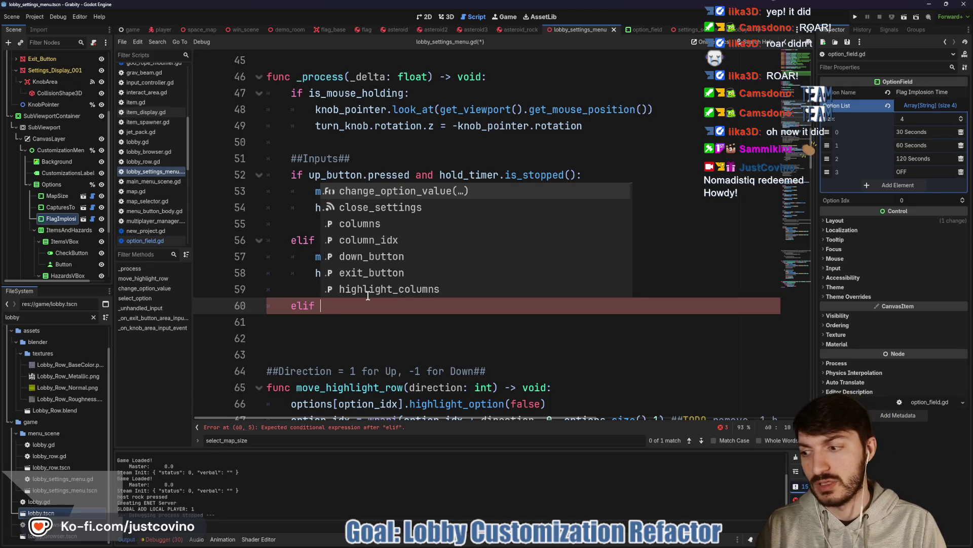
pyautogui.write('left_button.pre')
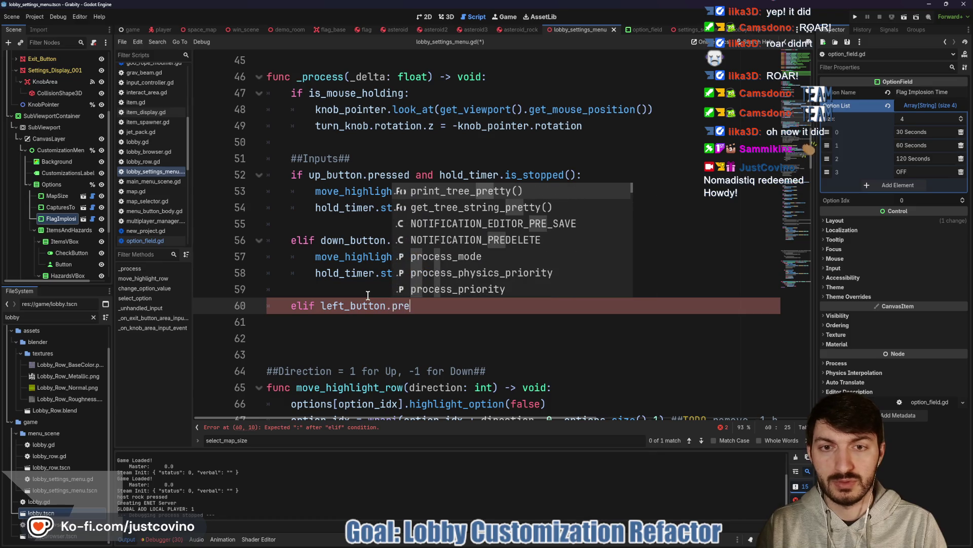
pyautogui.write('ssed and hol')
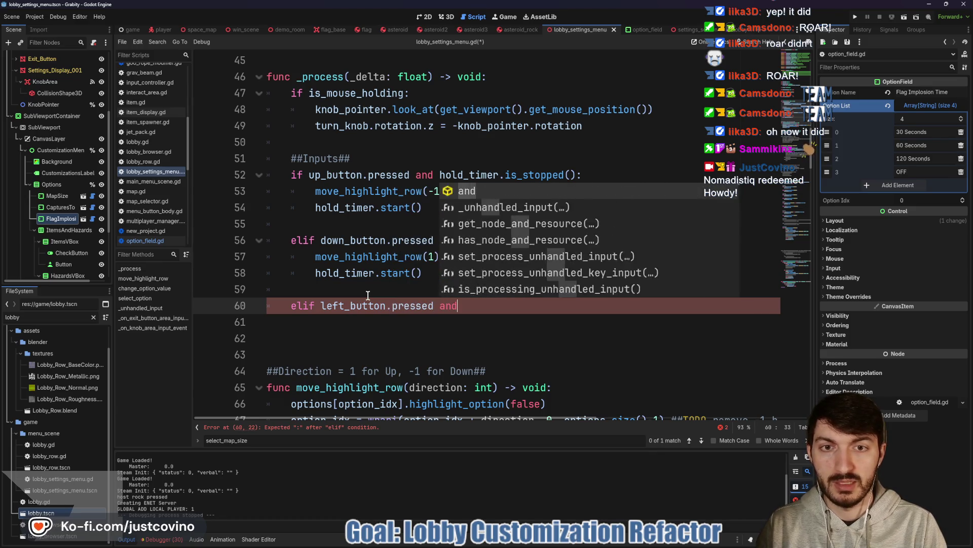
pyautogui.press('Return')
pyautogui.write('.is_')
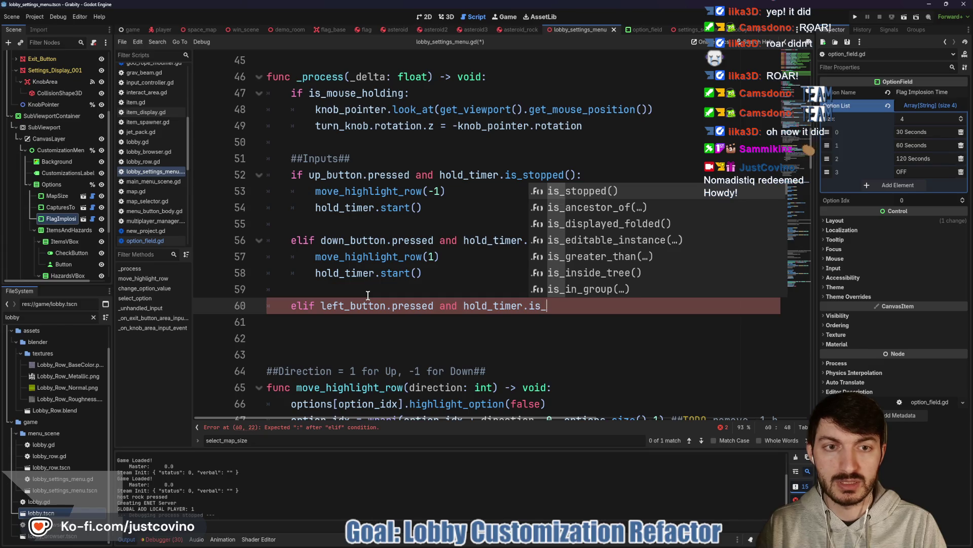
pyautogui.press('Return')
pyautogui.write(':')
pyautogui.press('Return')
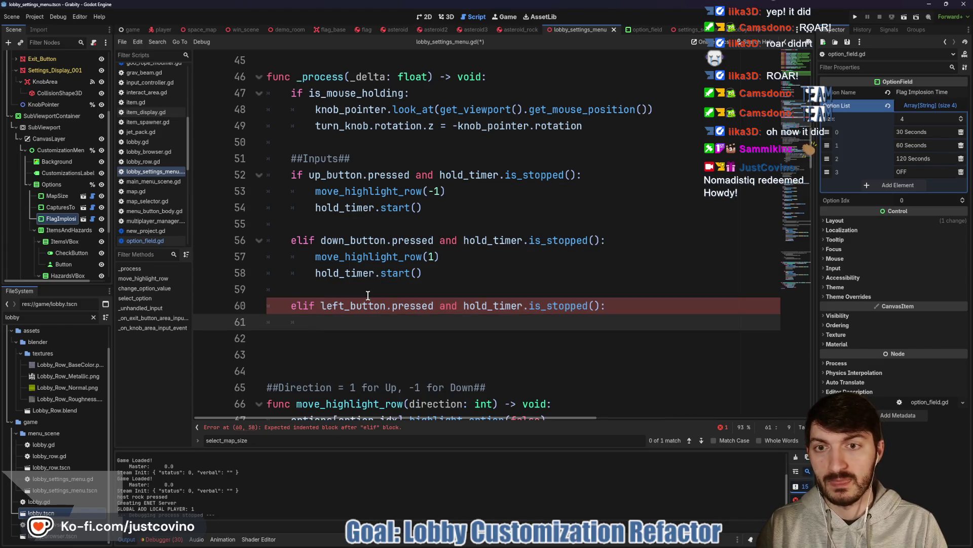
pyautogui.scroll(-4, 368, 295)
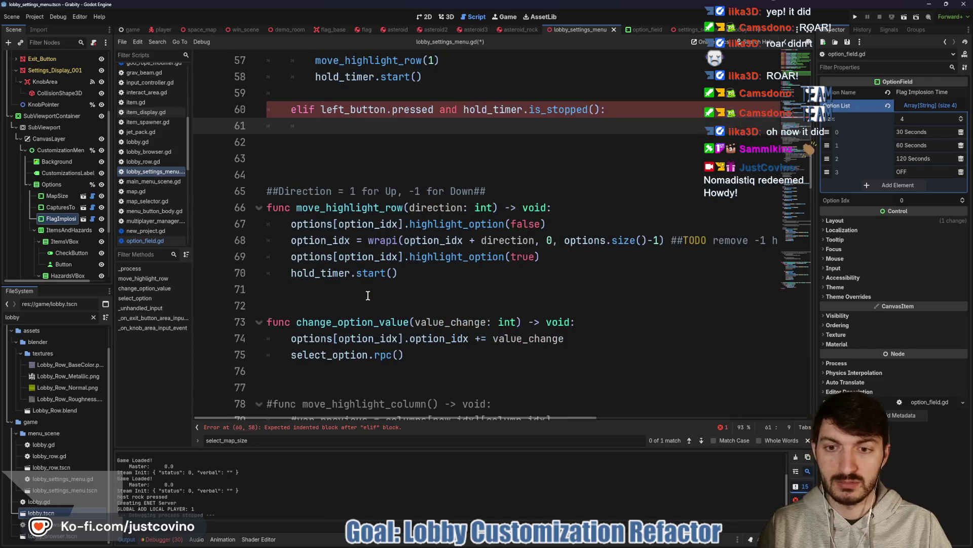
pyautogui.write('change')
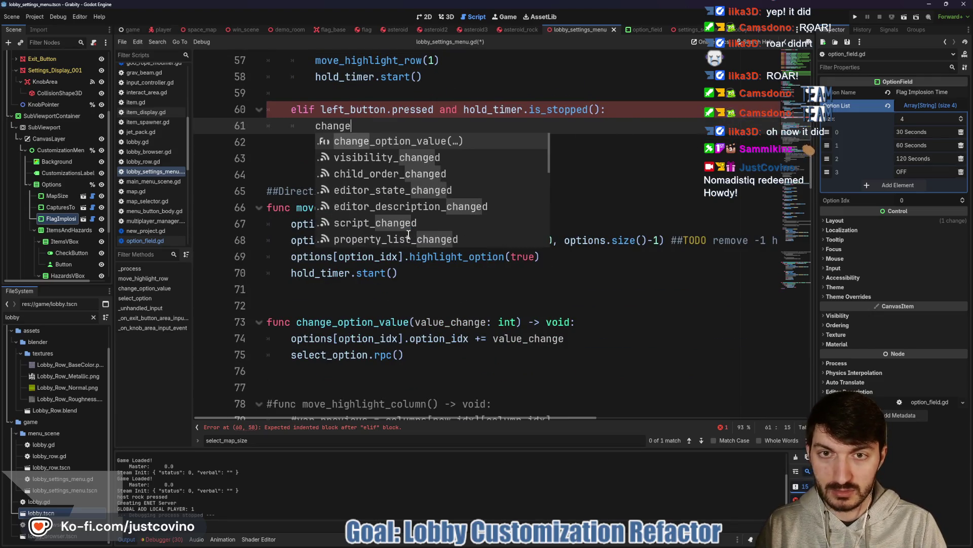
pyautogui.press('Return')
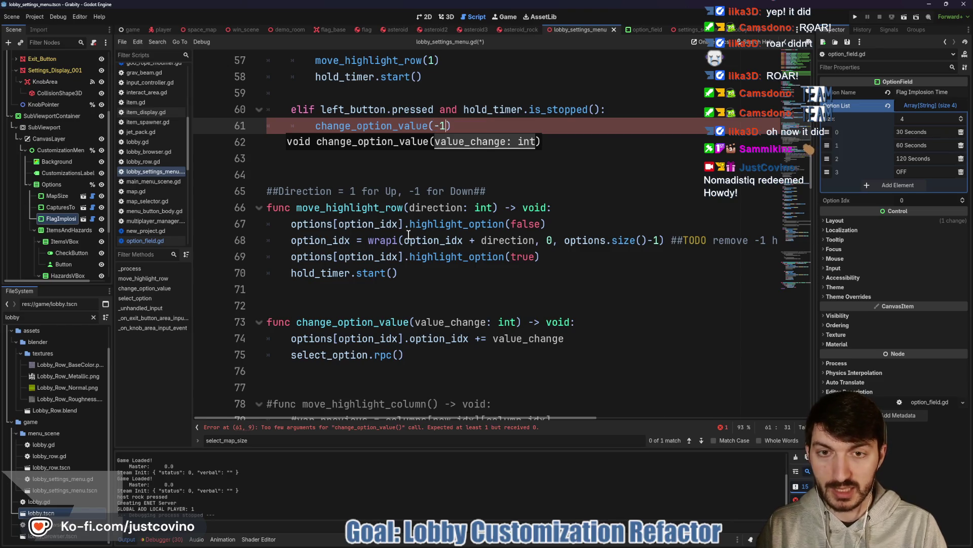
pyautogui.scroll(2, 428, 223)
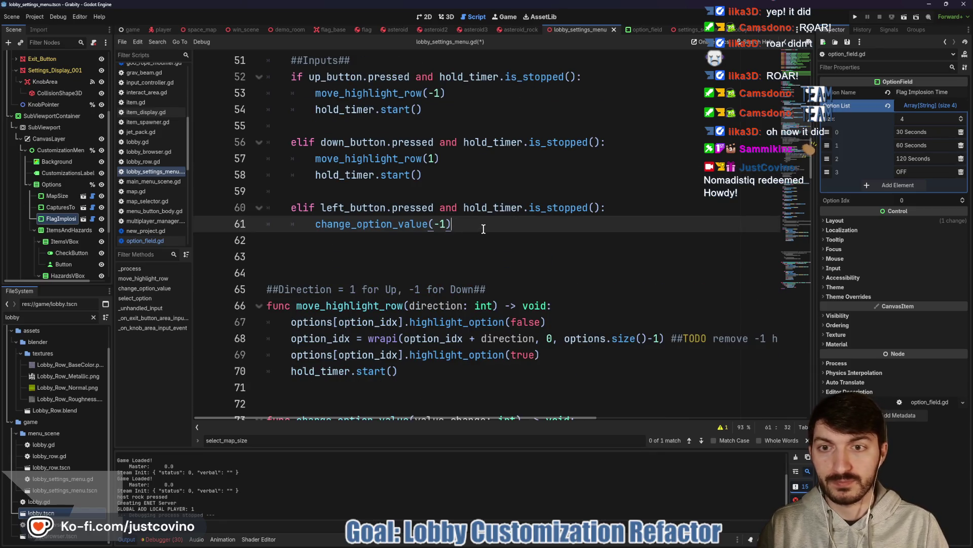
# - Add the matching right_button branch calling change_option_value(1), and save the script
pyautogui.press('Return')
pyautogui.press('Return')
pyautogui.write('elif ')
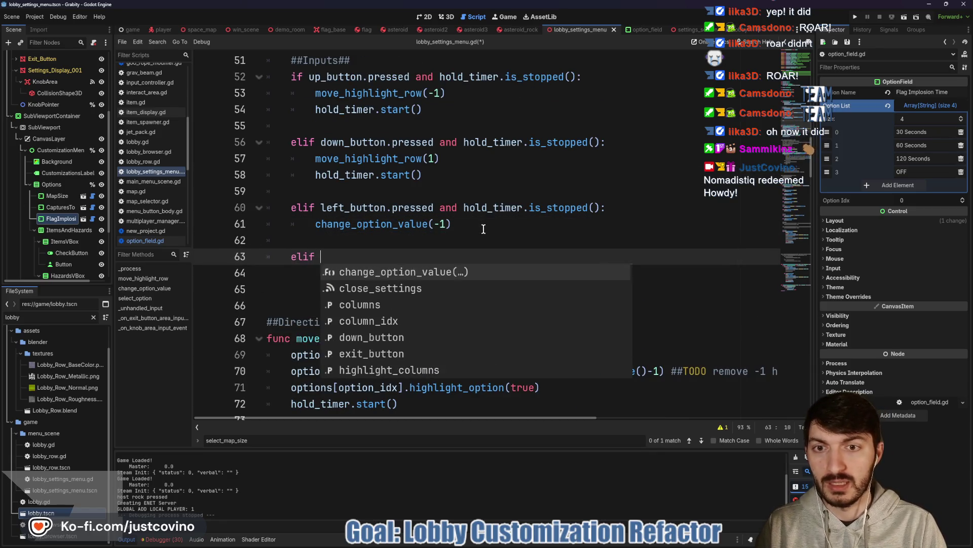
pyautogui.write('right_button.pre')
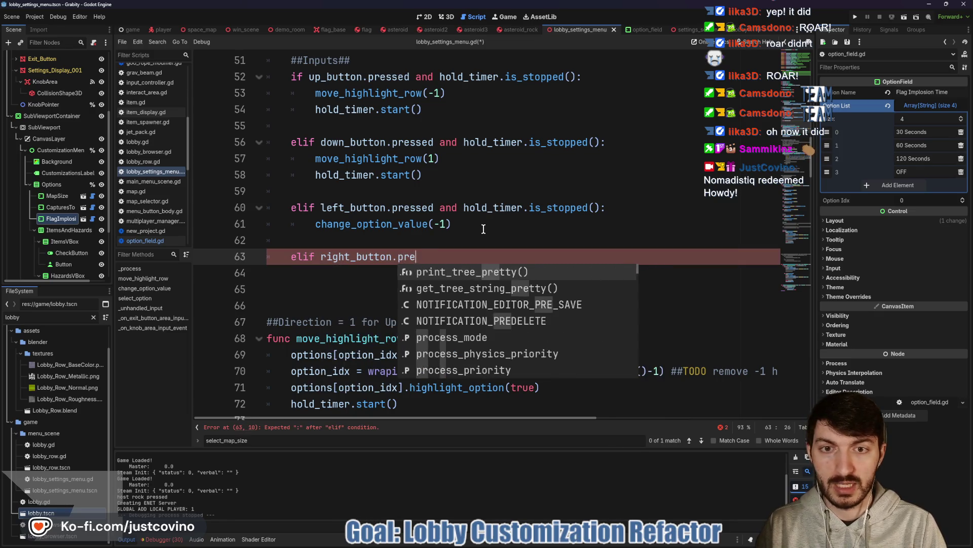
pyautogui.write('ssed and ')
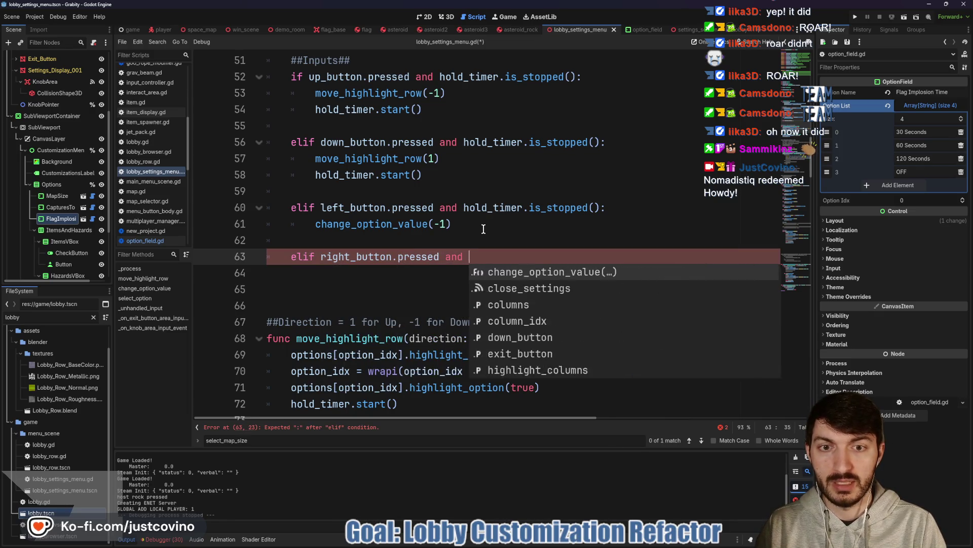
pyautogui.write('hold_timer.is')
pyautogui.press('Return')
pyautogui.press('Return')
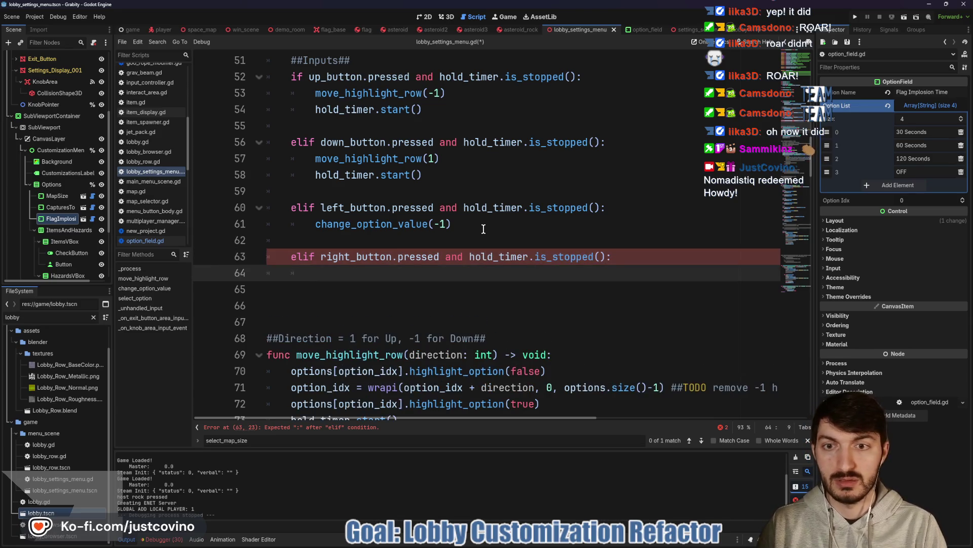
pyautogui.write('change')
pyautogui.press('Return')
pyautogui.write('1')
pyautogui.click(466, 274)
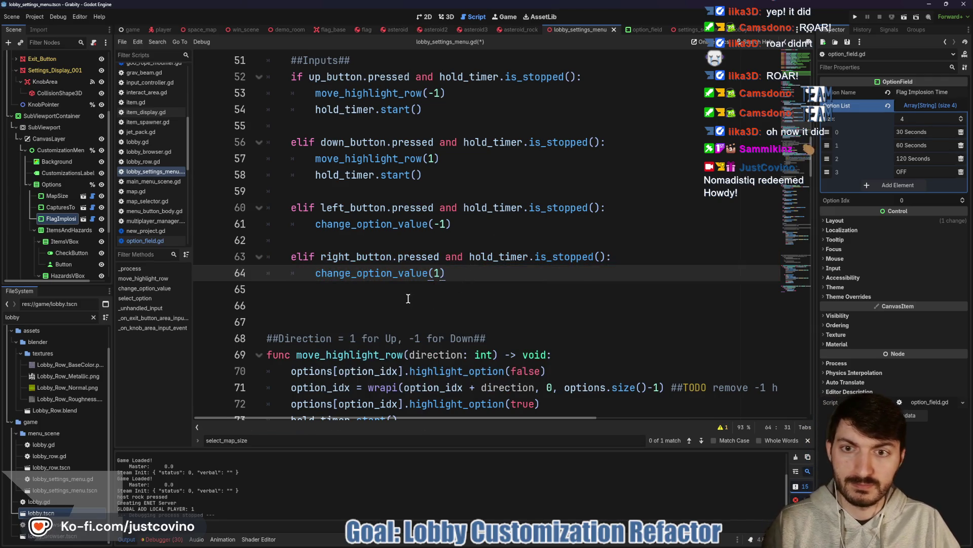
pyautogui.hotkey('ctrl', 's')
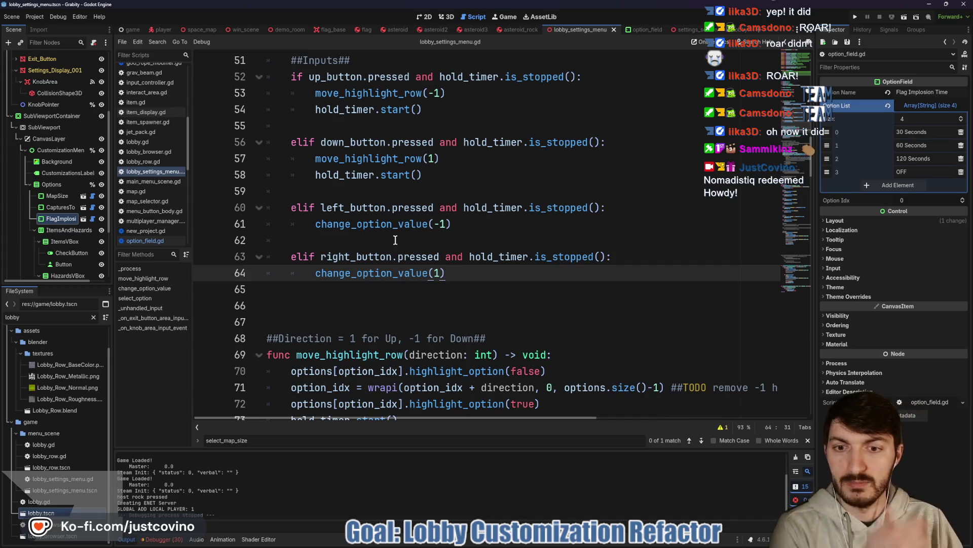
pyautogui.scroll(3, 397, 262)
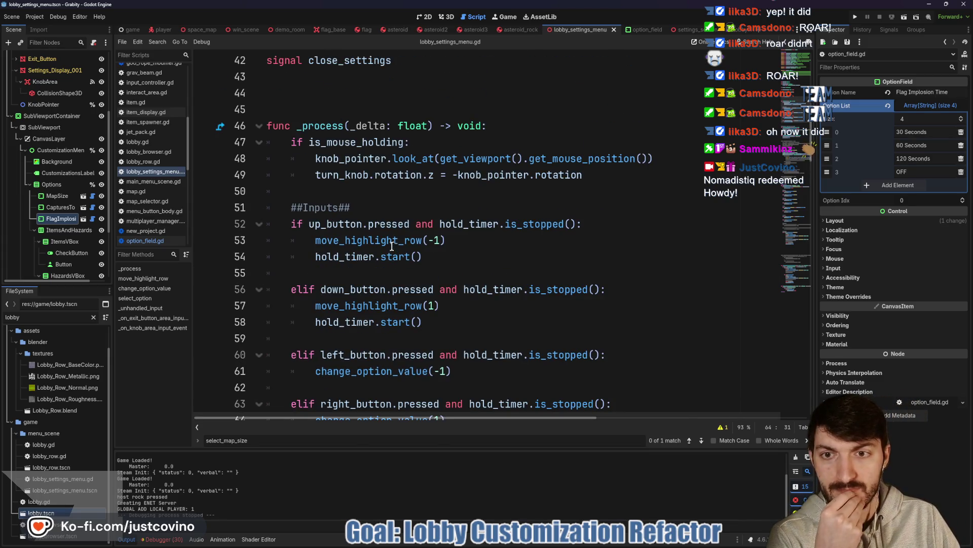
# - Delete the commented-out move_highlight_column block on lines 81–86
pyautogui.scroll(-3, 392, 247)
pyautogui.scroll(-4, 365, 299)
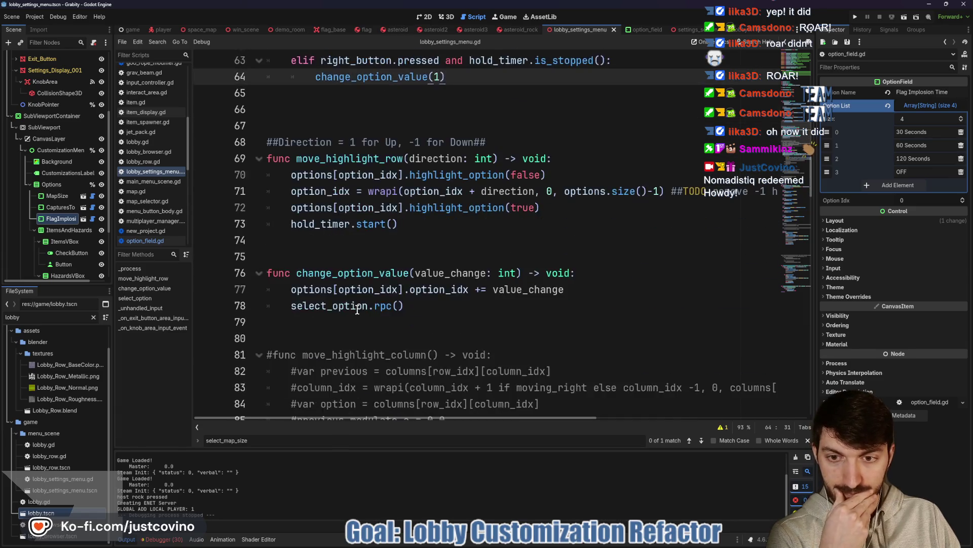
pyautogui.scroll(-3, 357, 310)
pyautogui.moveTo(433, 289)
pyautogui.mouseDown()
pyautogui.moveTo(330, 274)
pyautogui.moveTo(251, 208)
pyautogui.mouseUp()
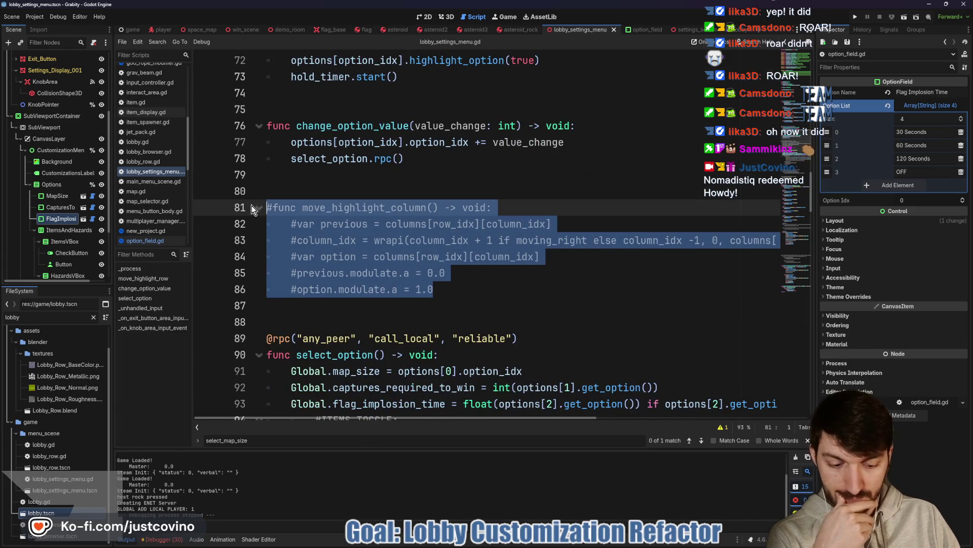
pyautogui.press('BackSpace')
pyautogui.press('BackSpace')
# - Remove the leftover blank lines where the block was and review the script
pyautogui.scroll(-2, 362, 134)
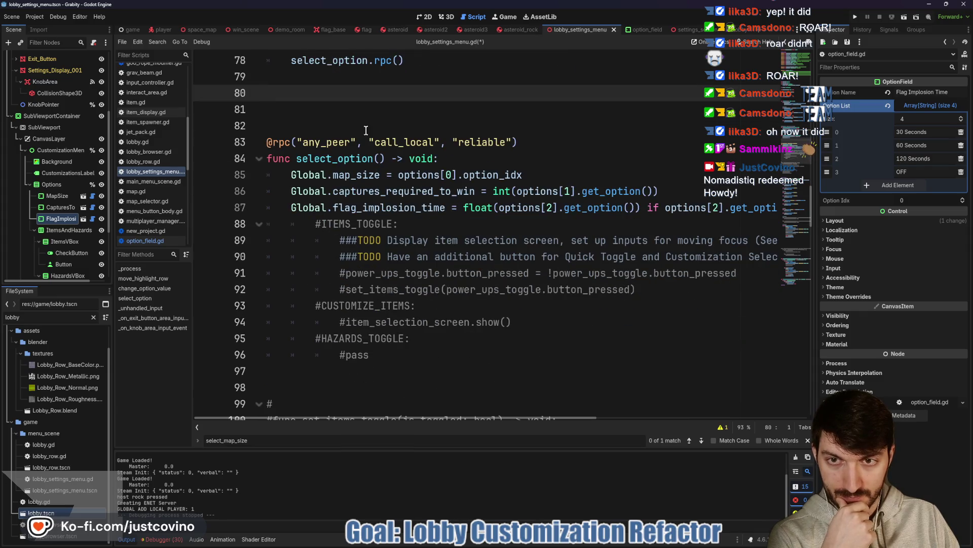
pyautogui.press('BackSpace')
pyautogui.click(358, 109)
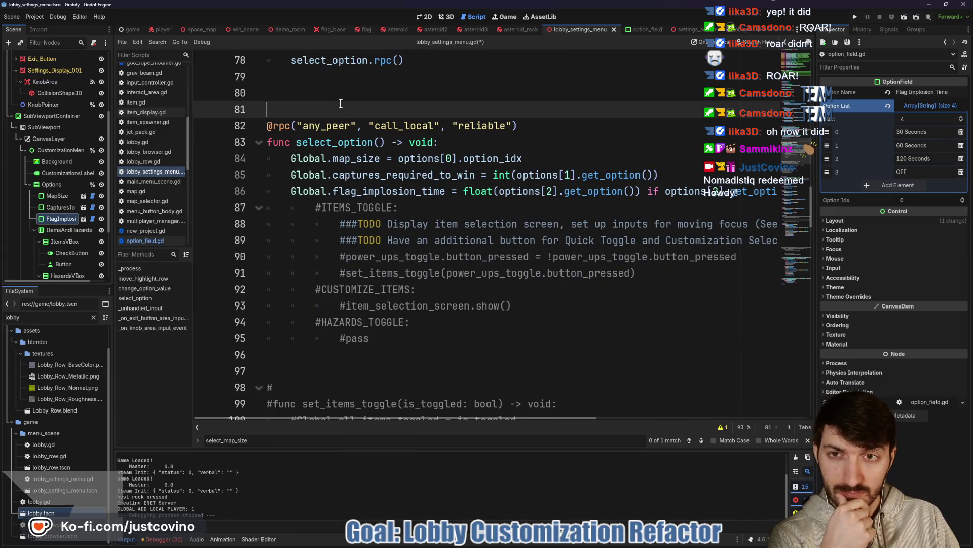
pyautogui.press('BackSpace')
pyautogui.scroll(-8, 402, 210)
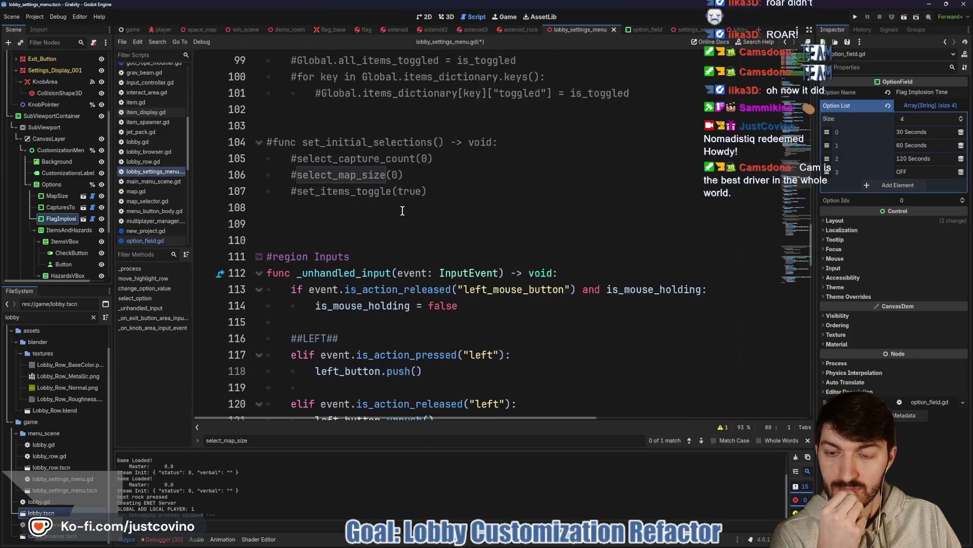
pyautogui.scroll(-3, 442, 233)
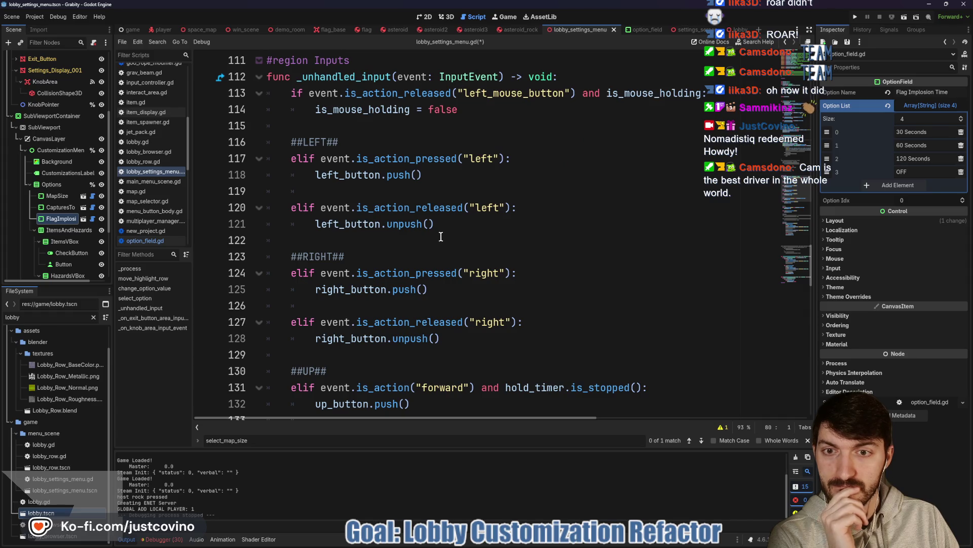
pyautogui.scroll(-4, 440, 236)
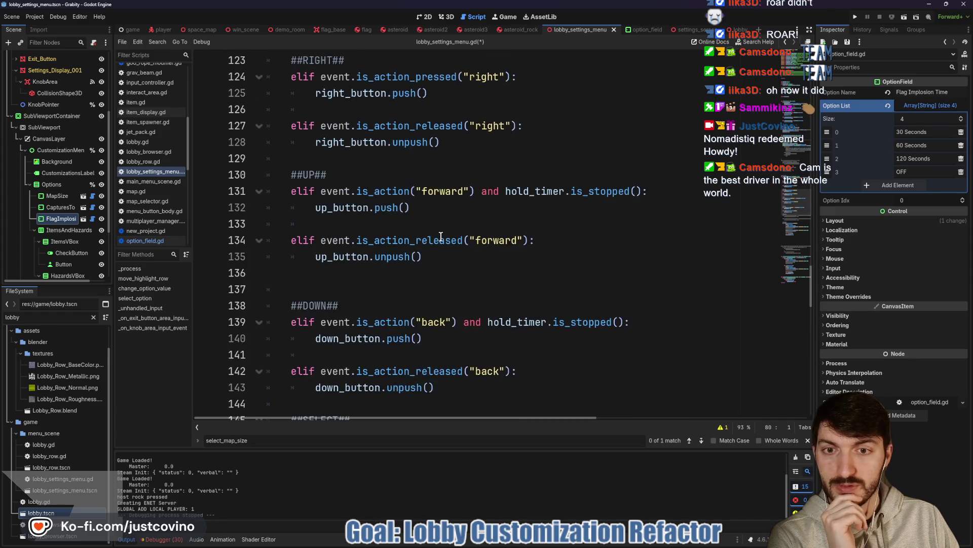
pyautogui.scroll(-3, 441, 236)
pyautogui.scroll(-8, 440, 237)
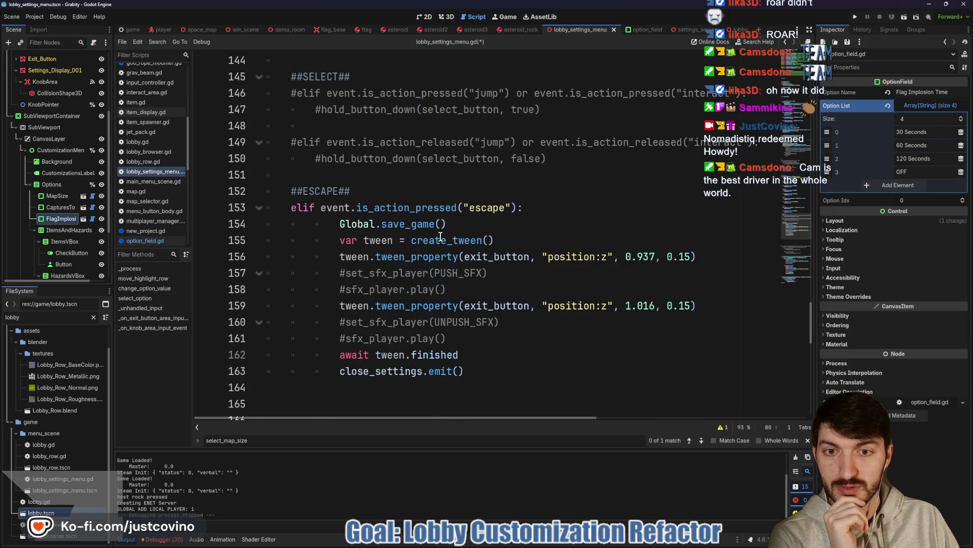
pyautogui.scroll(2, 441, 237)
pyautogui.scroll(6, 441, 237)
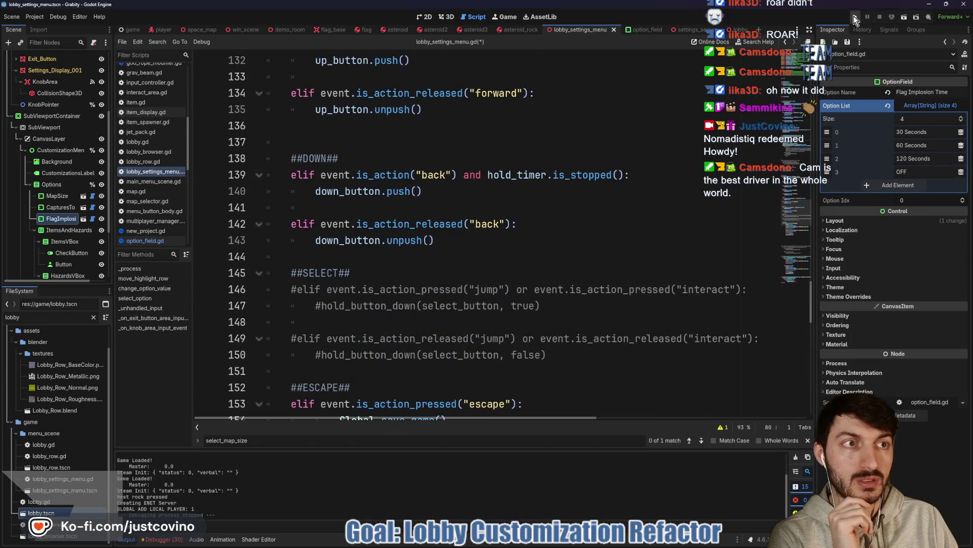
# - Run the game, host a lobby and open the Game Customizations panel
pyautogui.click(856, 20)
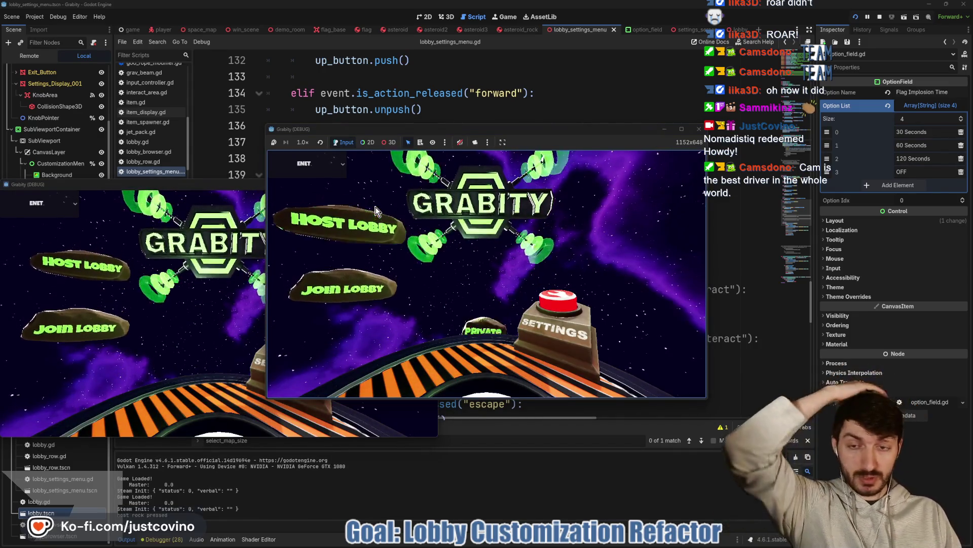
pyautogui.click(470, 218)
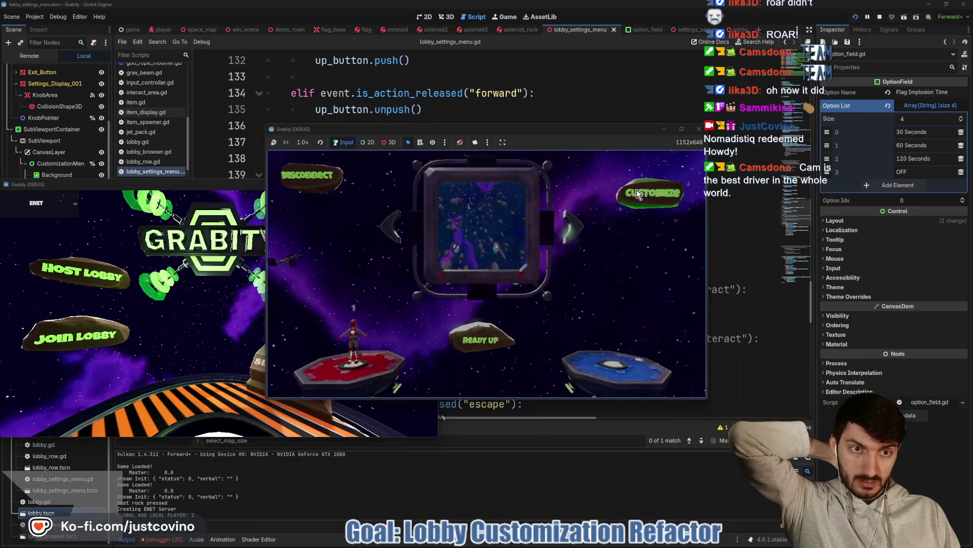
pyautogui.click(636, 190)
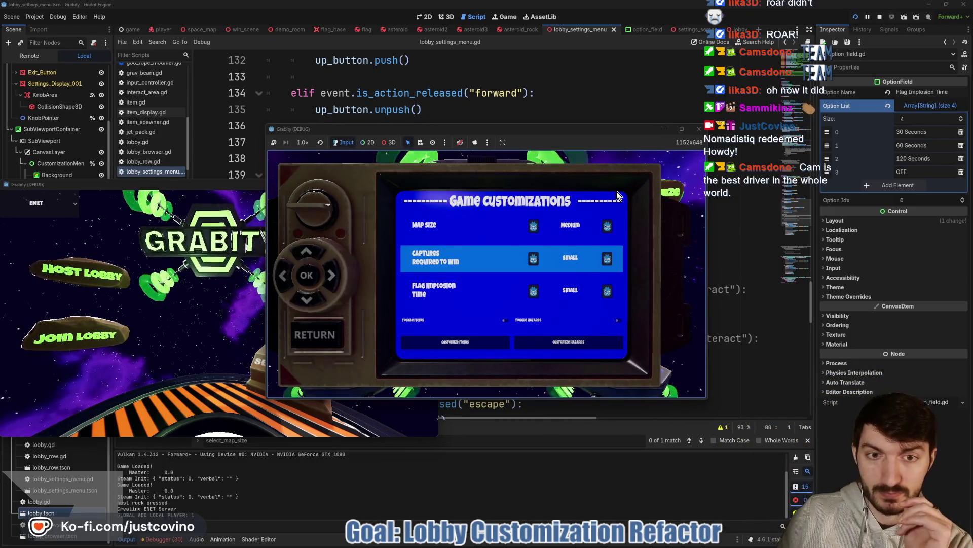
# - Cycle Map Size through Small, Large and Medium with left/right keys
pyautogui.press('Up')
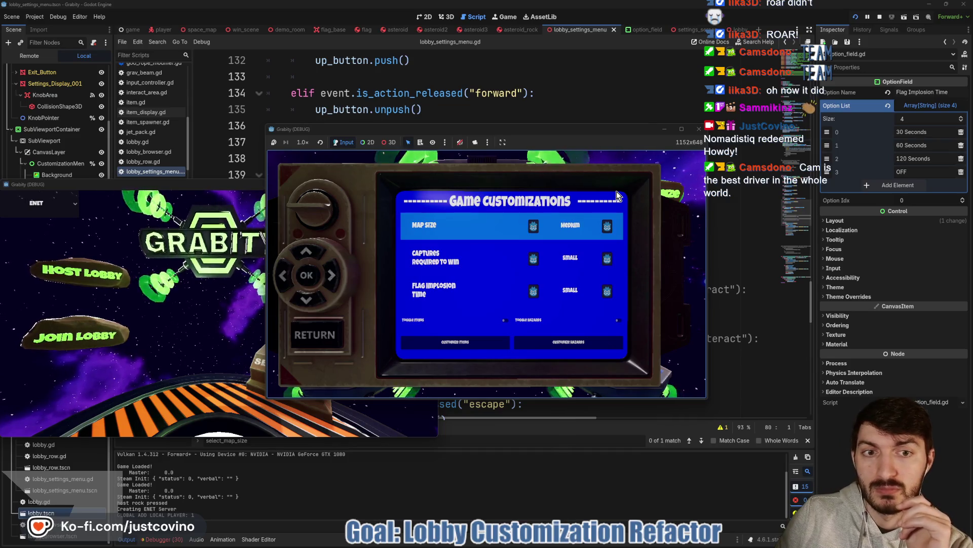
pyautogui.press('Left')
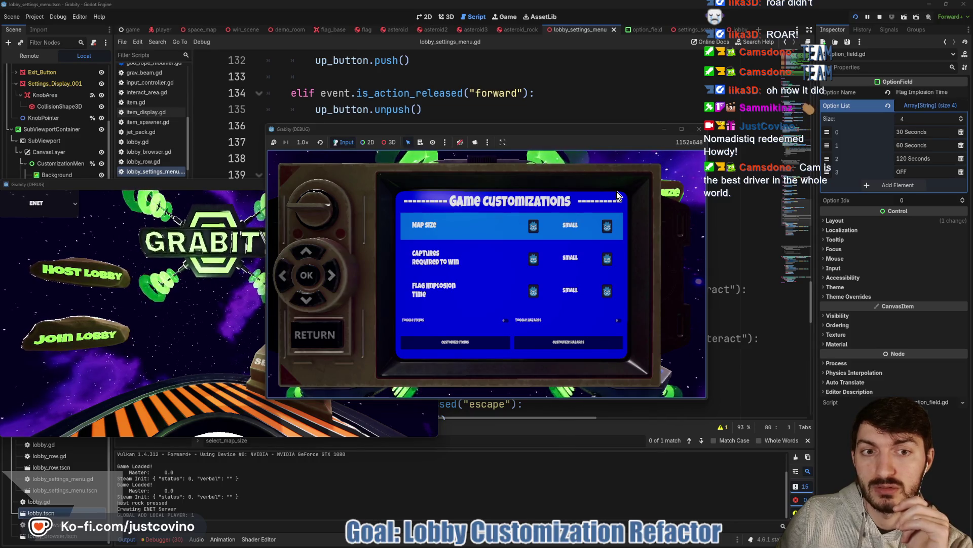
pyautogui.press('Left')
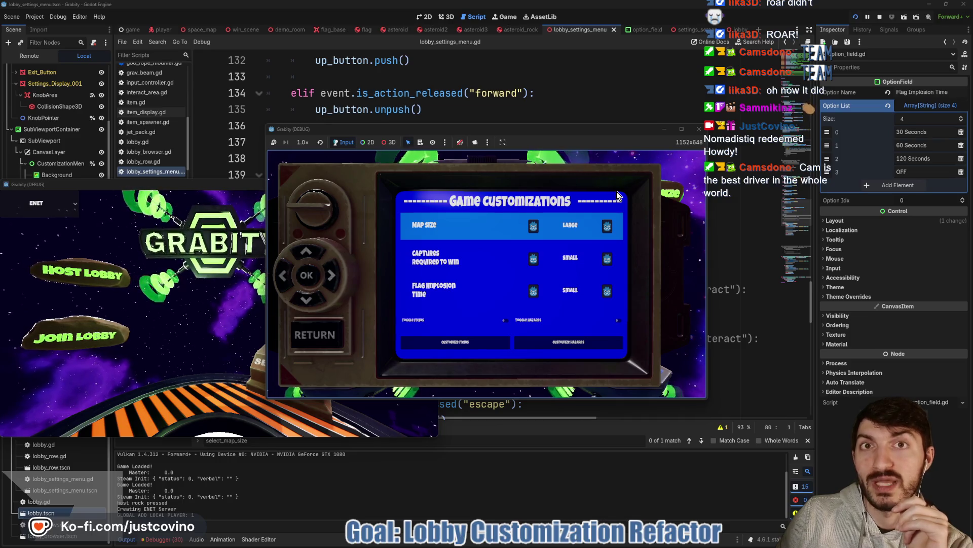
pyautogui.press('Right')
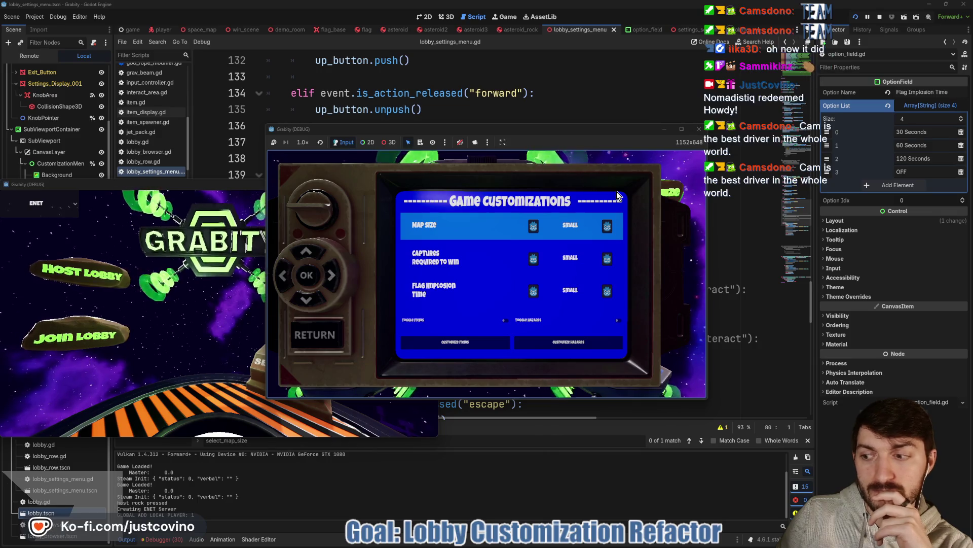
pyautogui.press('Right')
pyautogui.press('Right')
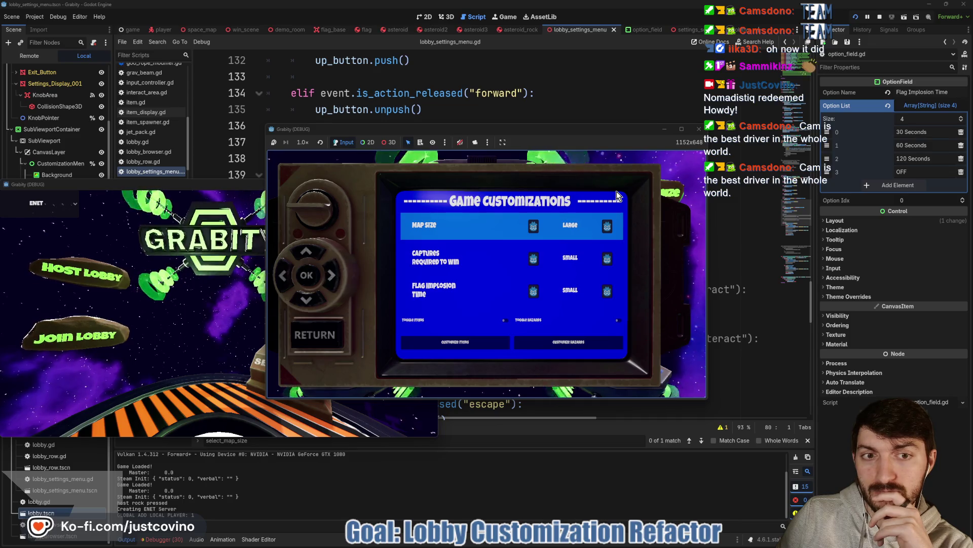
pyautogui.press('Right')
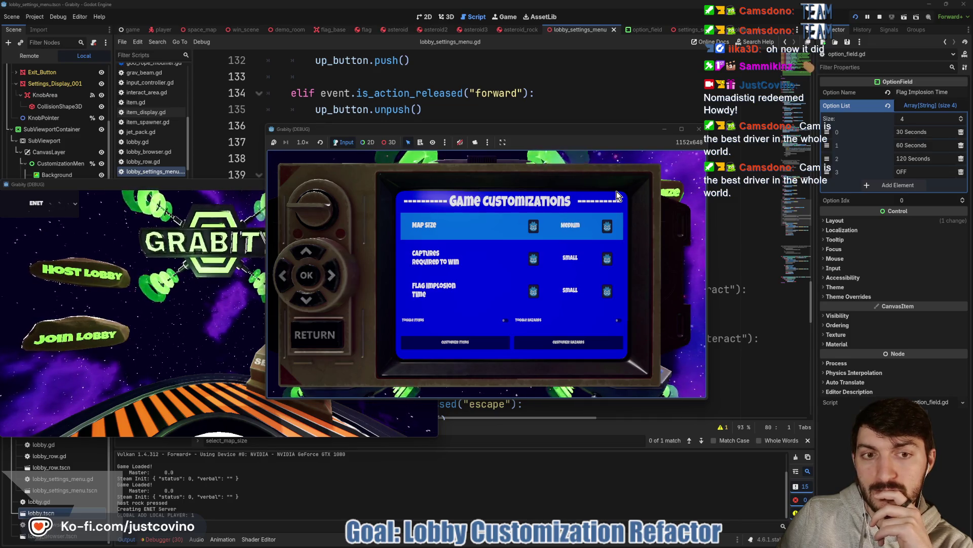
pyautogui.press('Right')
pyautogui.press('Right')
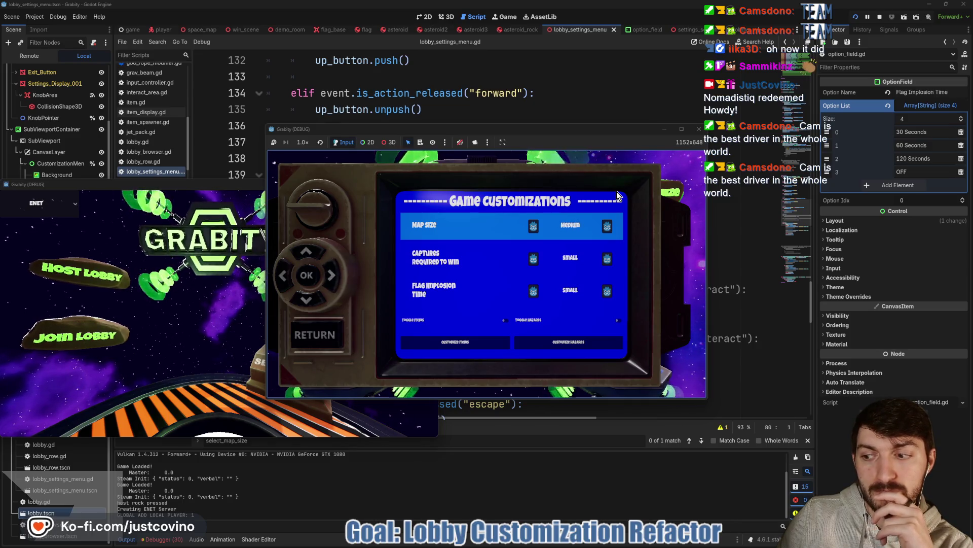
# - Set Captures Required to Win to 3 and Flag Implosion Time to 120 seconds
pyautogui.press('Down')
pyautogui.press('Right')
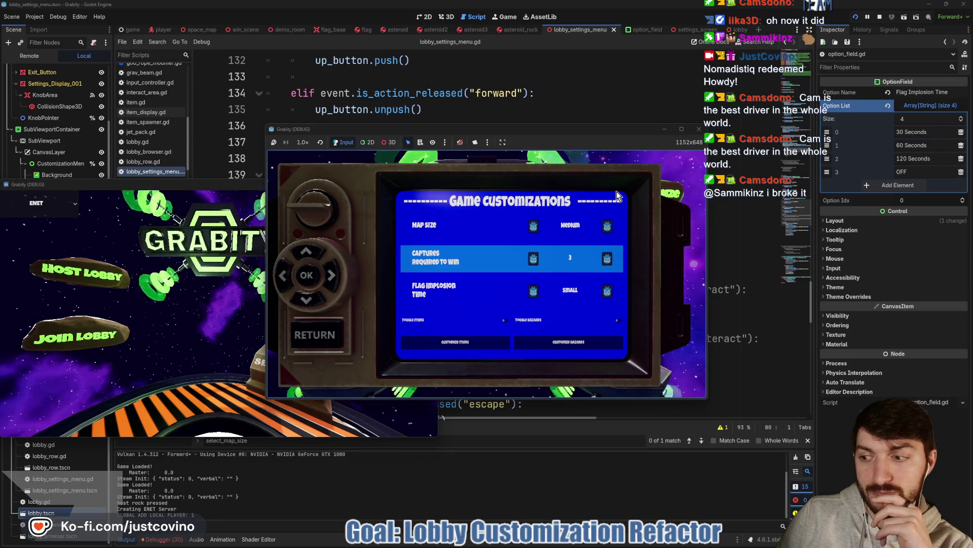
pyautogui.press('Down')
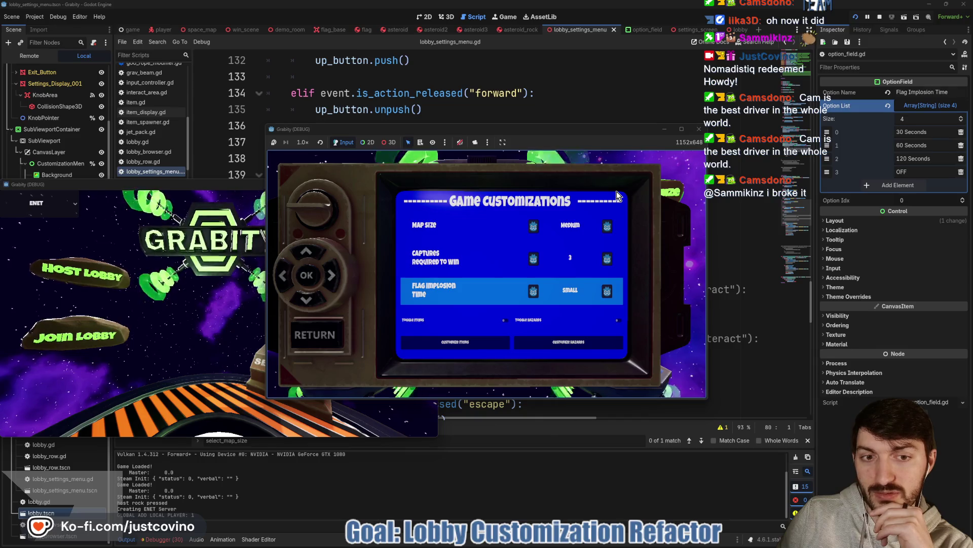
pyautogui.press('Right')
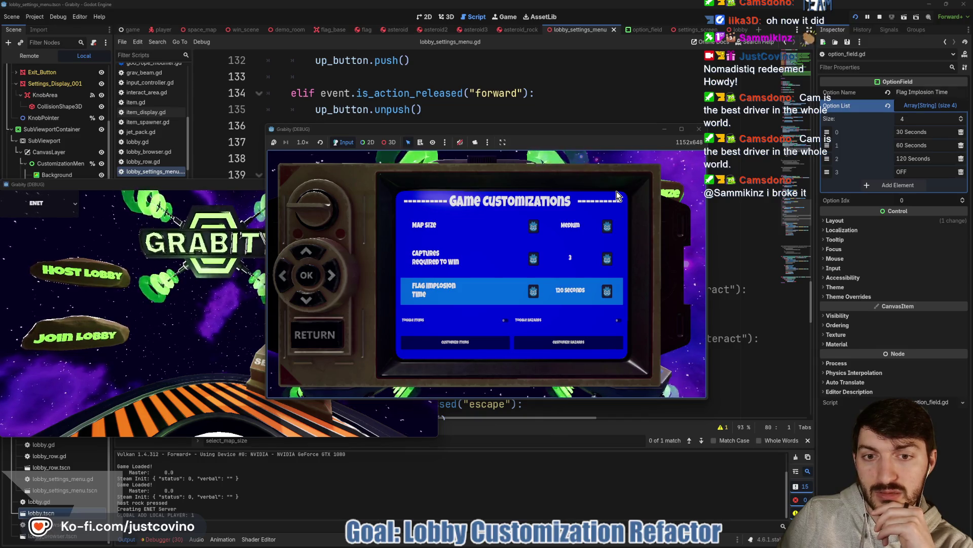
# - Test rapid up/down row navigation in the menu, then stop the game
pyautogui.press('Up')
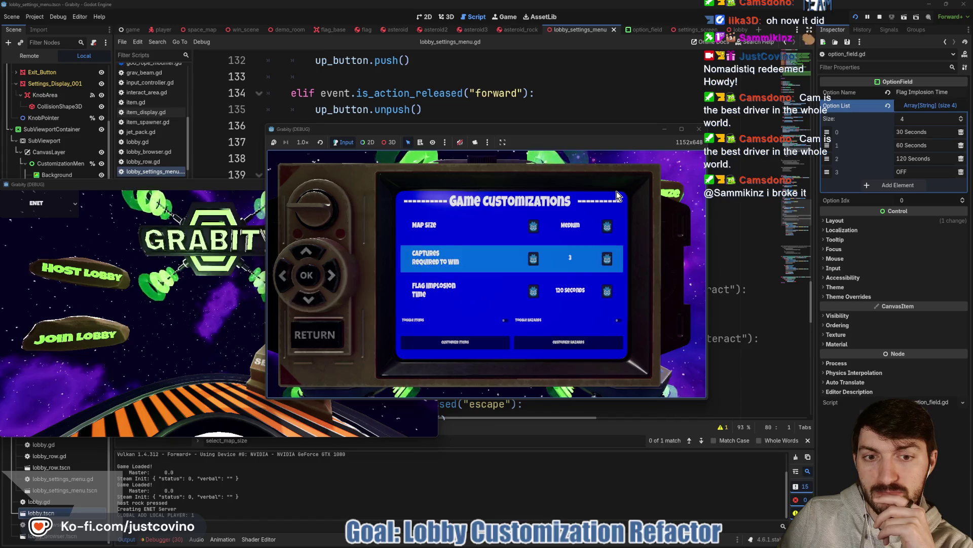
pyautogui.press('Up')
pyautogui.press('Down')
pyautogui.press('Down')
pyautogui.press('Down')
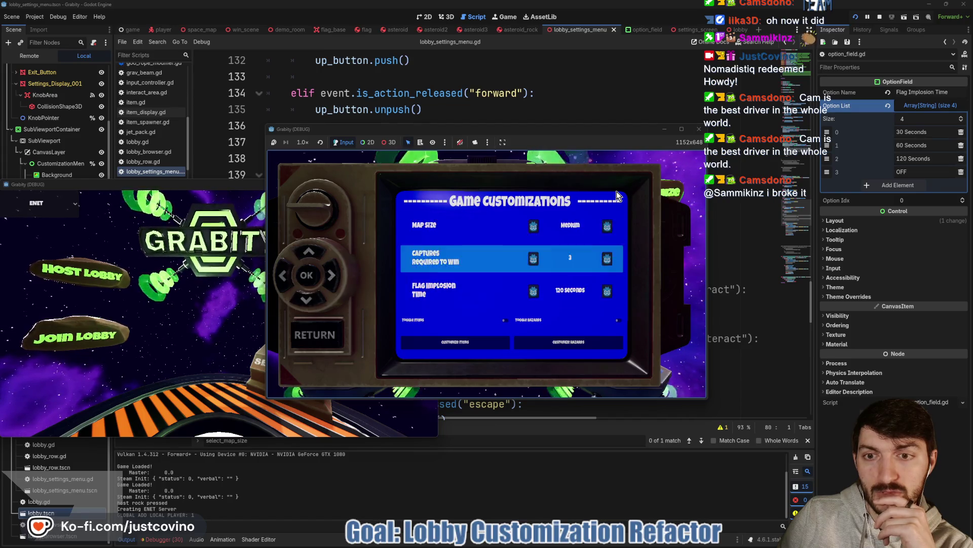
pyautogui.press('Down')
pyautogui.press('Up')
pyautogui.press('Up')
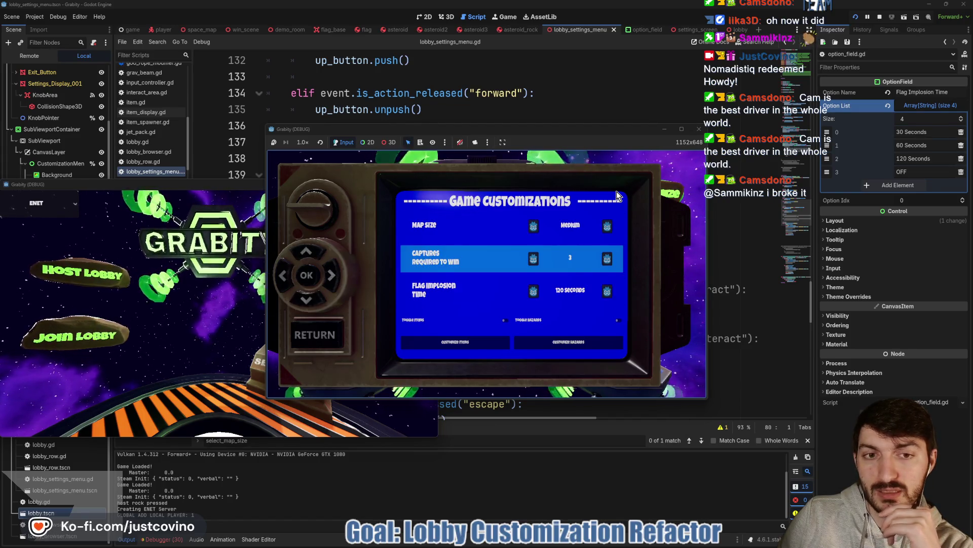
pyautogui.press('Up')
pyautogui.press('Down')
pyautogui.press('Up')
pyautogui.press('Down')
pyautogui.press('Down')
pyautogui.press('Down')
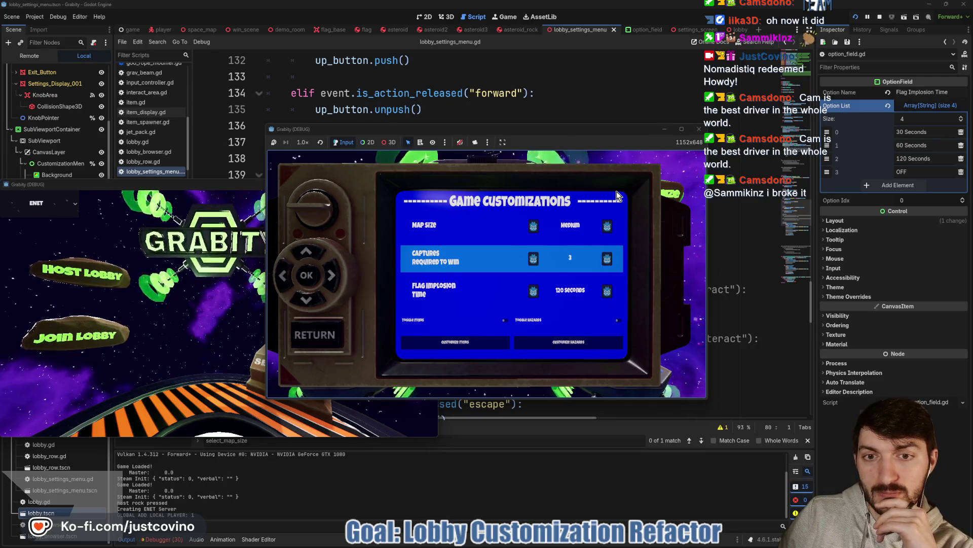
pyautogui.press('F8')
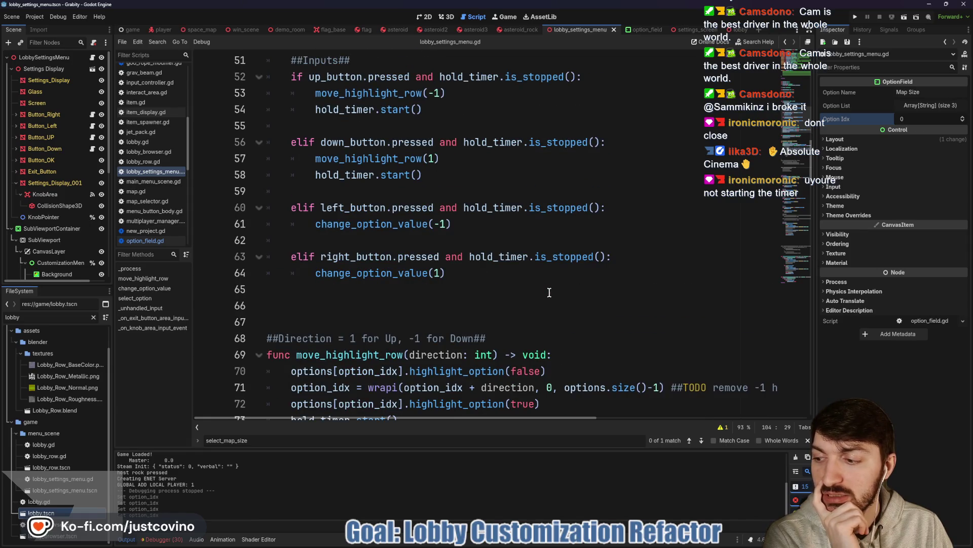
# - Add hold_timer.start() after both the change_option_value(-1) and change_option_value(1) calls
pyautogui.scroll(-4, 549, 292)
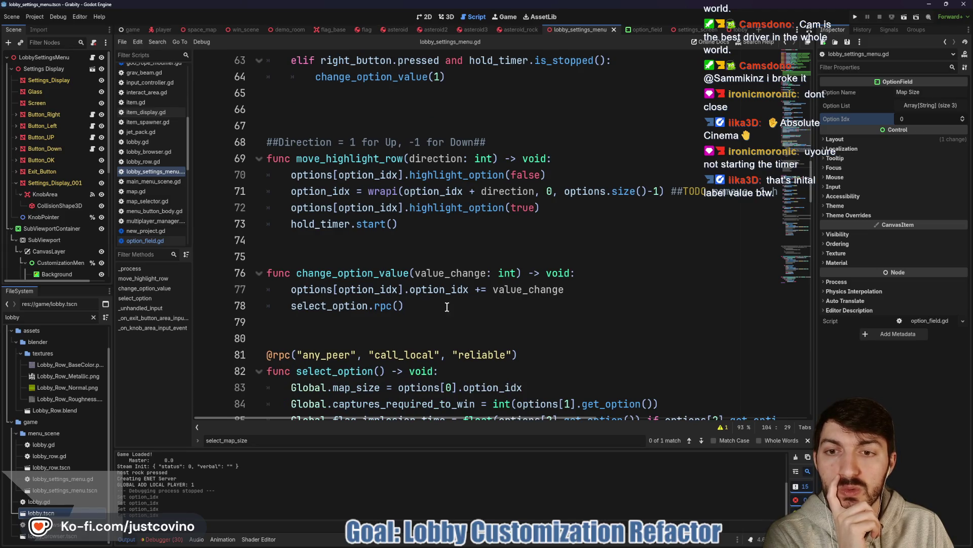
pyautogui.scroll(5, 457, 306)
pyautogui.scroll(1, 416, 306)
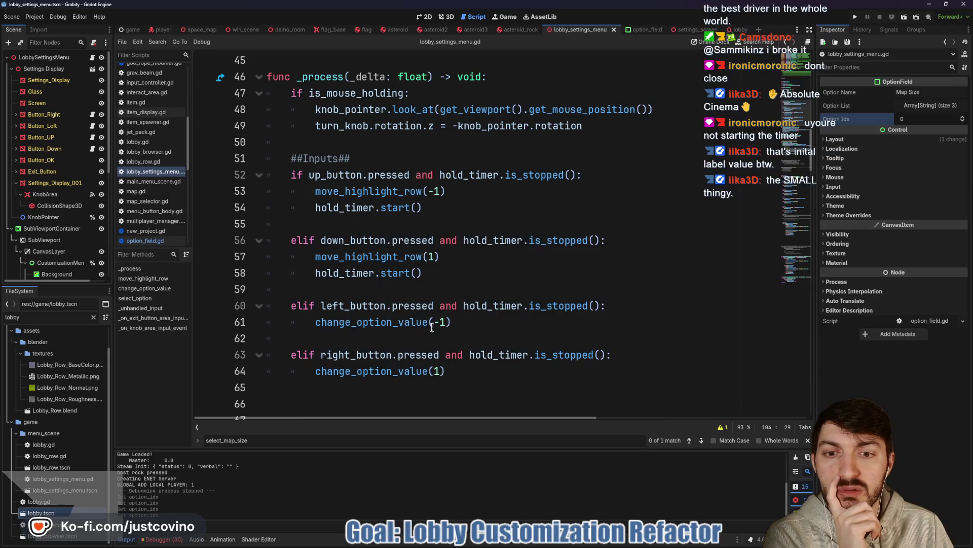
pyautogui.click(486, 323)
pyautogui.press('Return')
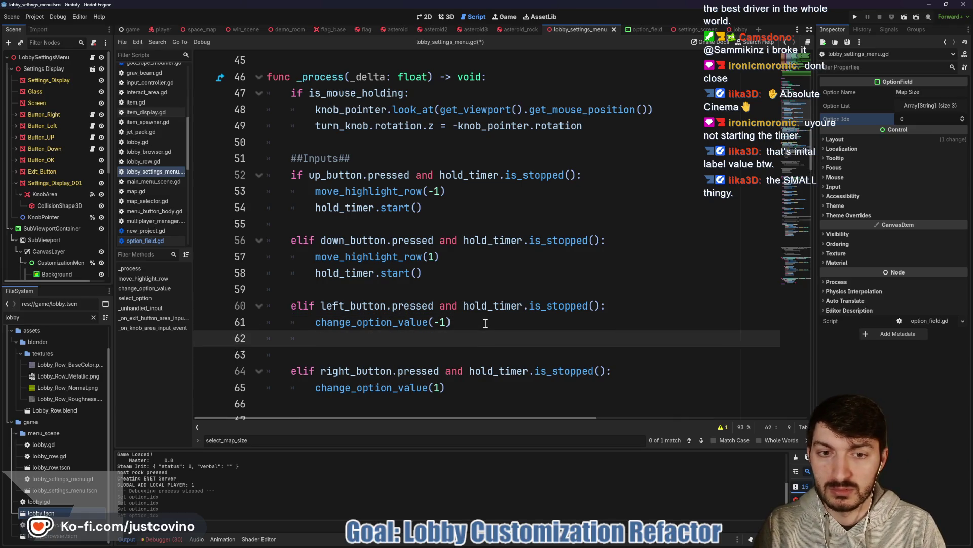
pyautogui.write('hold_timer.start(')
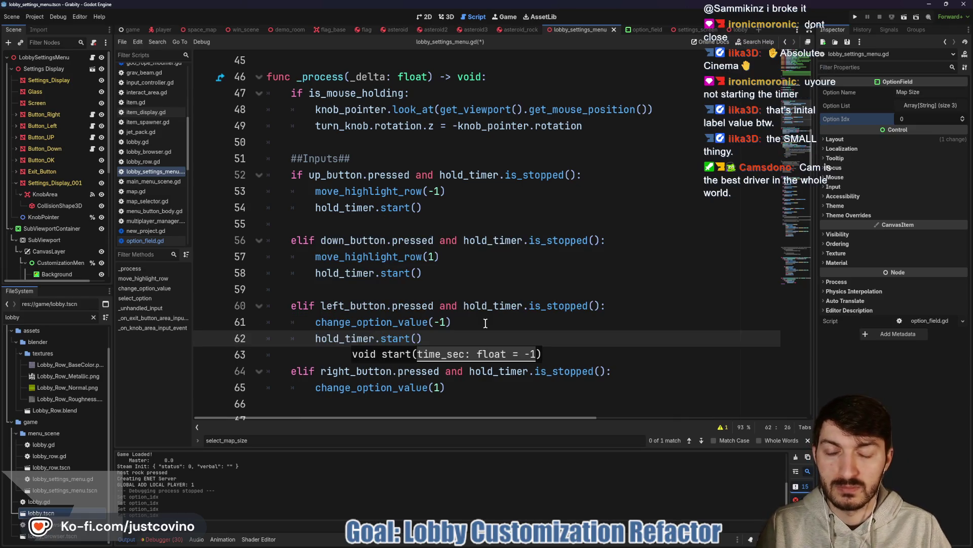
pyautogui.click(468, 390)
pyautogui.press('Return')
pyautogui.write('hol')
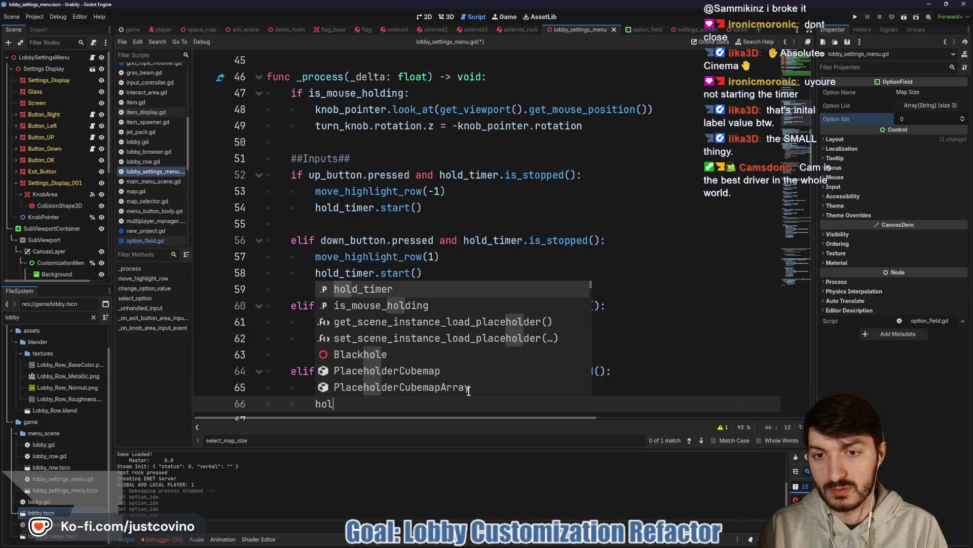
pyautogui.write('d_timer.start(')
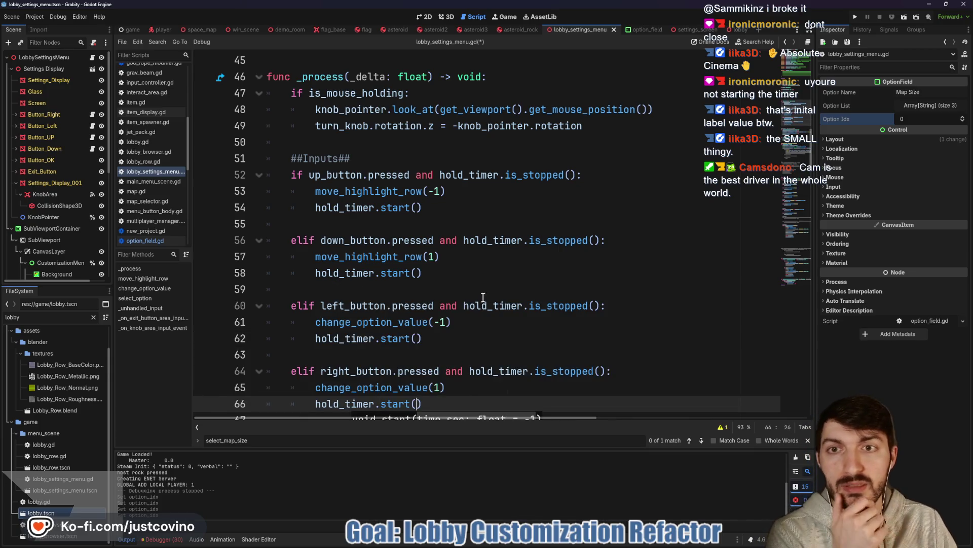
pyautogui.scroll(-1, 443, 290)
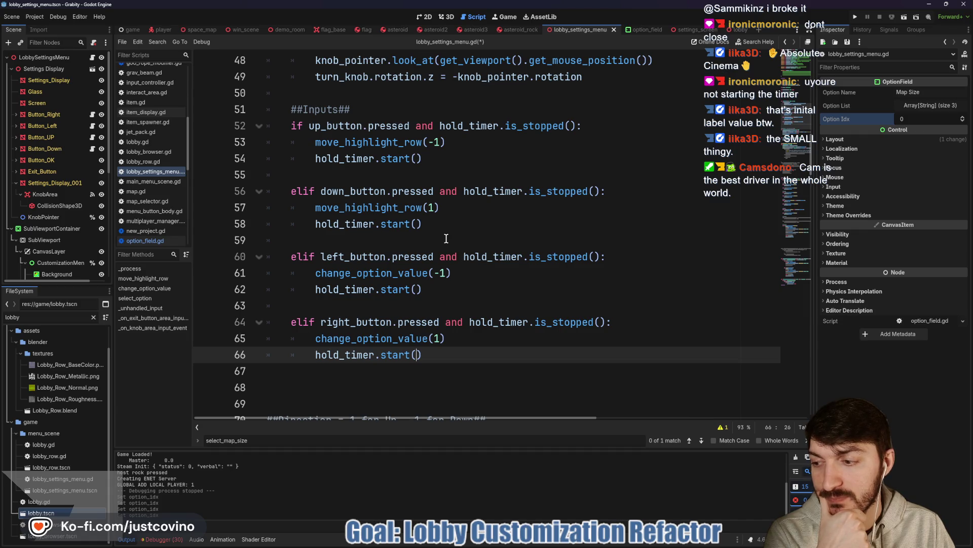
# - Check the customization menu in the 2D view, then save and run the project with F5
pyautogui.click(427, 18)
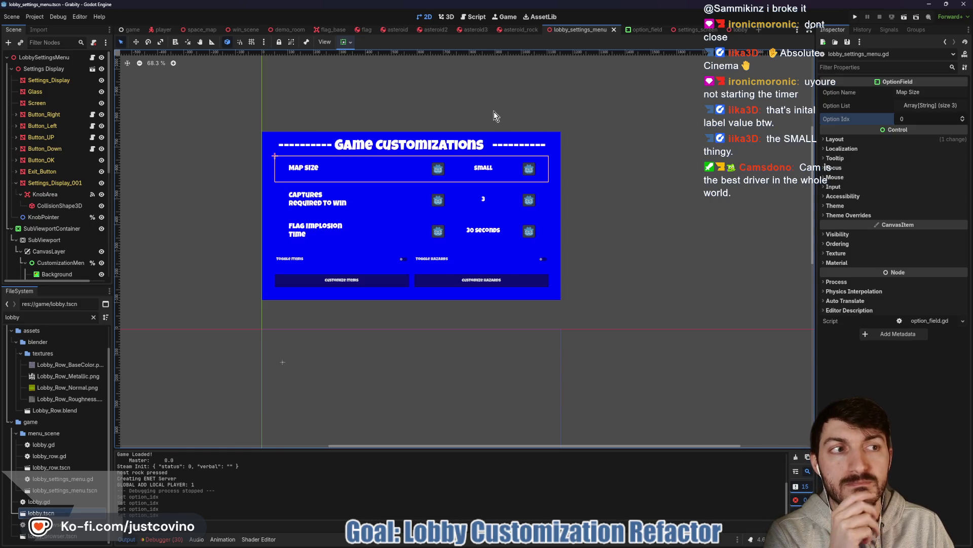
pyautogui.click(464, 18)
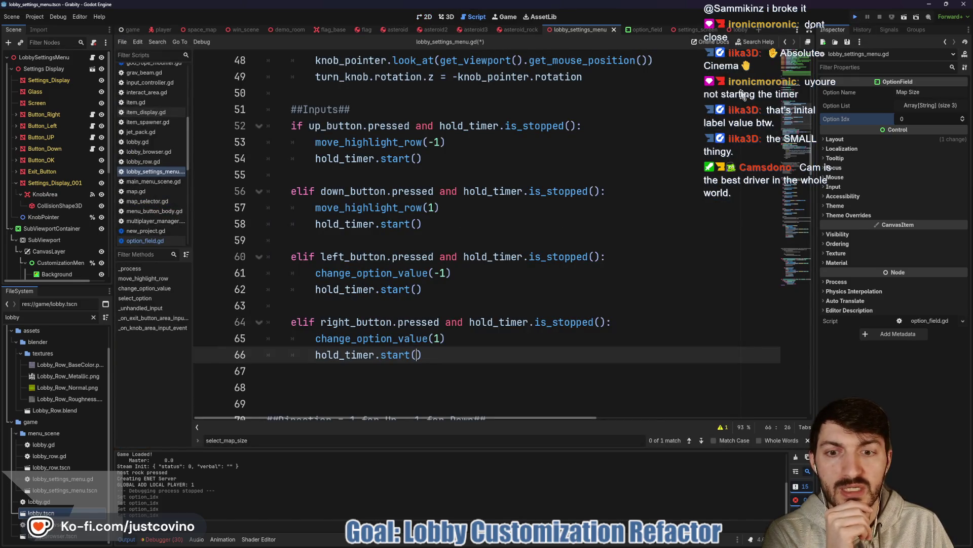
pyautogui.press('F5')
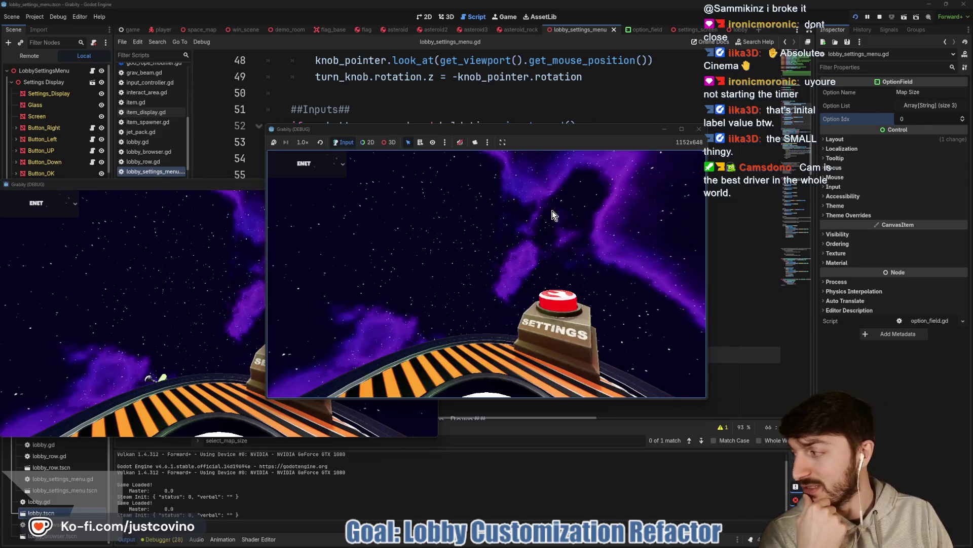
# - Host a private lobby and open the Game Customizations screen on the monitor
pyautogui.click(352, 233)
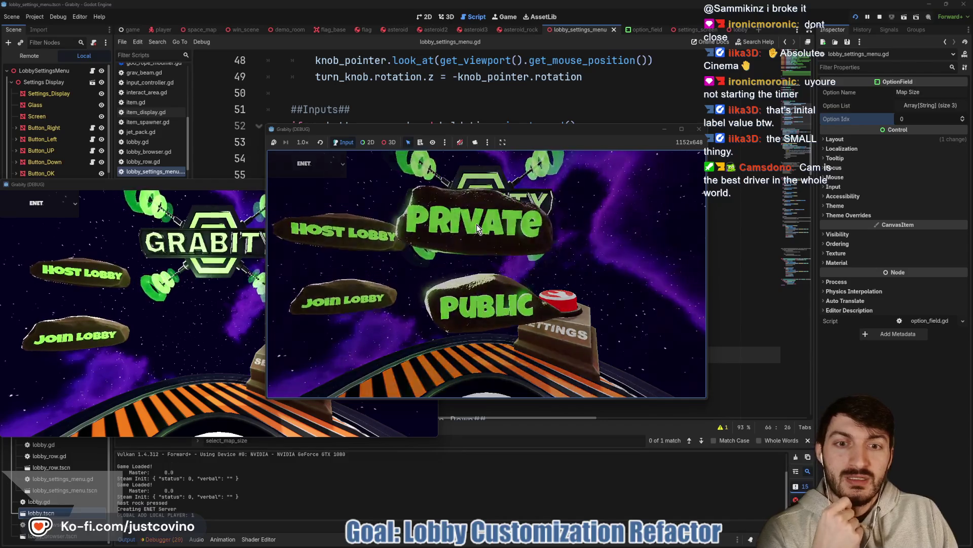
pyautogui.click(477, 224)
pyautogui.click(424, 230)
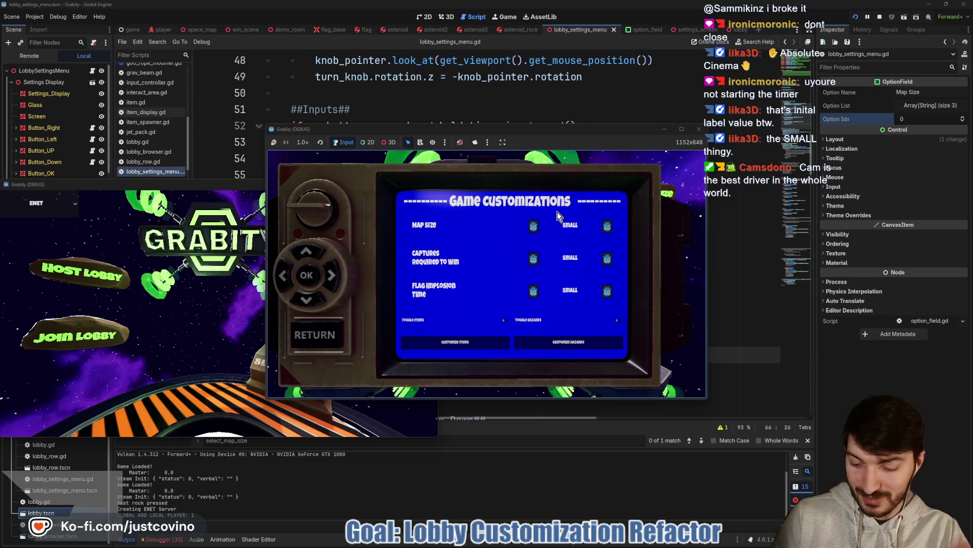
# - Turn Flag Implosion Time OFF, lower Captures Required To Win from 6 to 3, and cycle rows
pyautogui.press('Down')
pyautogui.press('Down')
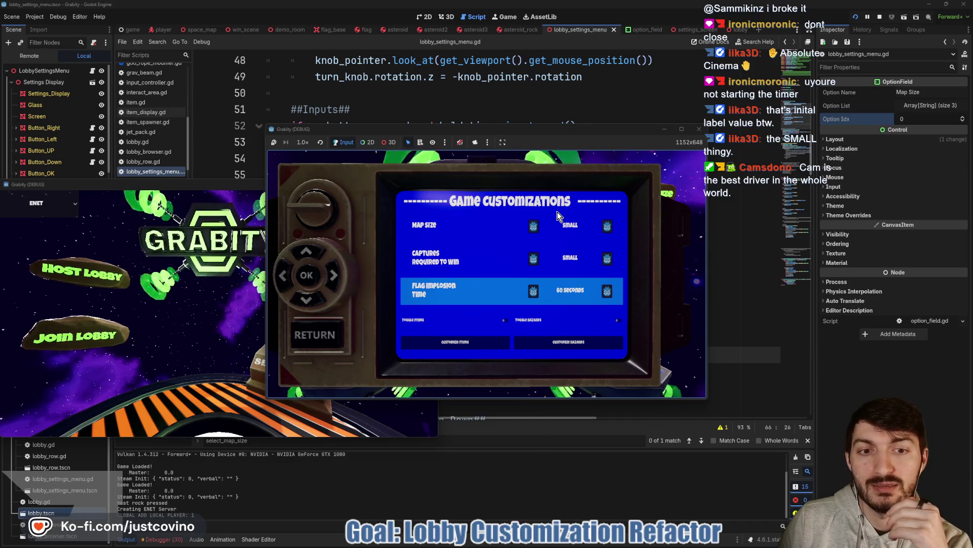
pyautogui.press('Right')
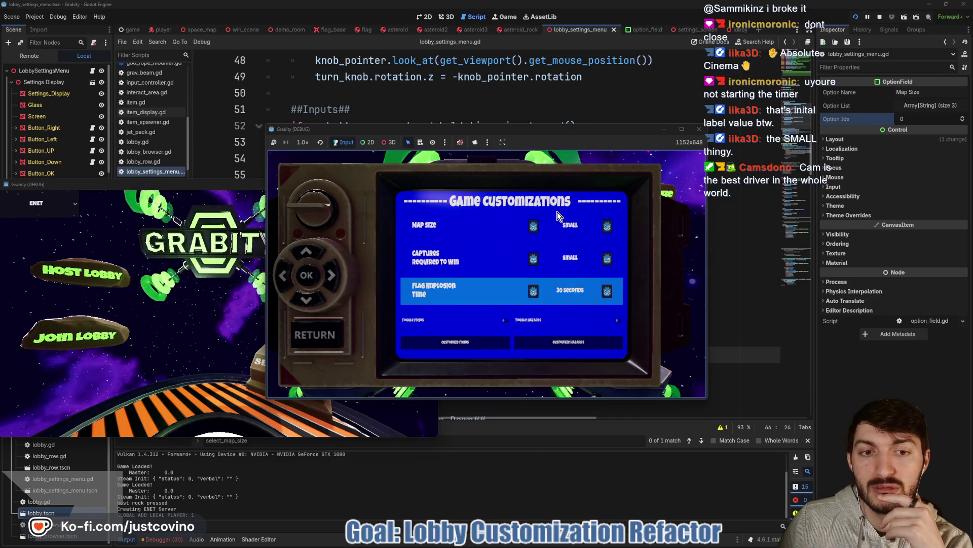
pyautogui.press('Up')
pyautogui.press('Left')
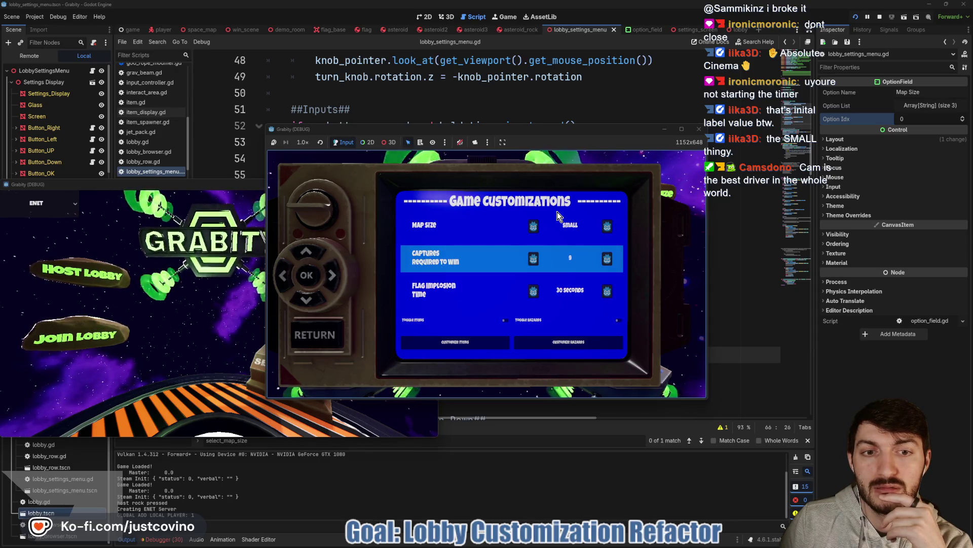
pyautogui.press('Up')
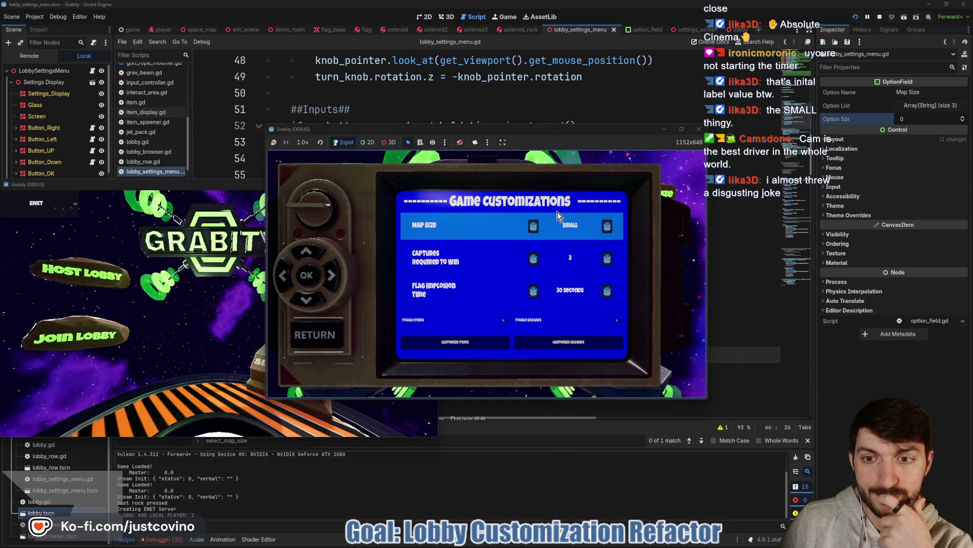
pyautogui.press('Down')
pyautogui.press('Down')
pyautogui.press('Down')
pyautogui.press('Down')
pyautogui.press('Down')
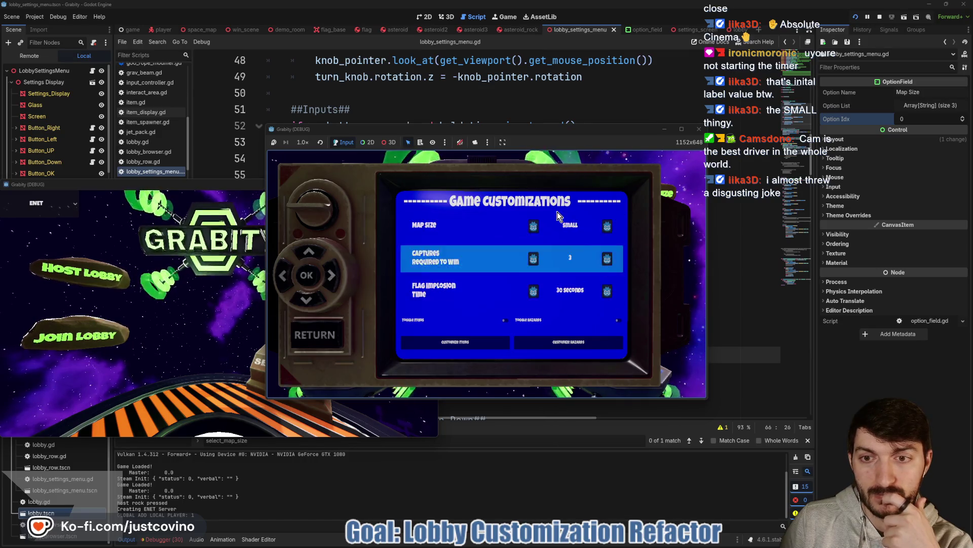
pyautogui.press('Up')
pyautogui.press('Up')
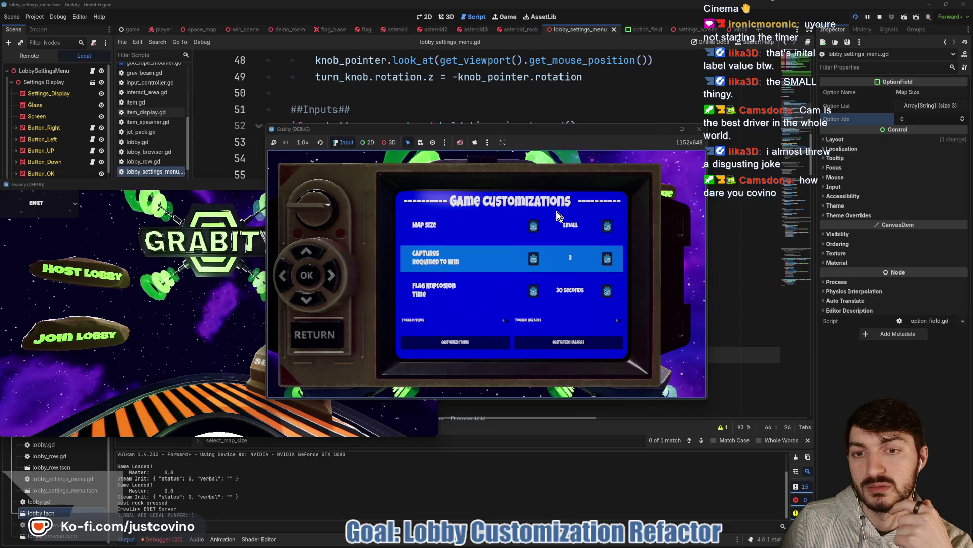
# - Toggle Captures 6→3 and Flag Implosion 60→30 seconds, set Map Size to Medium, then close the menu
pyautogui.press('Right')
pyautogui.press('Left')
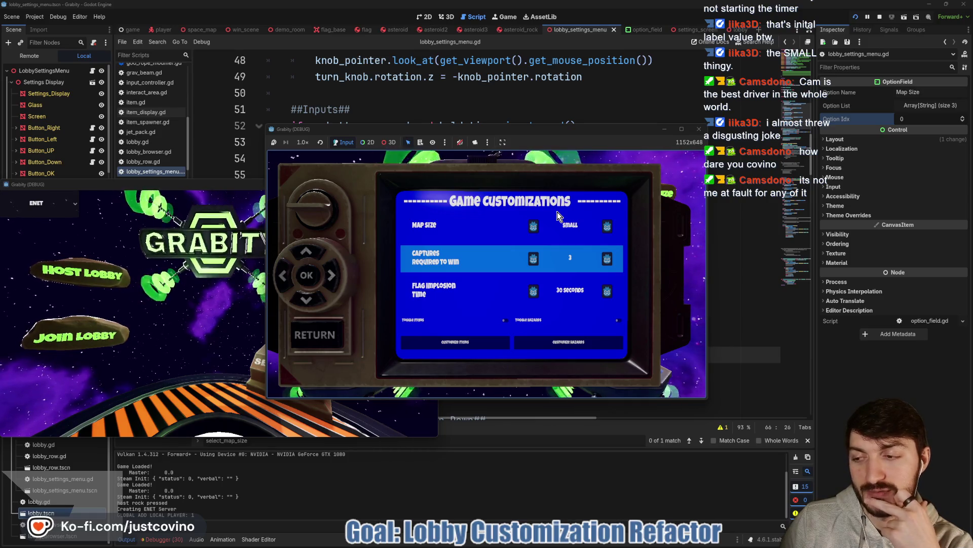
pyautogui.press('Up')
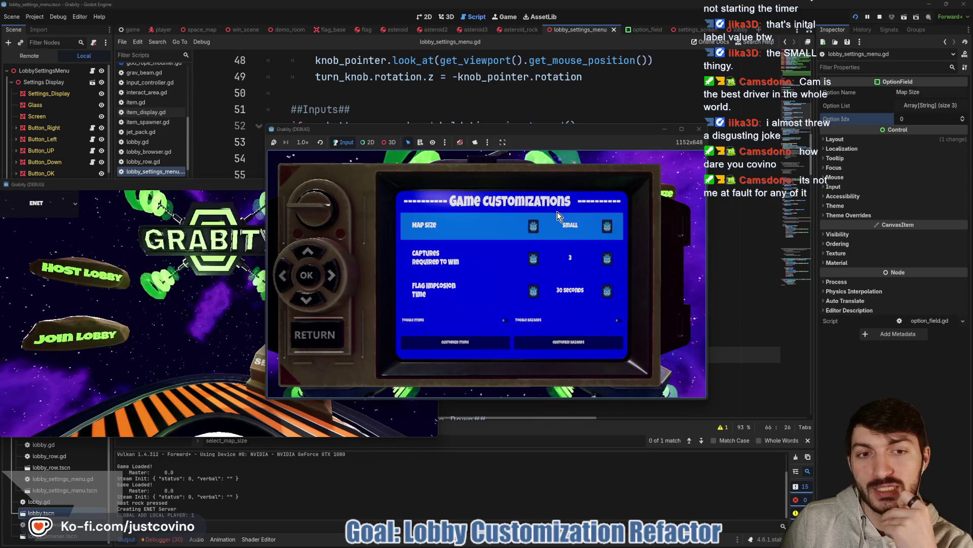
pyautogui.press('Up')
pyautogui.press('Right')
pyautogui.press('Left')
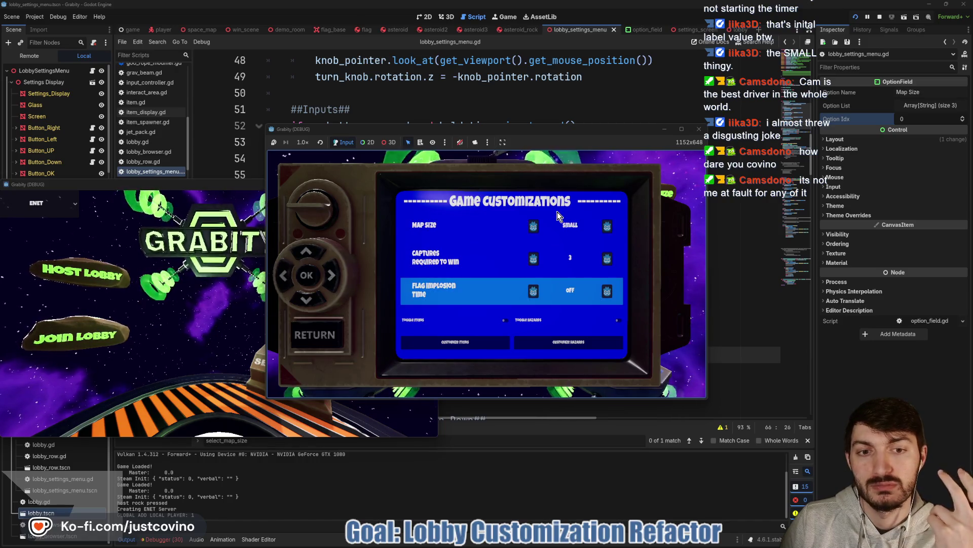
pyautogui.press('Up')
pyautogui.press('Up')
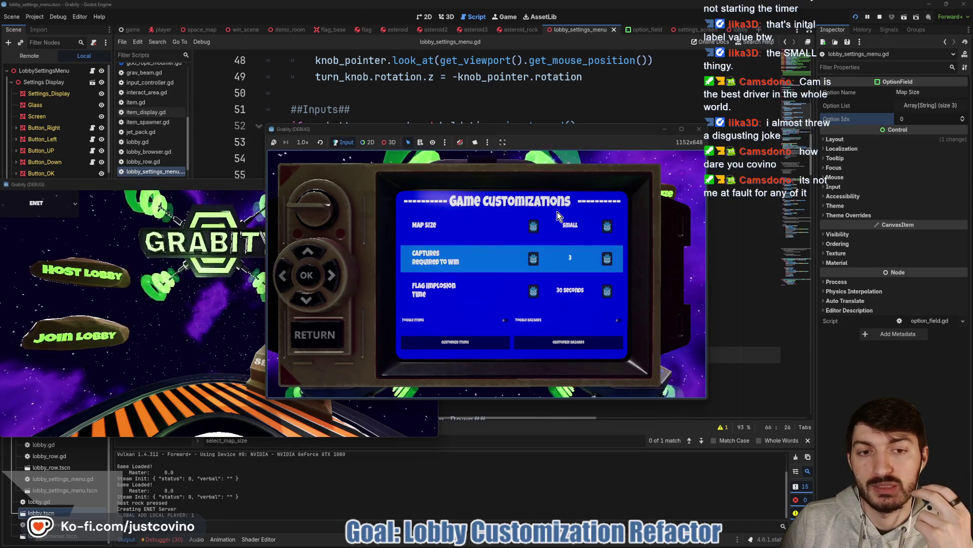
pyautogui.press('Right')
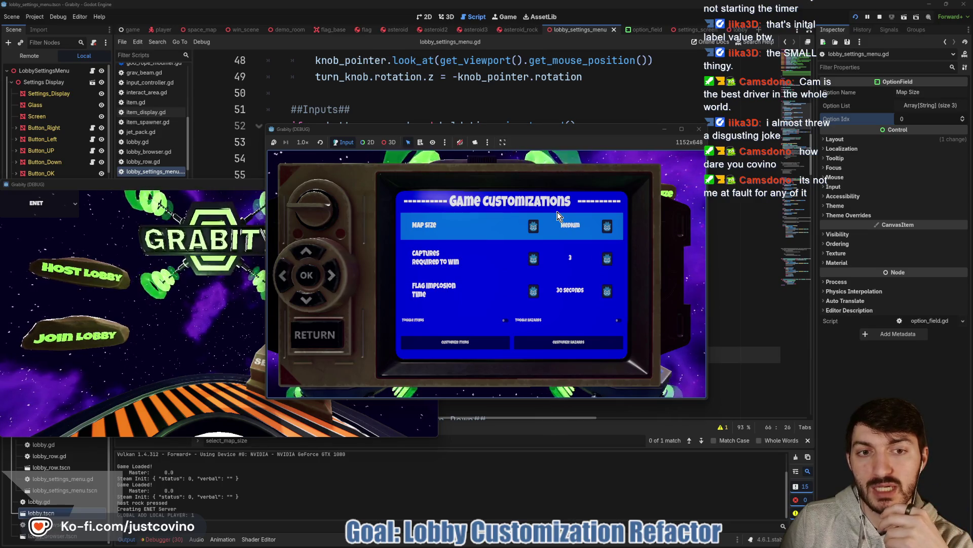
pyautogui.press('Escape')
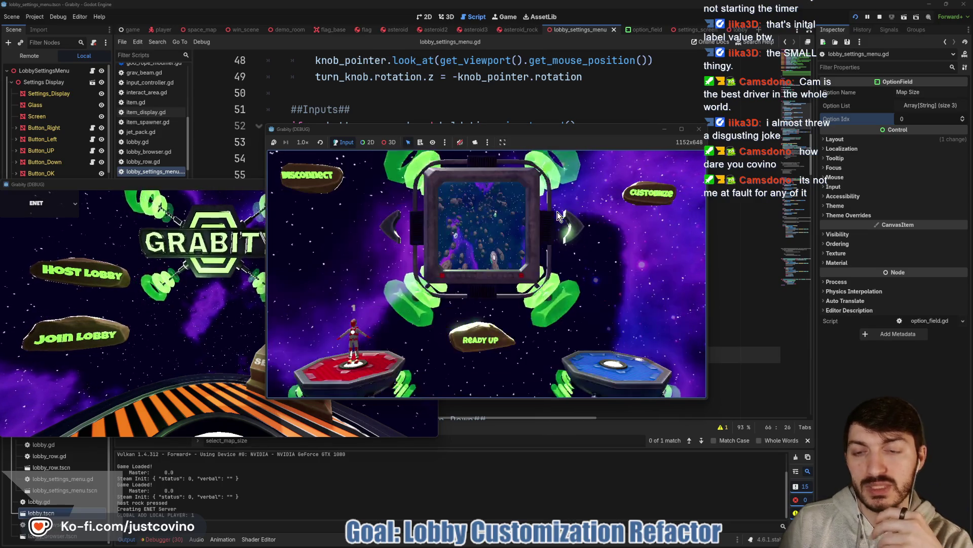
# - Place the two game windows side by side, join the lobby from the second, and start the match
pyautogui.moveTo(192, 185); pyautogui.dragTo(721, 168)
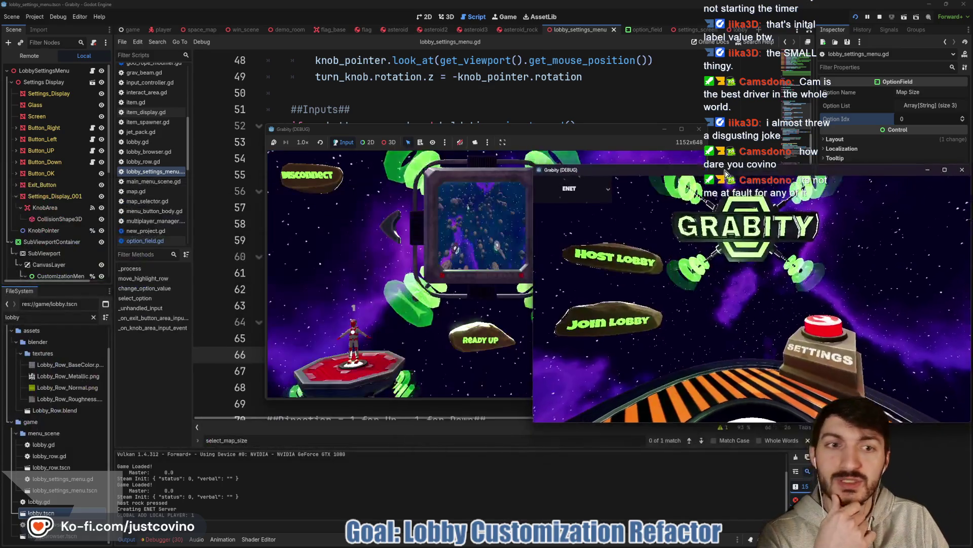
pyautogui.moveTo(377, 127); pyautogui.dragTo(133, 128)
pyautogui.click(610, 318)
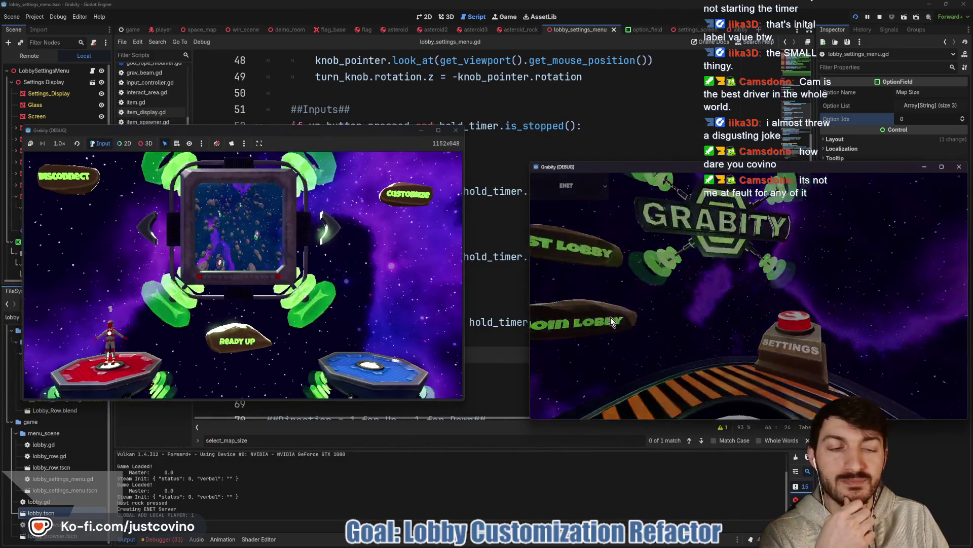
pyautogui.click(725, 299)
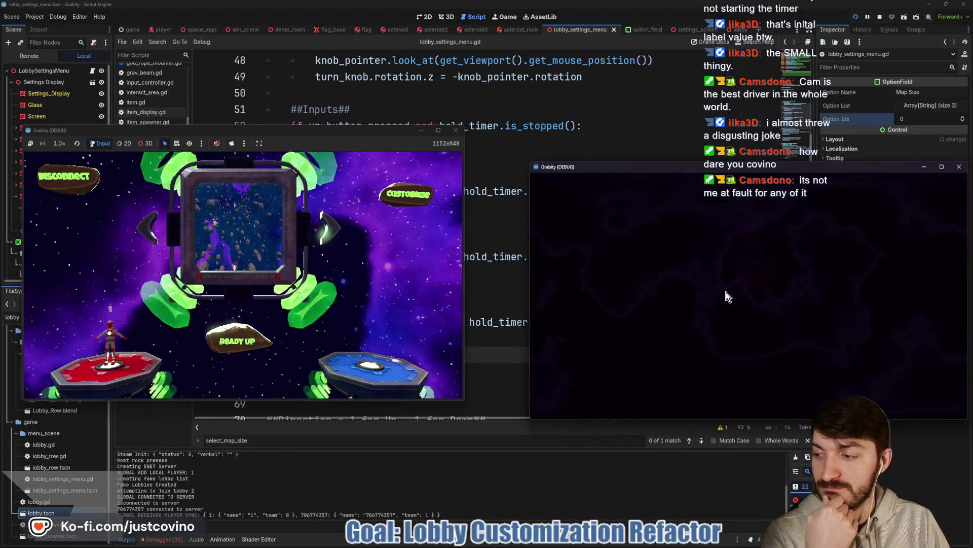
pyautogui.moveTo(699, 169)
pyautogui.mouseDown()
pyautogui.moveTo(629, 131)
pyautogui.moveTo(712, 134)
pyautogui.mouseUp()
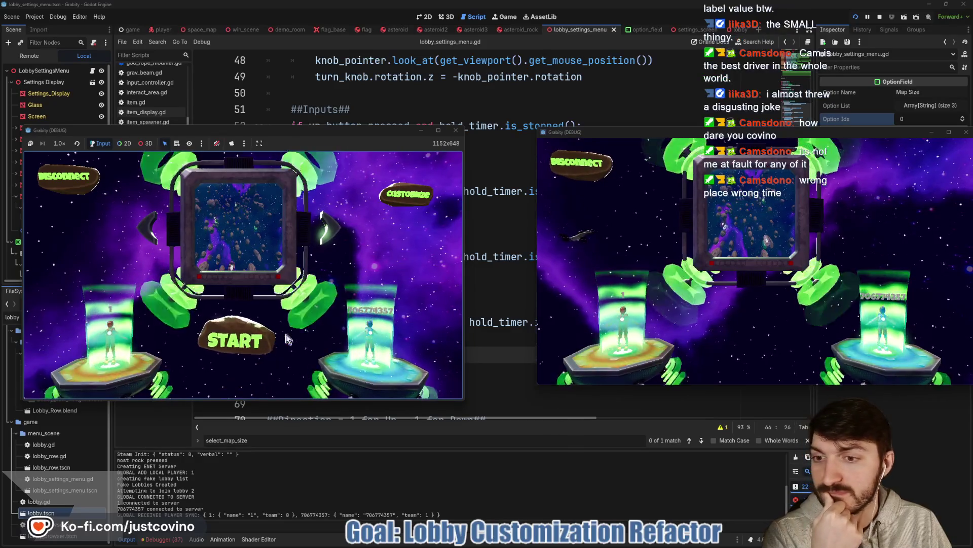
pyautogui.click(270, 349)
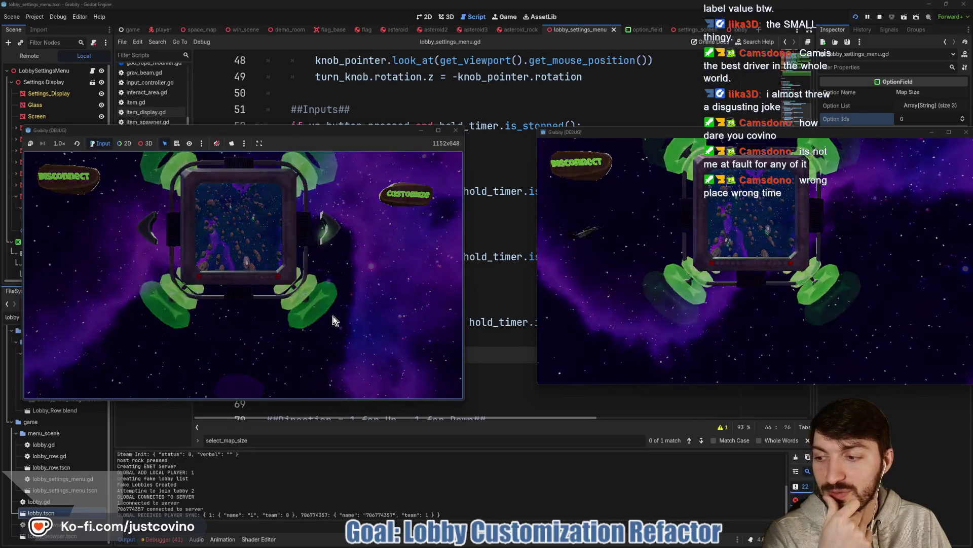
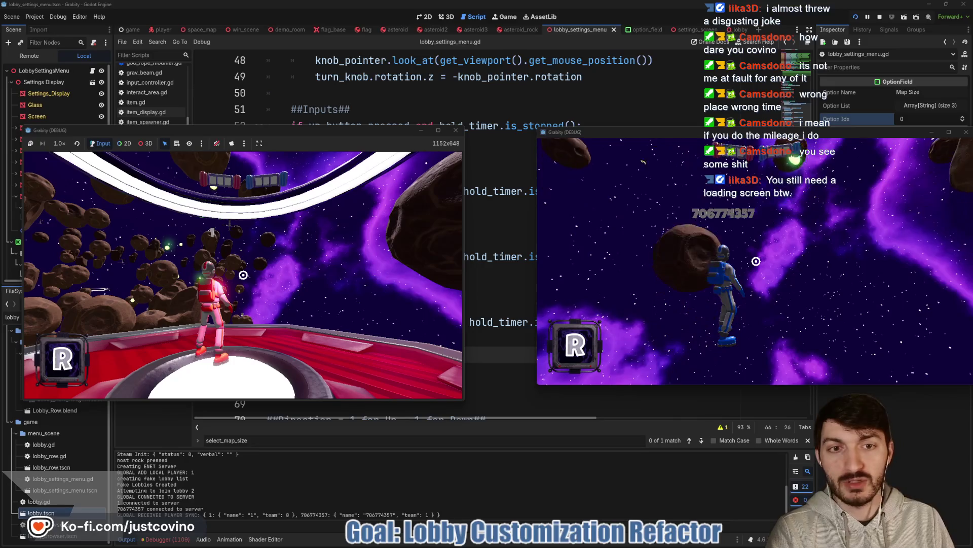
# - Stop the running game test
pyautogui.press('super')
pyautogui.click(246, 278)
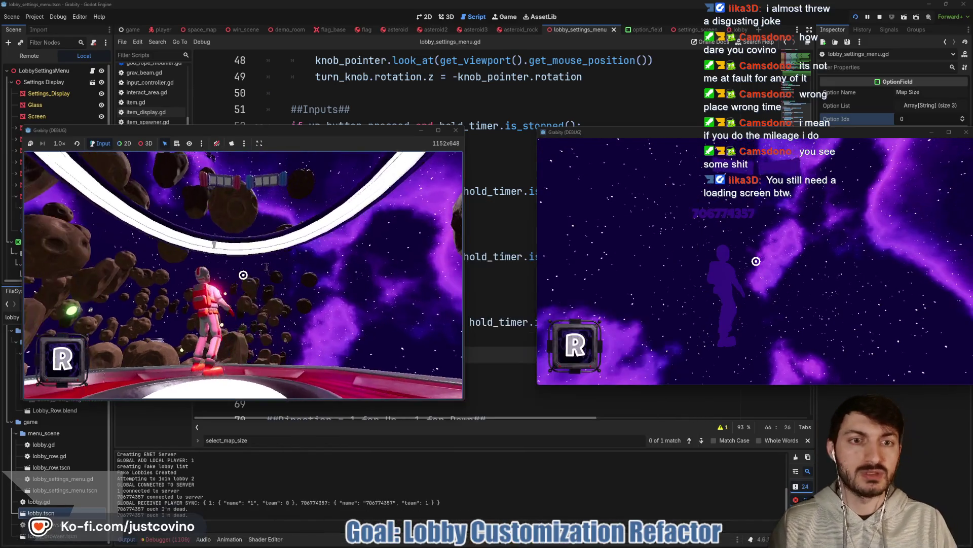
pyautogui.click(881, 18)
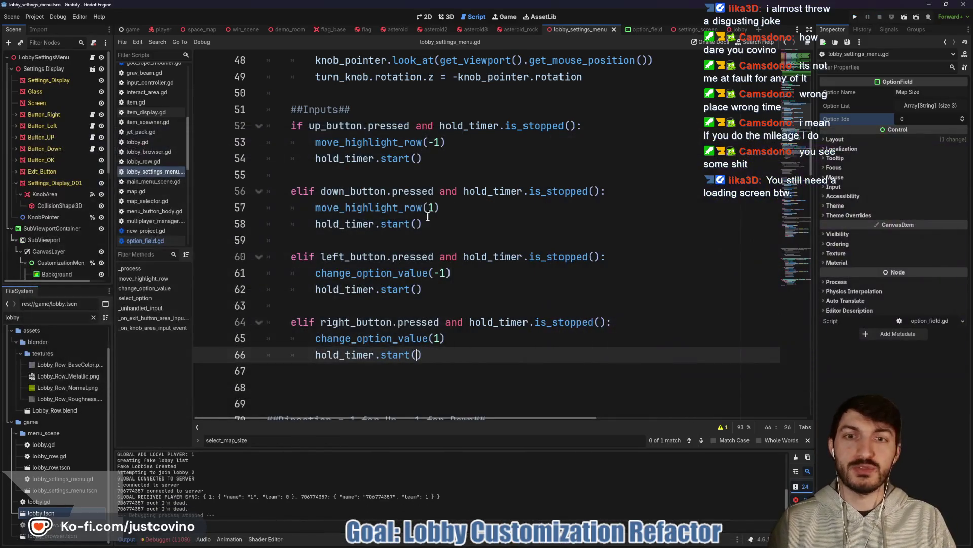
# - Delete the extra blank lines below the escape handler in lobby_settings_menu.gd
pyautogui.click(442, 161)
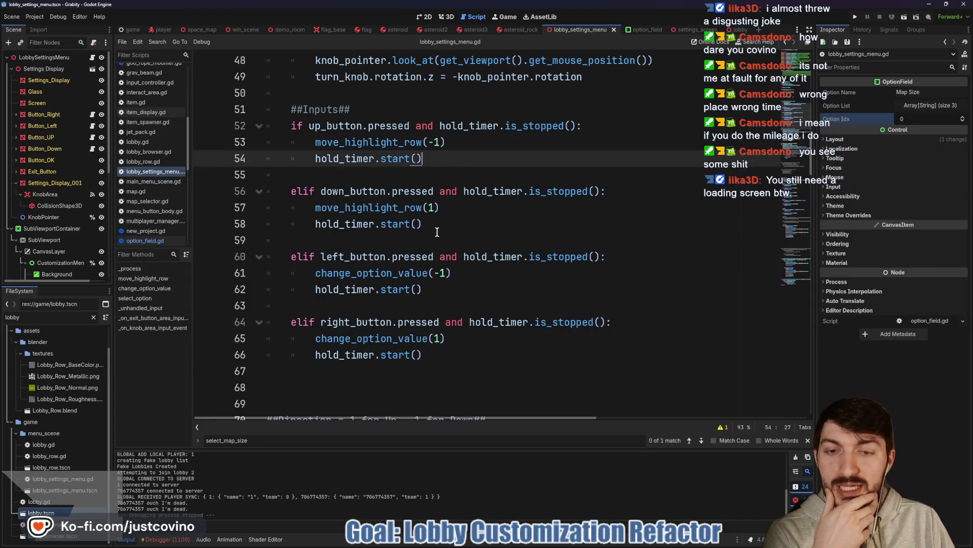
pyautogui.scroll(-9, 437, 230)
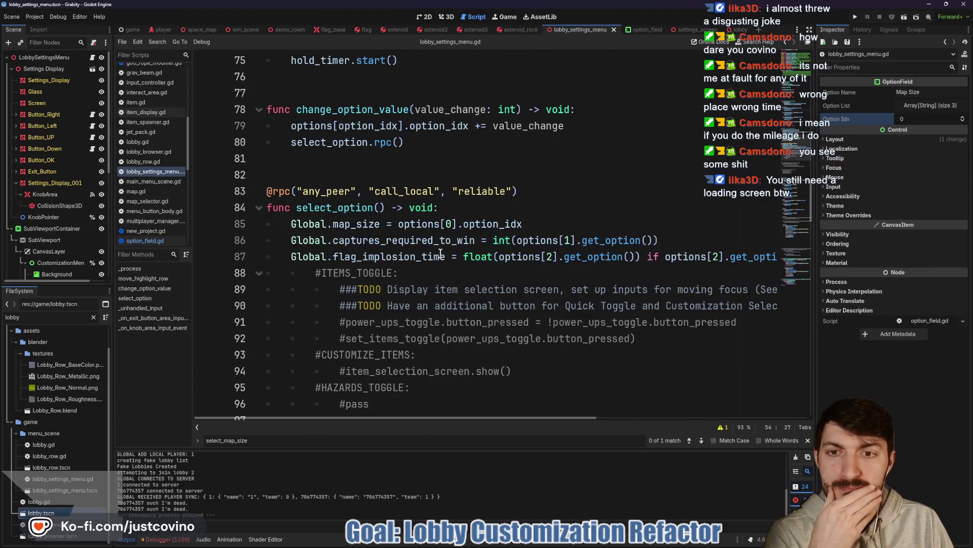
pyautogui.scroll(-1, 440, 254)
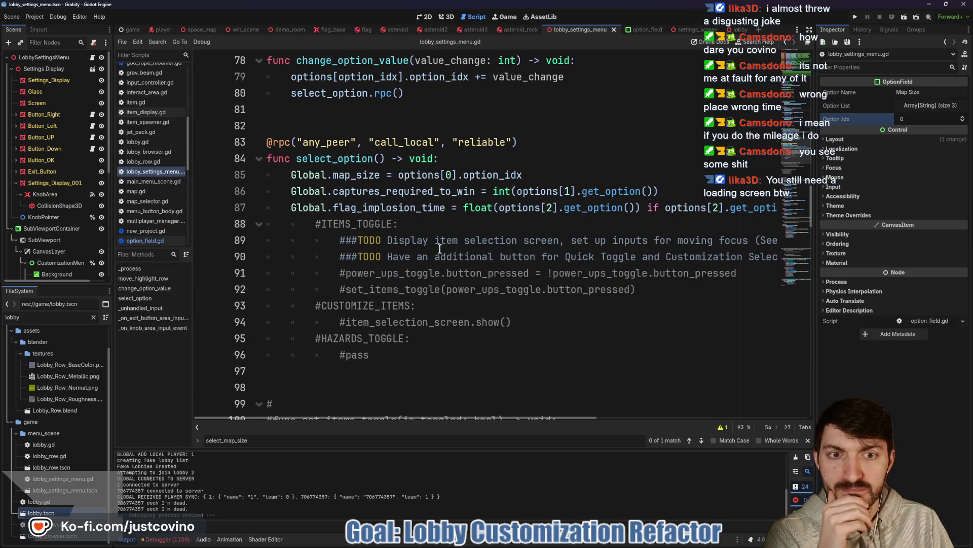
pyautogui.scroll(-7, 440, 246)
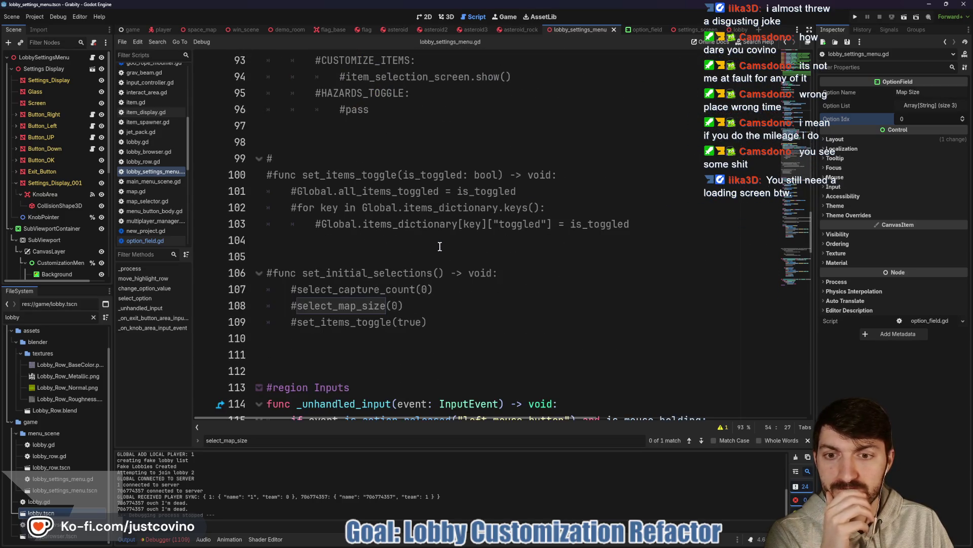
pyautogui.scroll(-3, 439, 247)
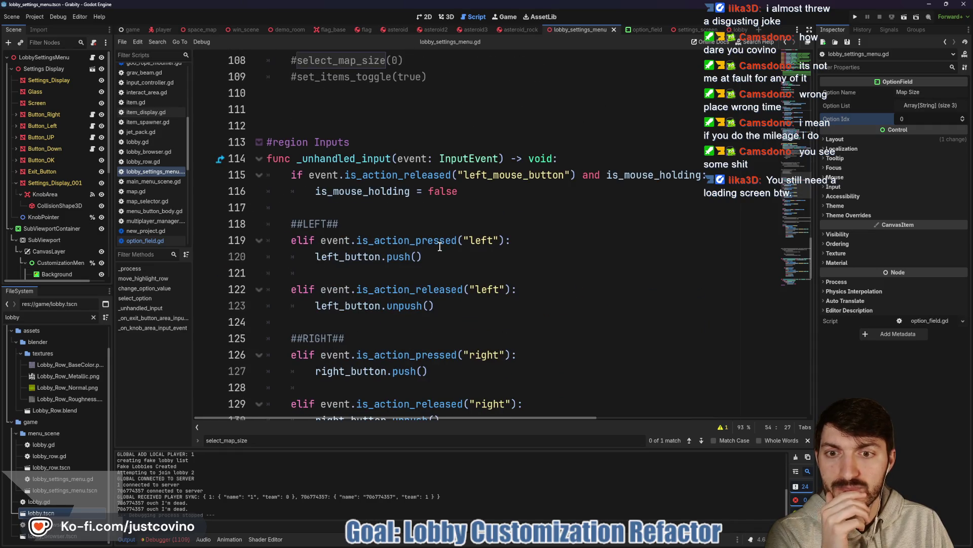
pyautogui.scroll(-7, 440, 247)
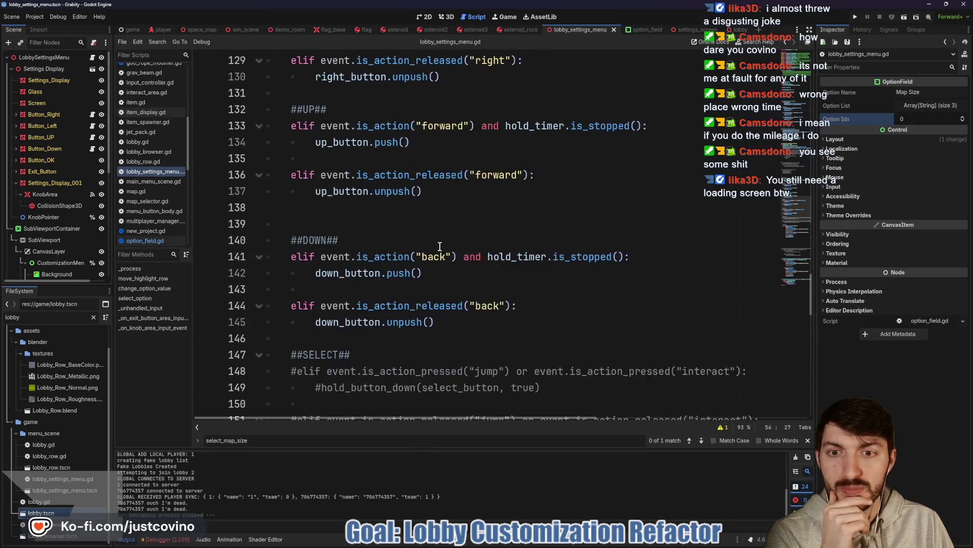
pyautogui.scroll(-2, 440, 246)
pyautogui.scroll(-2, 439, 247)
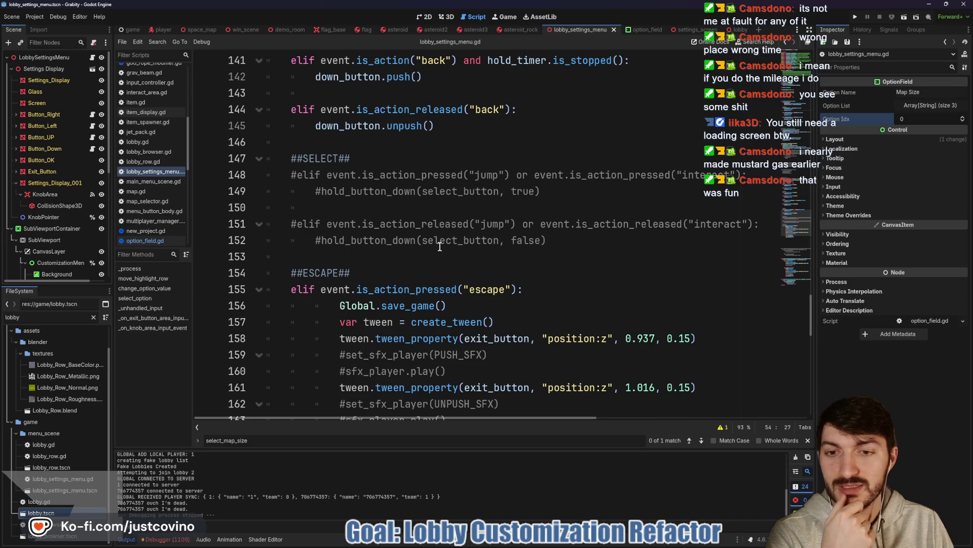
pyautogui.scroll(-4, 440, 247)
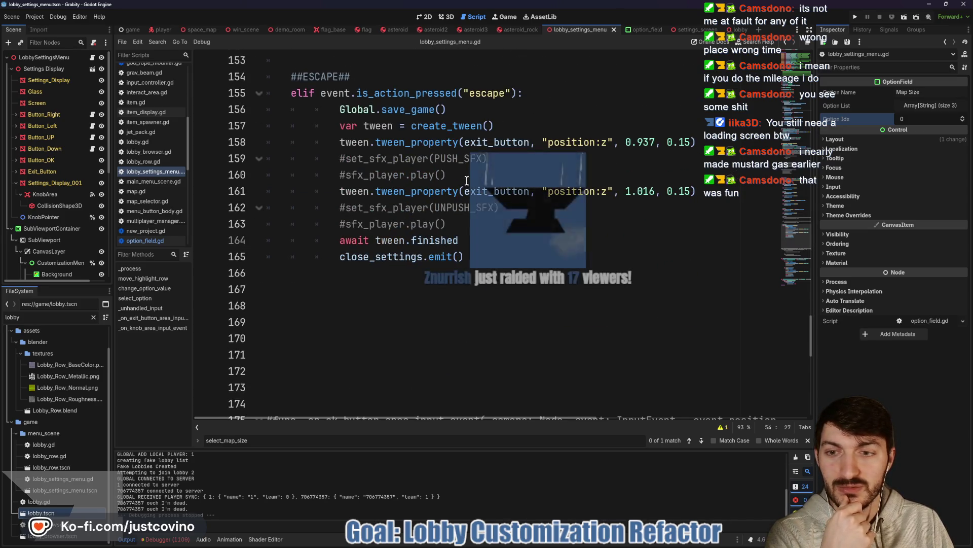
pyautogui.scroll(-2, 474, 274)
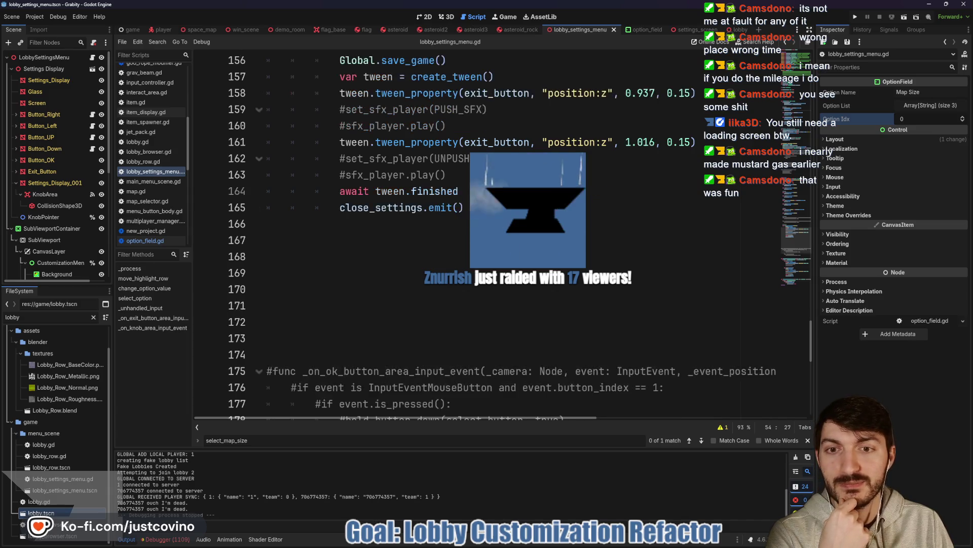
pyautogui.moveTo(456, 273); pyautogui.dragTo(292, 206)
pyautogui.press('BackSpace')
pyautogui.press('BackSpace')
pyautogui.press('BackSpace')
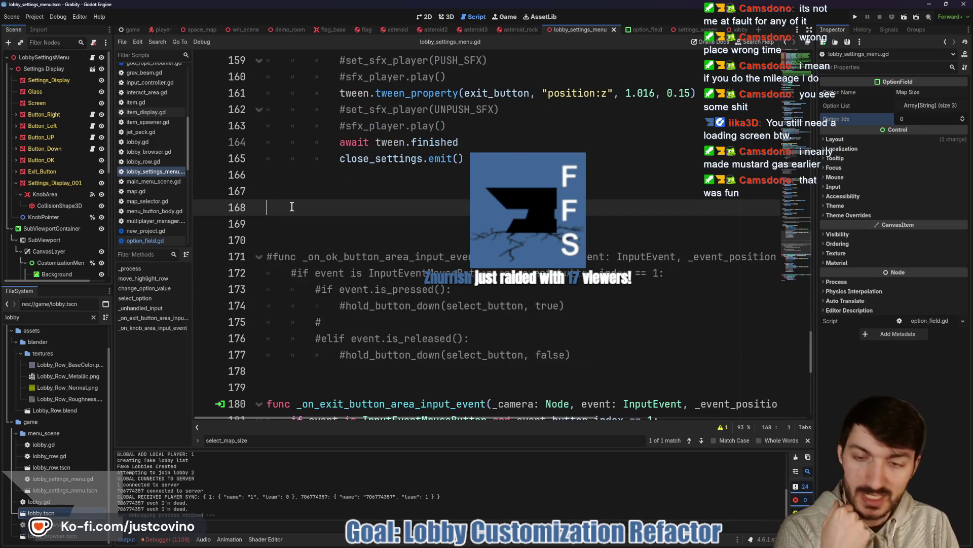
# - Save the script and run the project again
pyautogui.scroll(-2, 443, 215)
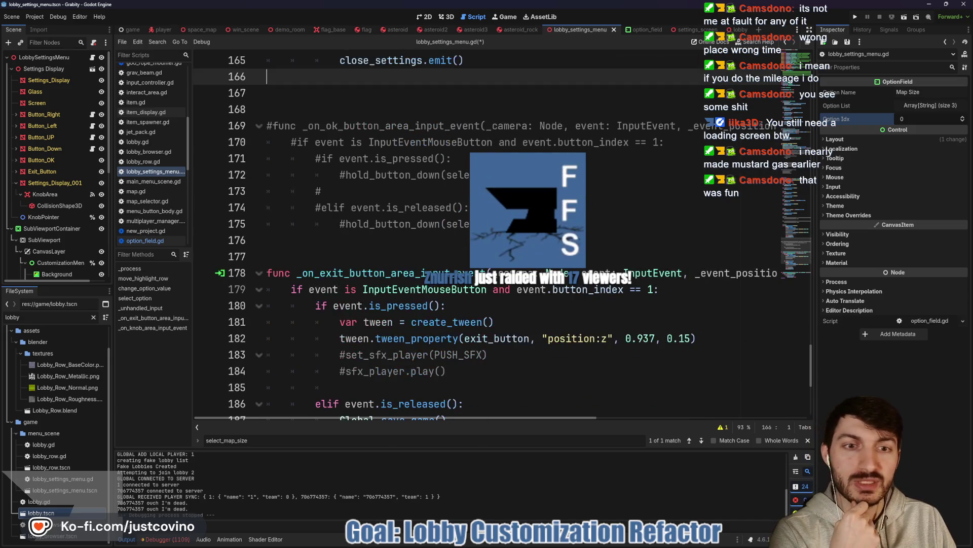
pyautogui.scroll(-2, 443, 215)
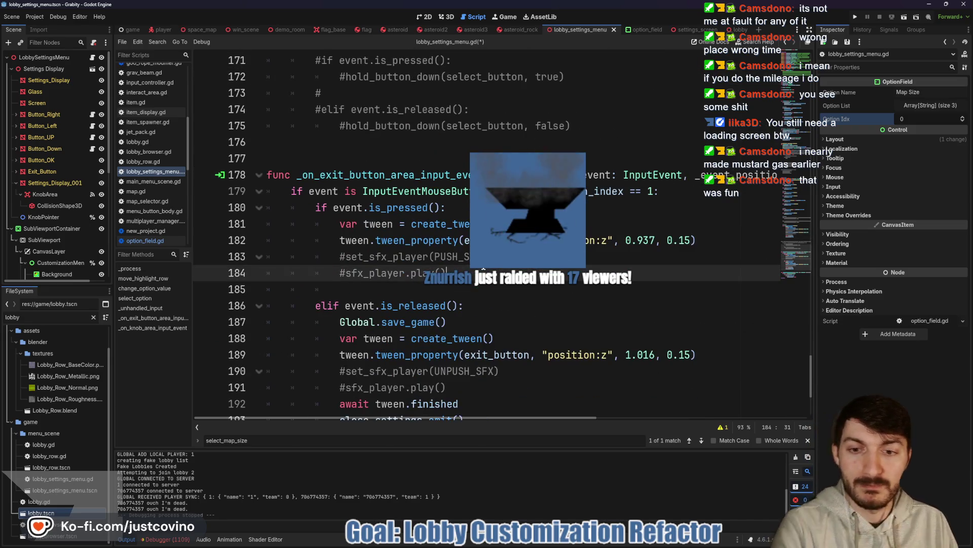
pyautogui.click(430, 268)
pyautogui.hotkey('ctrl', 's')
pyautogui.scroll(-3, 430, 257)
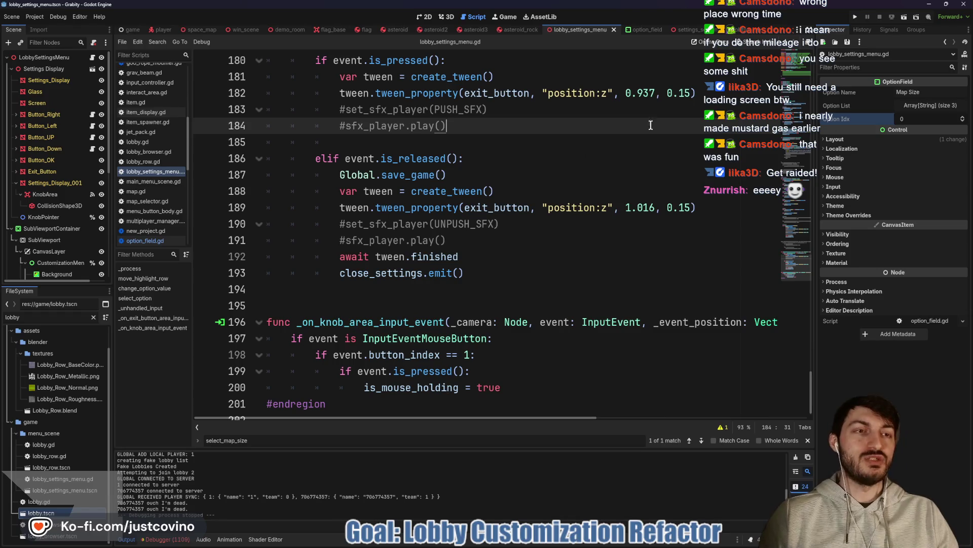
pyautogui.click(855, 17)
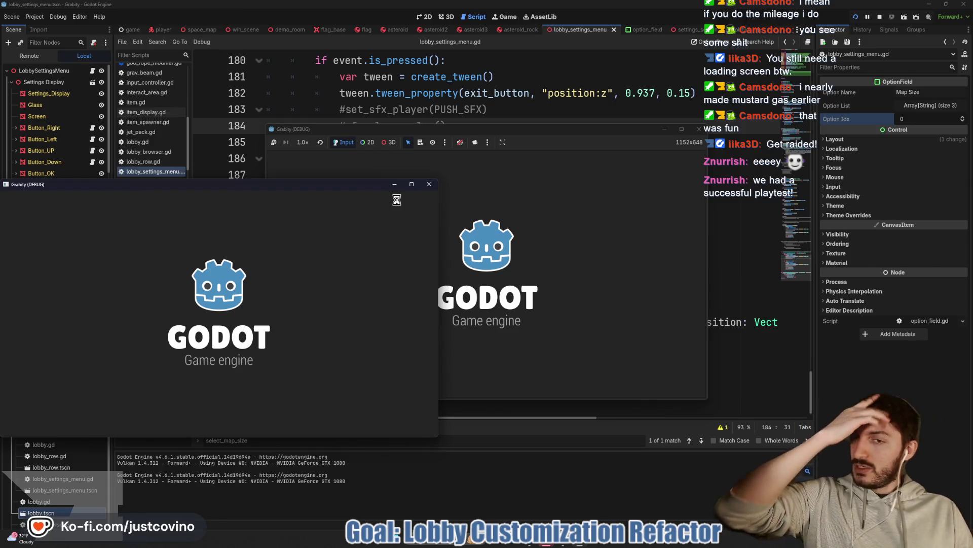
# - Arrange the game windows and host a new Public lobby
pyautogui.moveTo(348, 185)
pyautogui.mouseDown()
pyautogui.moveTo(578, 127)
pyautogui.moveTo(800, 164)
pyautogui.mouseUp()
pyautogui.moveTo(610, 131); pyautogui.dragTo(376, 133)
pyautogui.click(108, 238)
pyautogui.click(244, 228)
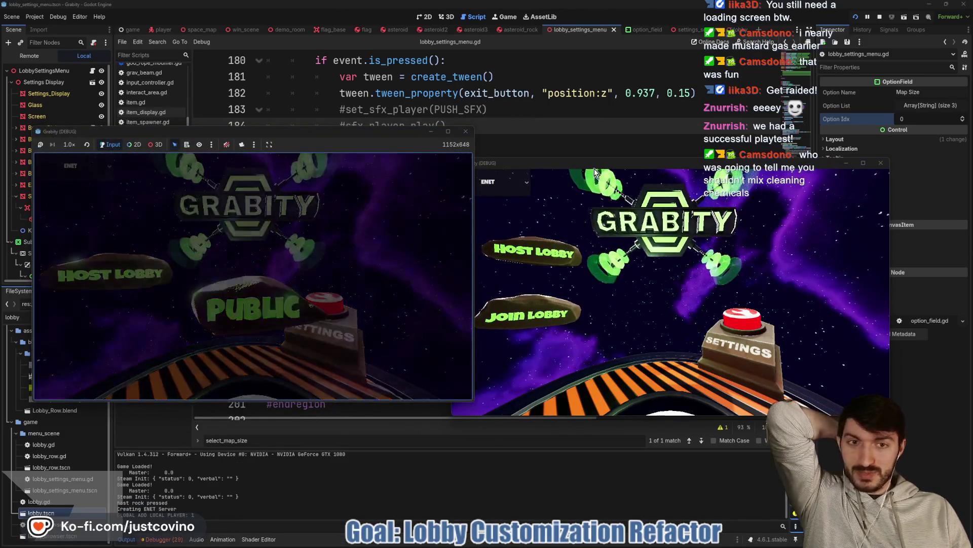
# - In Game Customizations, switch Flag Implosion Time to OFF
pyautogui.moveTo(578, 165); pyautogui.dragTo(629, 147)
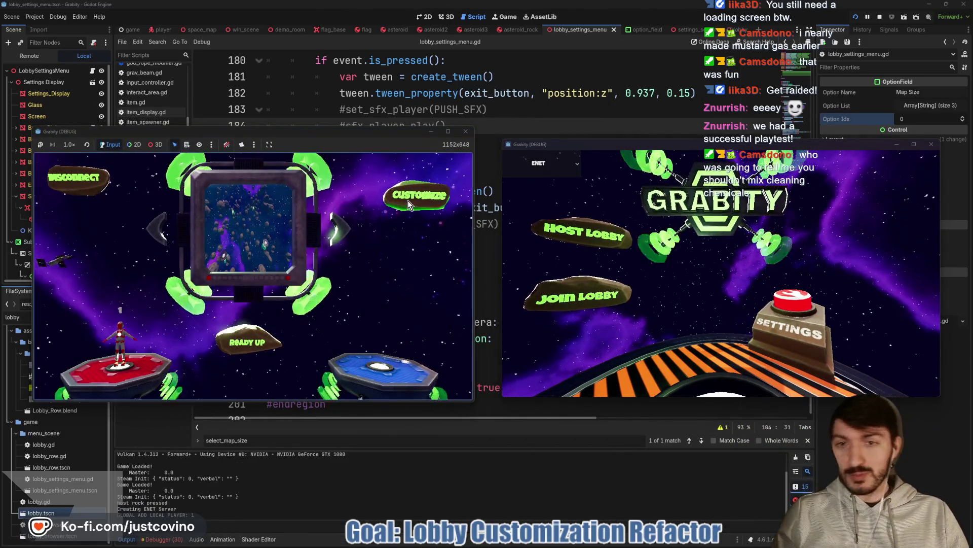
pyautogui.click(408, 198)
pyautogui.press('Down')
pyautogui.press('Up')
pyautogui.press('Up')
pyautogui.press('Down')
pyautogui.press('Up')
pyautogui.press('Up')
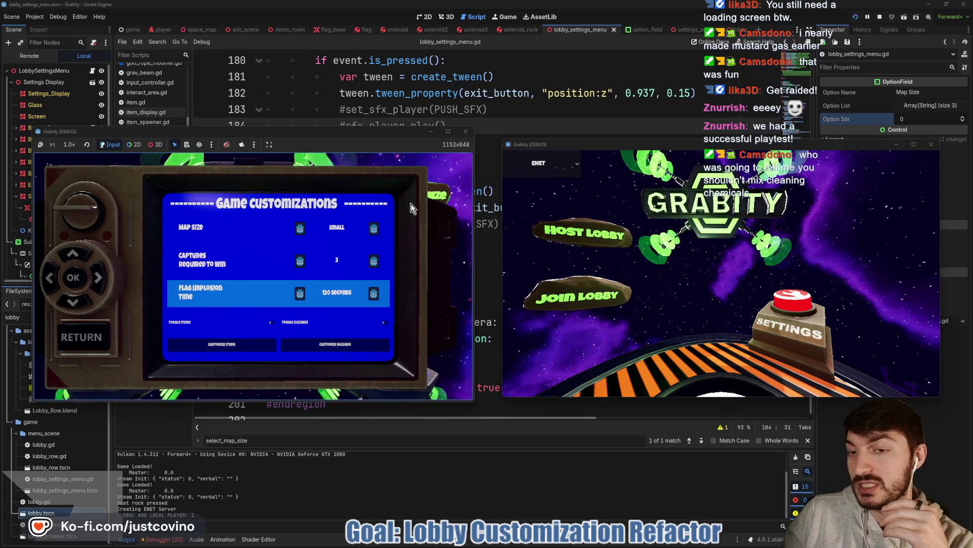
pyautogui.press('Right')
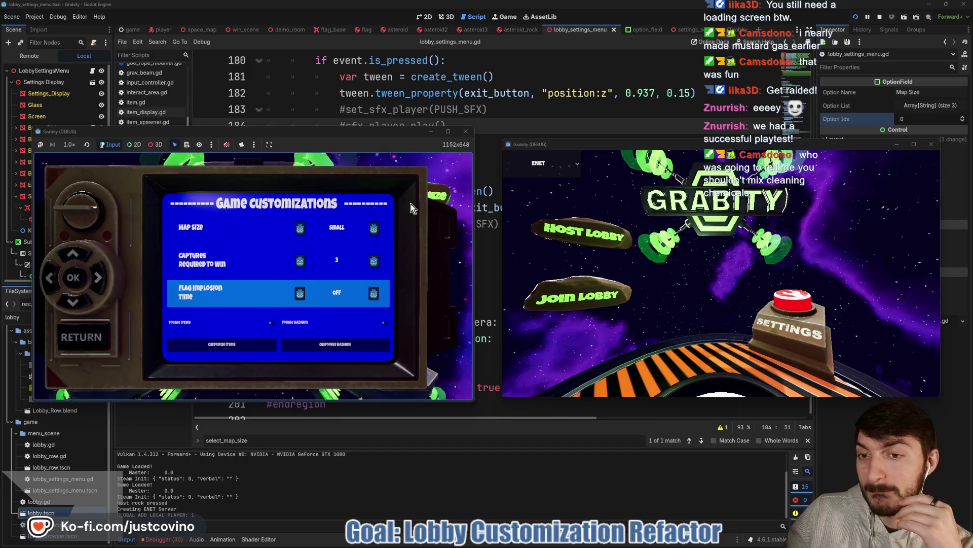
# - Cycle focus through Captures Required to Win and Map Size, then exit and stop the game
pyautogui.press('Up')
pyautogui.press('Up')
pyautogui.press('Down')
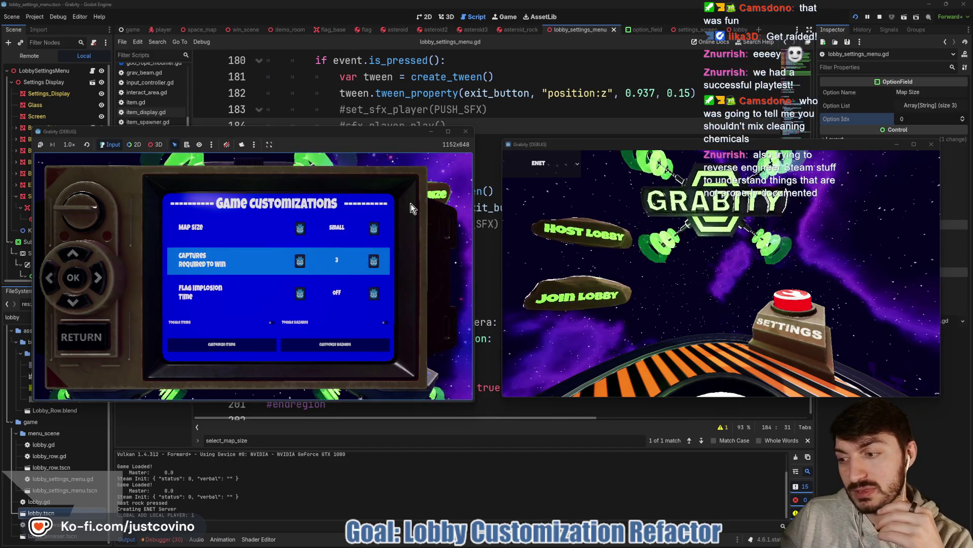
pyautogui.press('Down')
pyautogui.press('Down')
pyautogui.press('Down')
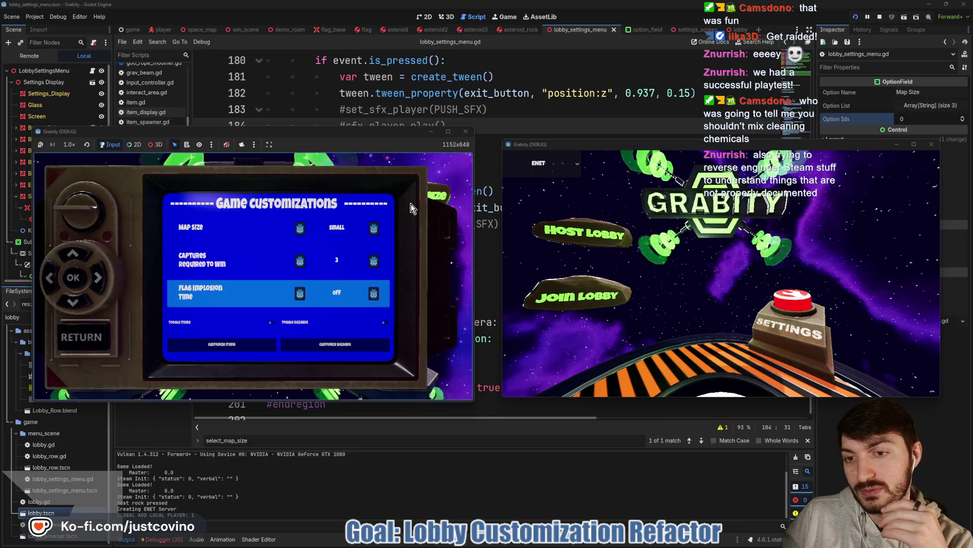
pyautogui.press('Down')
pyautogui.press('Down')
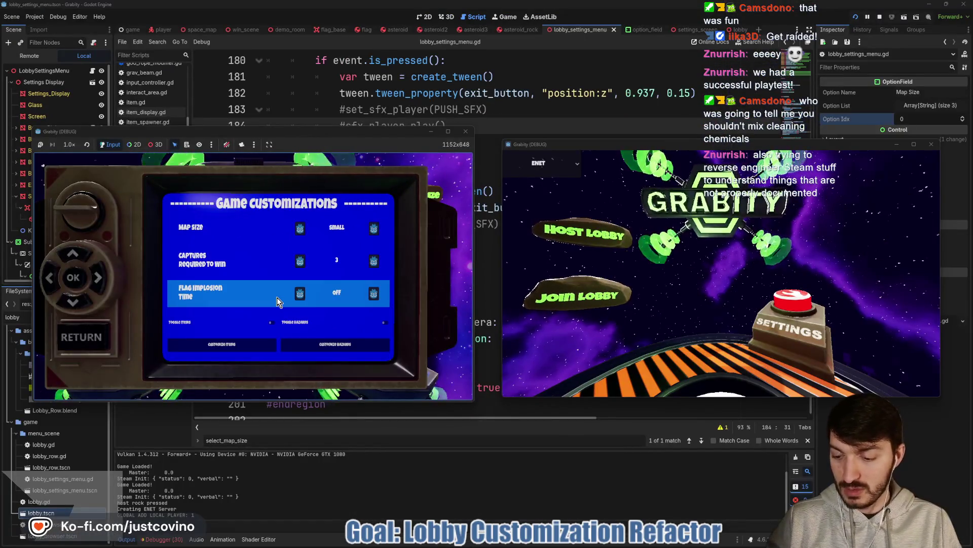
pyautogui.moveTo(231, 315)
pyautogui.mouseDown()
pyautogui.moveTo(159, 363)
pyautogui.moveTo(266, 369)
pyautogui.moveTo(279, 307)
pyautogui.moveTo(283, 361)
pyautogui.moveTo(383, 294)
pyautogui.mouseUp()
pyautogui.press('Escape')
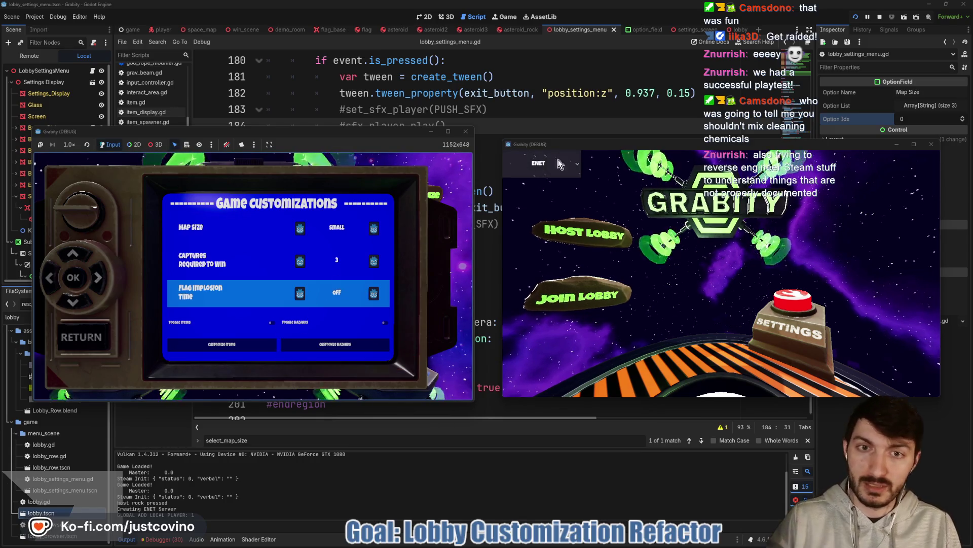
pyautogui.click(881, 18)
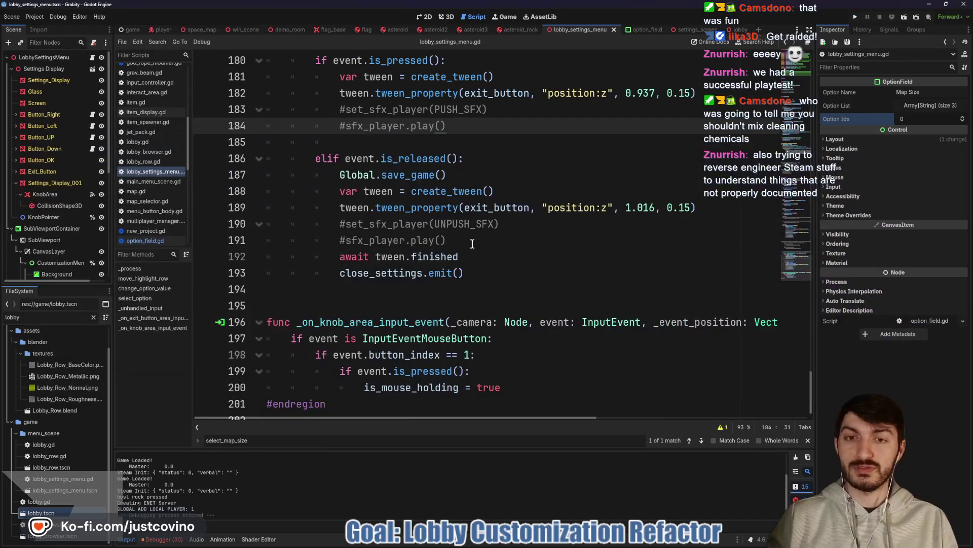
pyautogui.click(479, 257)
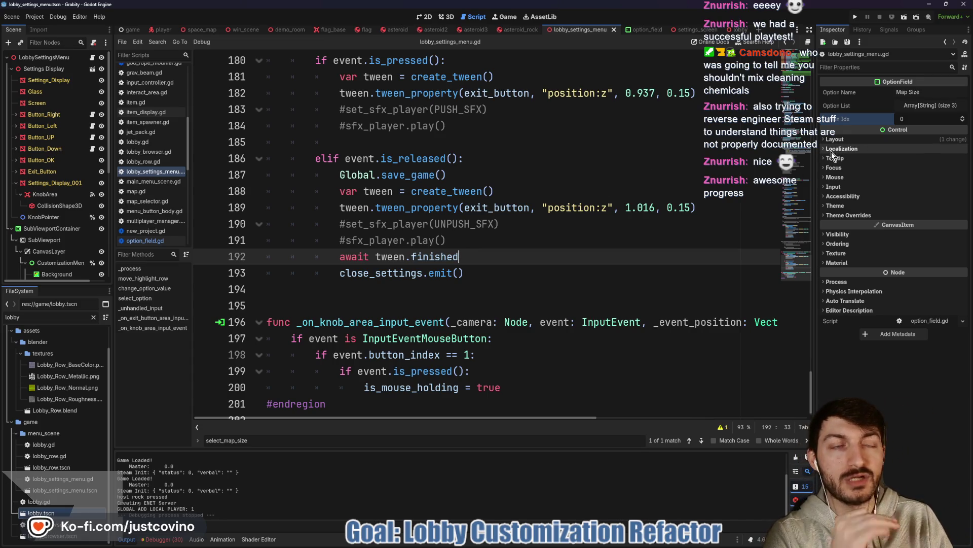
pyautogui.click(450, 144)
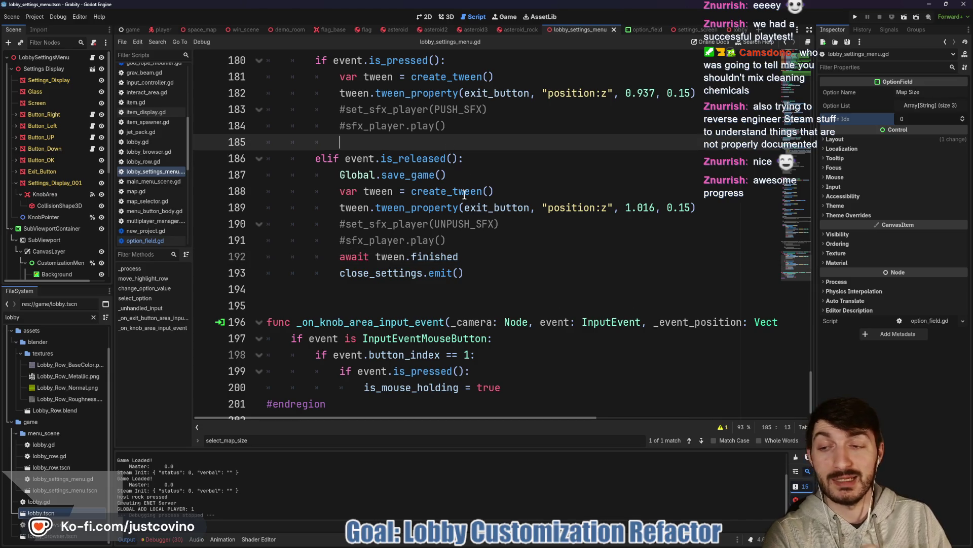
pyautogui.moveTo(549, 544)
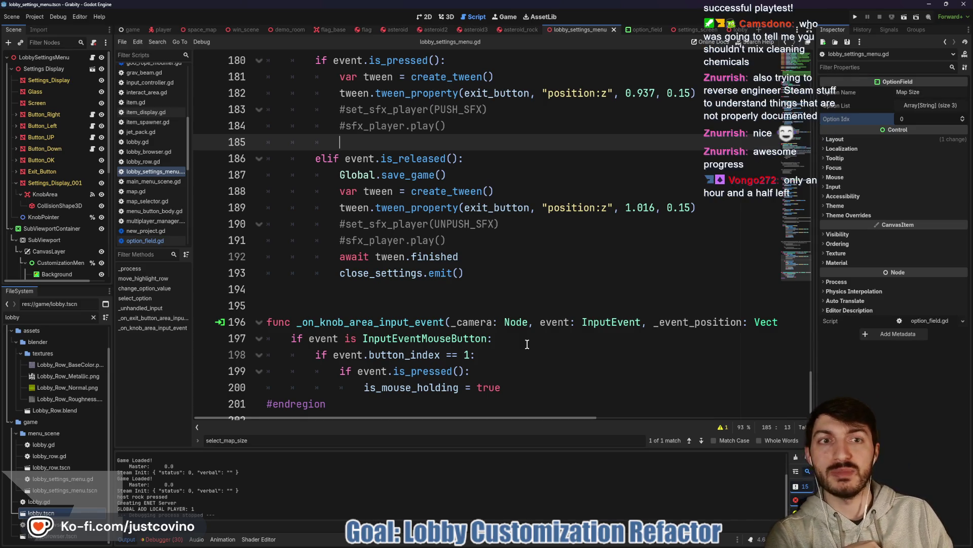
pyautogui.moveTo(522, 322)
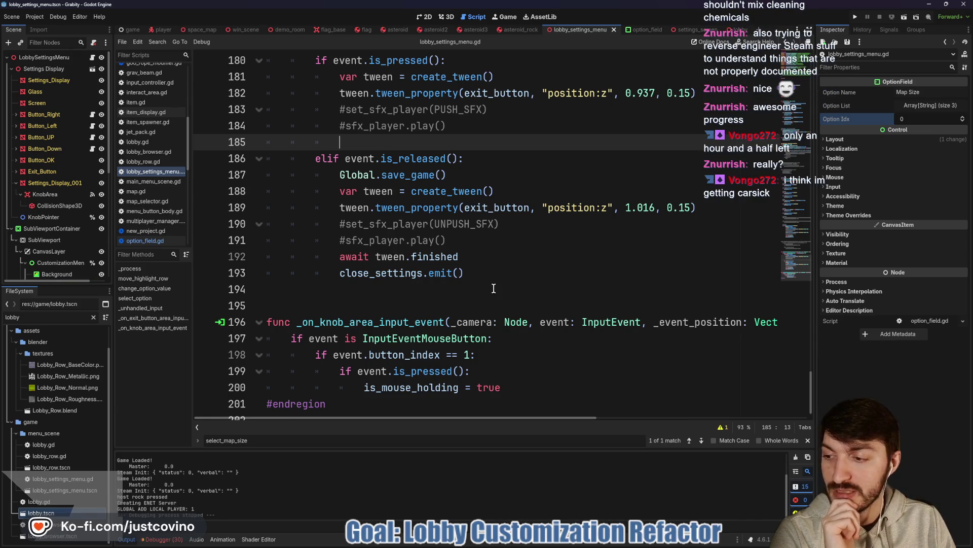
pyautogui.click(522, 278)
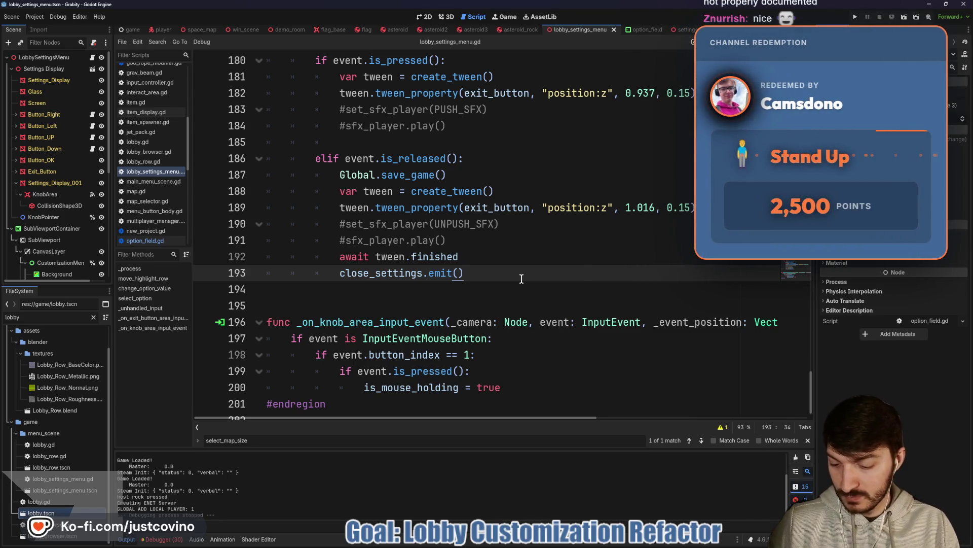
pyautogui.click(414, 144)
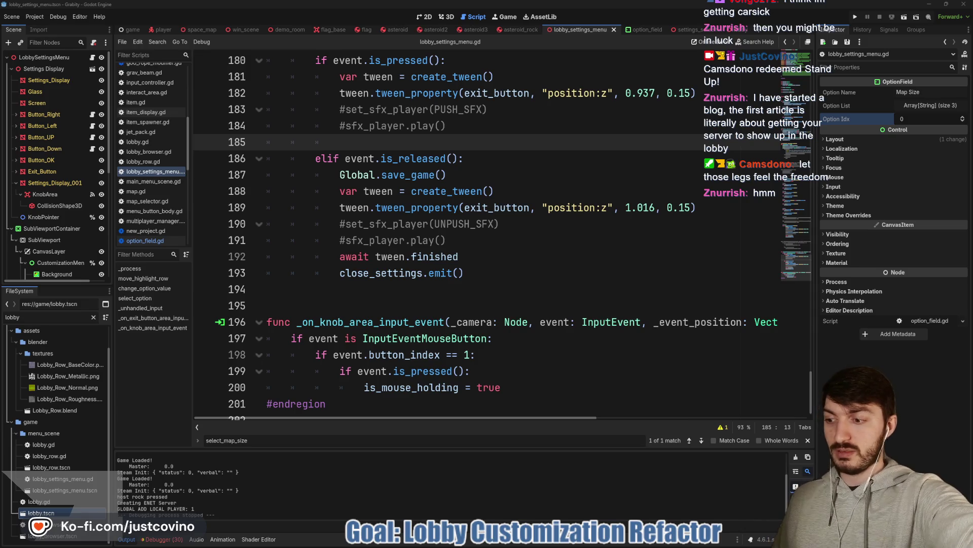
pyautogui.click(528, 268)
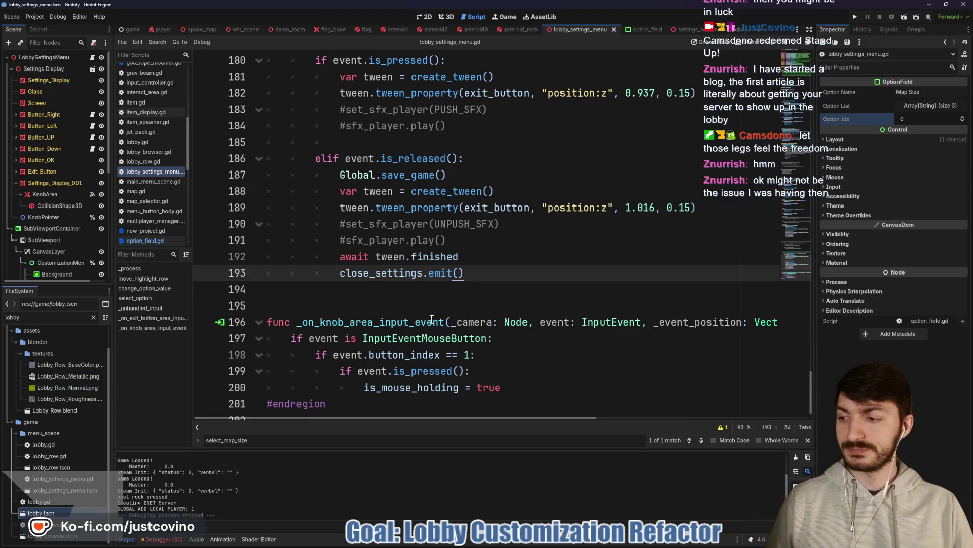
pyautogui.click(494, 289)
pyautogui.scroll(4, 492, 284)
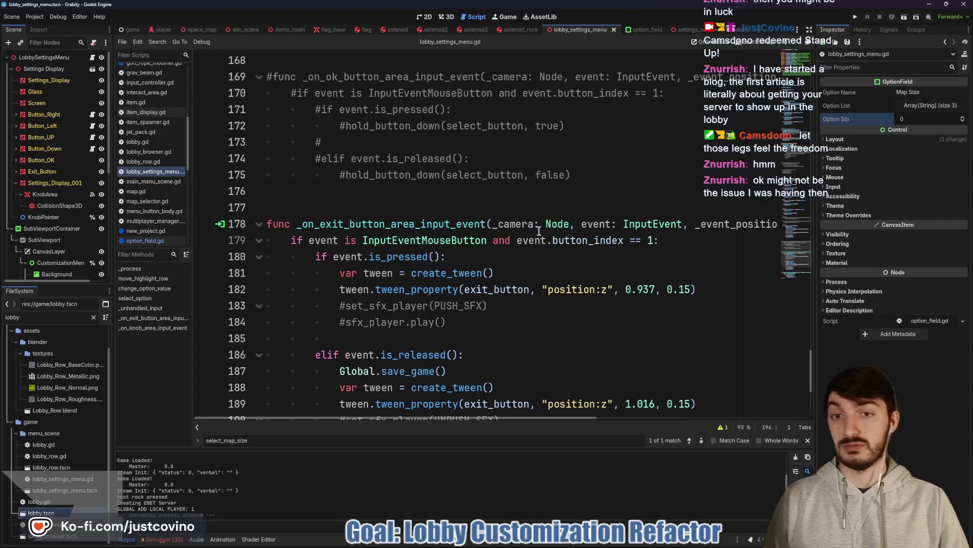
pyautogui.click(481, 193)
pyautogui.scroll(3, 440, 253)
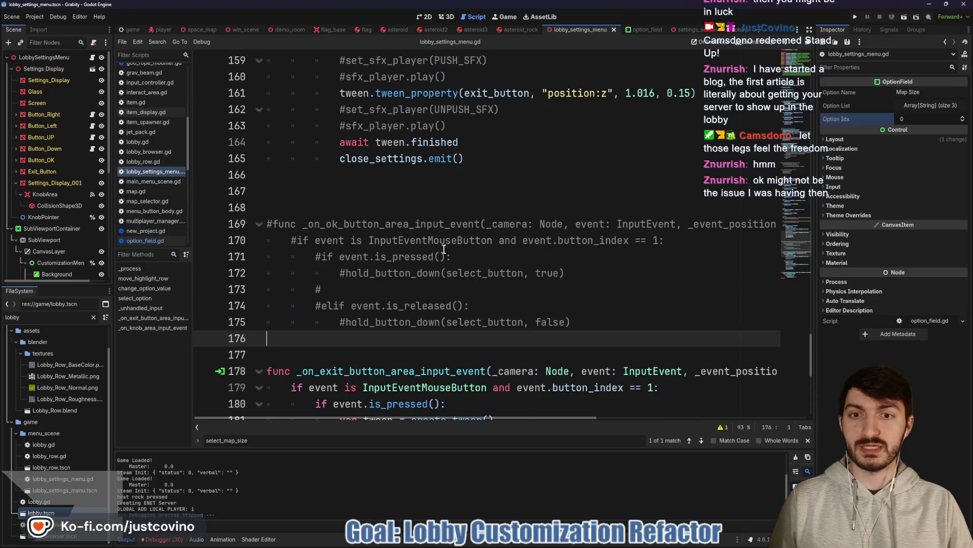
pyautogui.scroll(2, 440, 254)
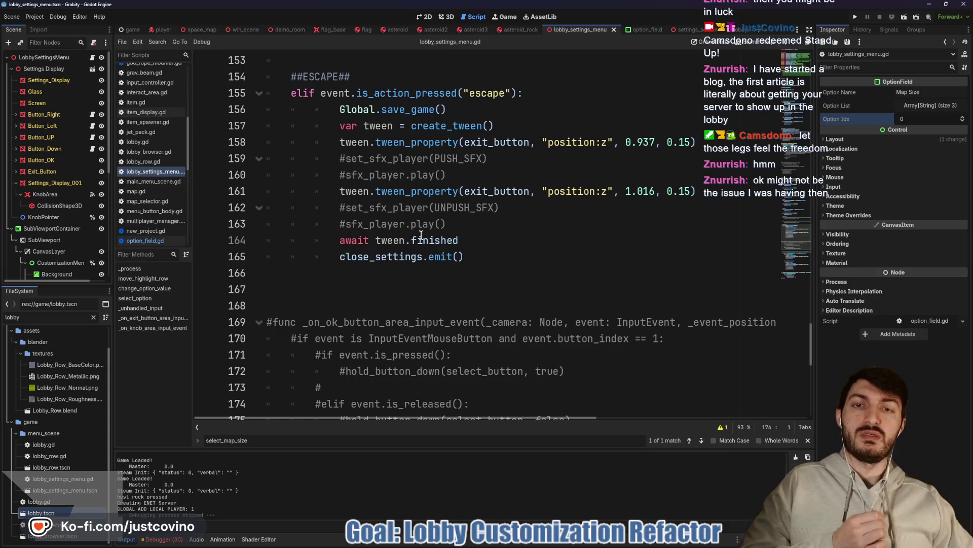
pyautogui.scroll(7, 421, 234)
pyautogui.scroll(3, 415, 246)
pyautogui.scroll(5, 415, 248)
pyautogui.scroll(3, 419, 255)
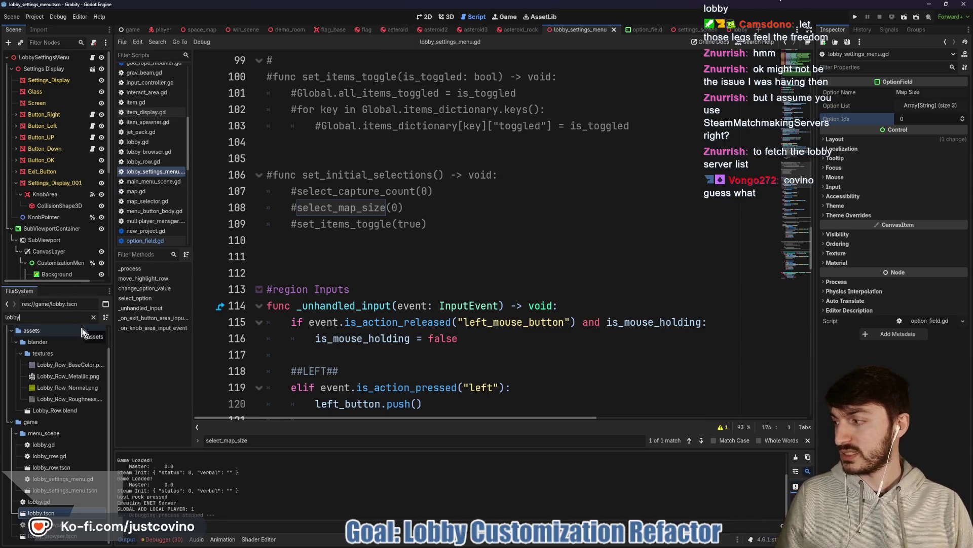
pyautogui.moveTo(76, 386)
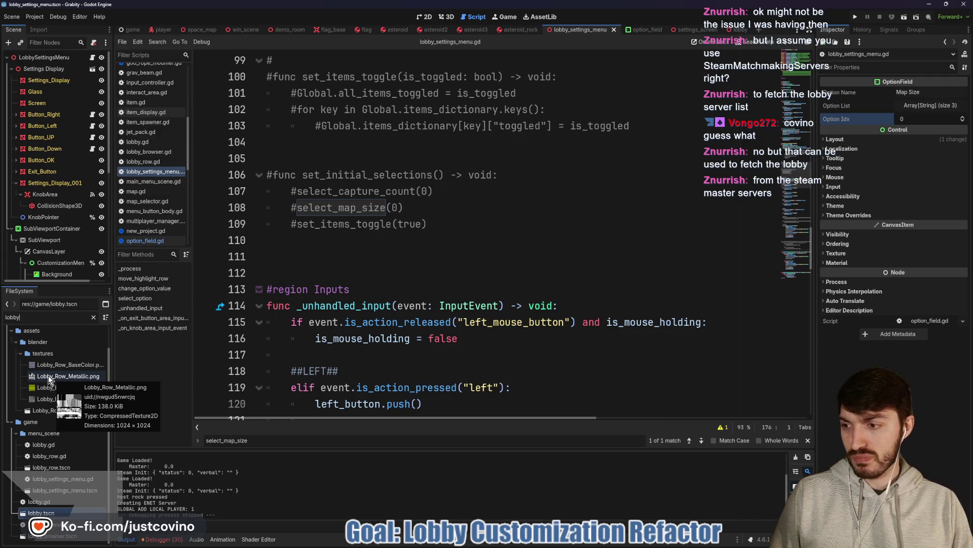
# - Open lobby_browser.tscn and read through its lobby_browser.gd Steam lobby list code
pyautogui.doubleClick(58, 536)
pyautogui.scroll(2, 477, 232)
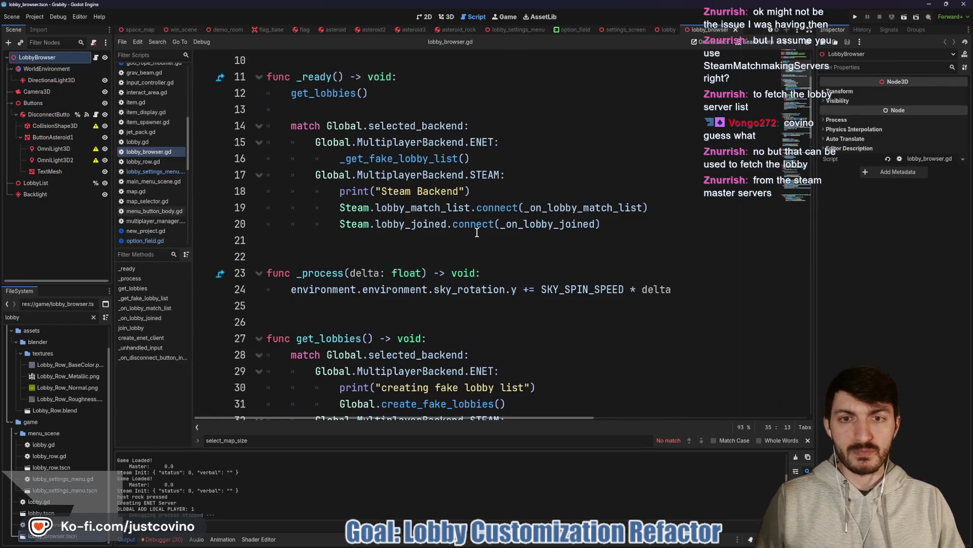
pyautogui.scroll(-3, 434, 195)
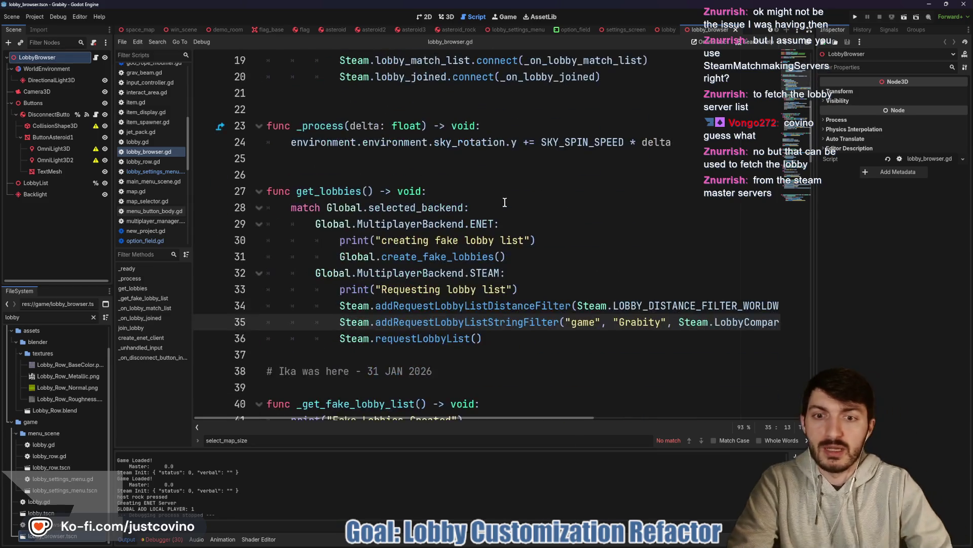
pyautogui.scroll(-1, 503, 191)
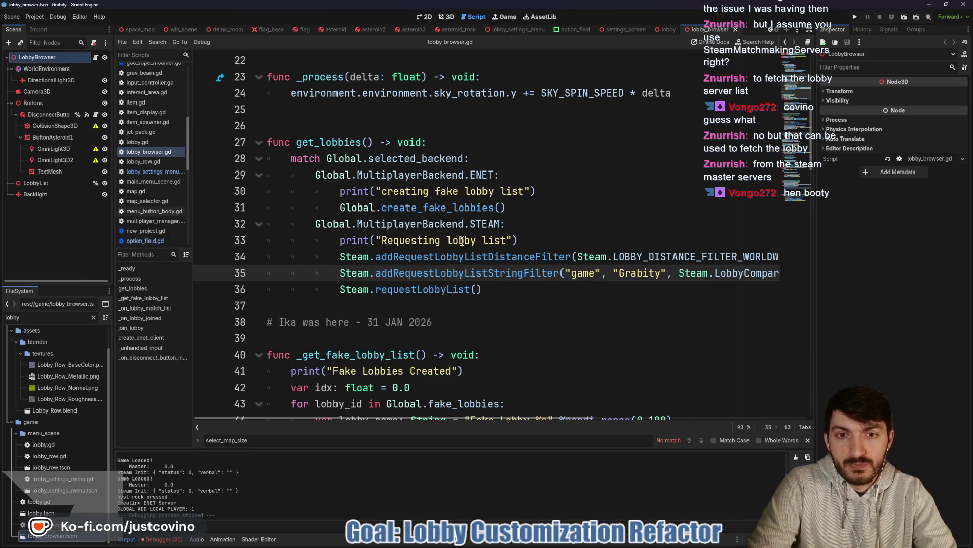
pyautogui.scroll(-1, 461, 241)
pyautogui.hscroll(3, 507, 228)
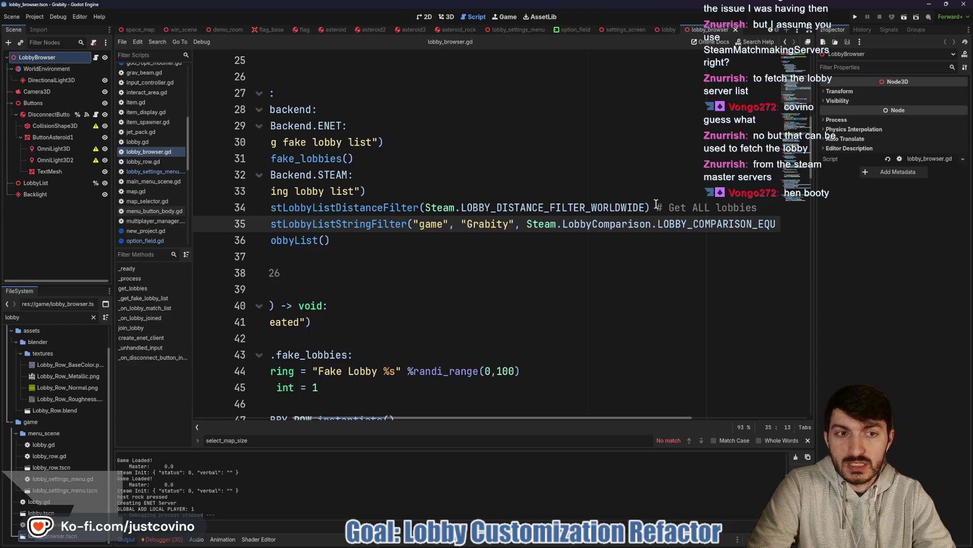
pyautogui.moveTo(641, 207)
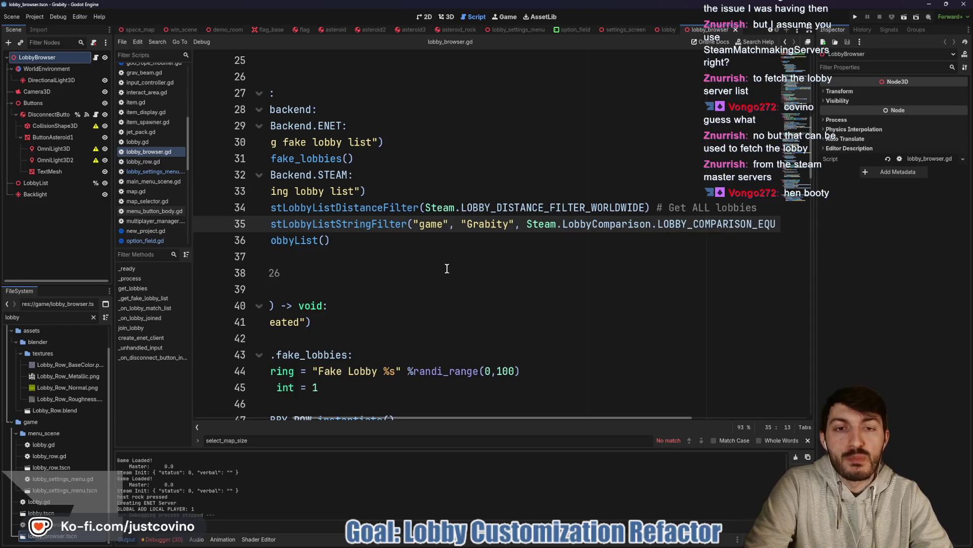
pyautogui.hscroll(-3, 474, 230)
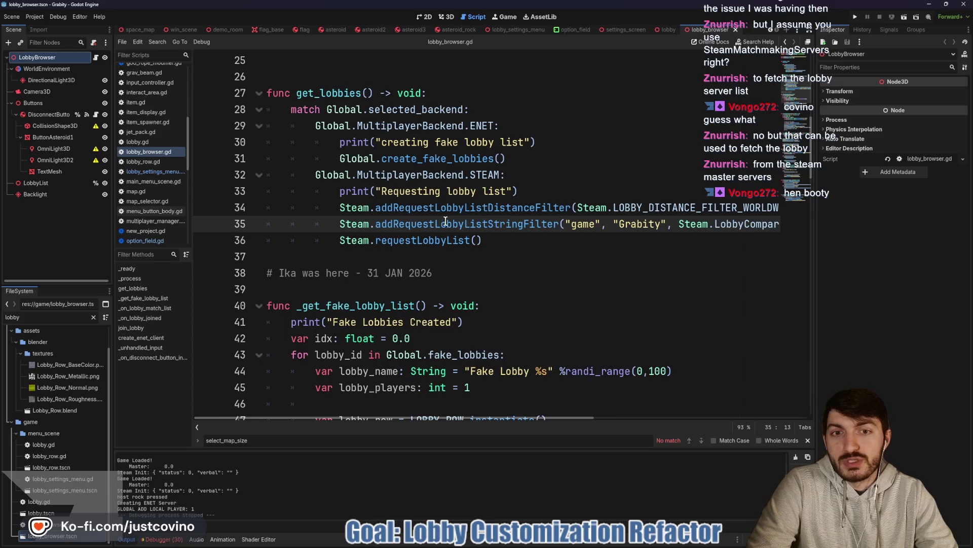
pyautogui.hscroll(2, 526, 218)
pyautogui.hscroll(1, 526, 218)
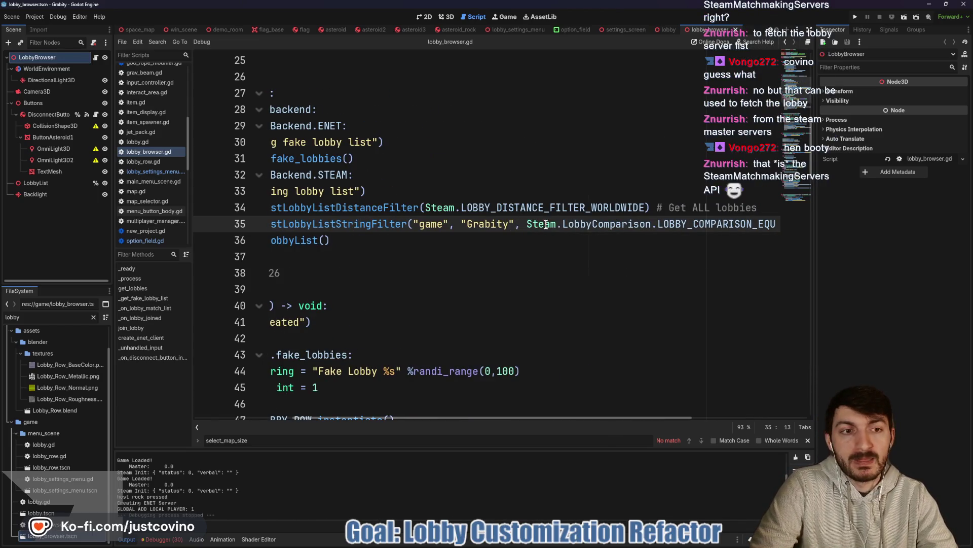
pyautogui.hscroll(3, 543, 224)
pyautogui.hscroll(-4, 513, 223)
# - Inspect the 'Grabity' game key in the lobby string filter, then return to lobby_settings_menu
pyautogui.doubleClick(514, 224)
pyautogui.hscroll(-2, 384, 269)
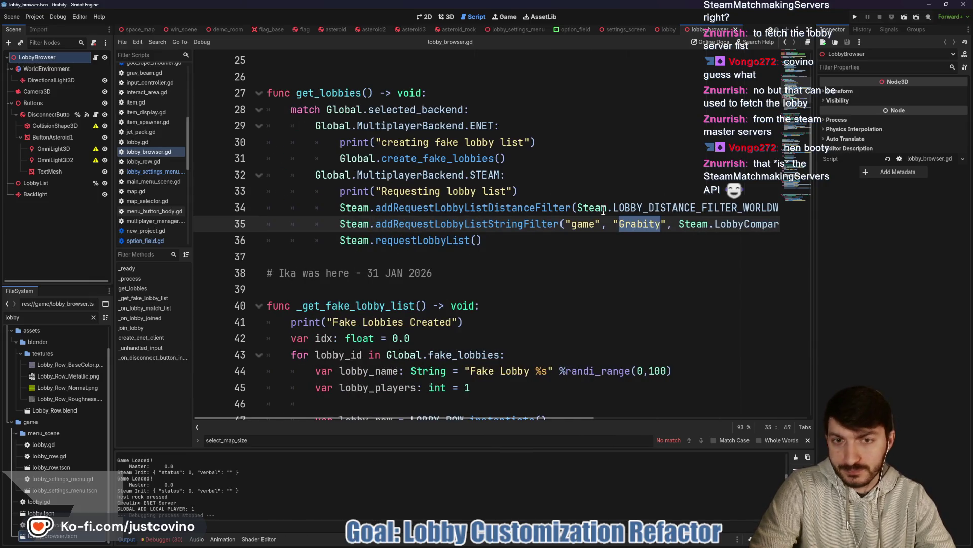
pyautogui.doubleClick(583, 223)
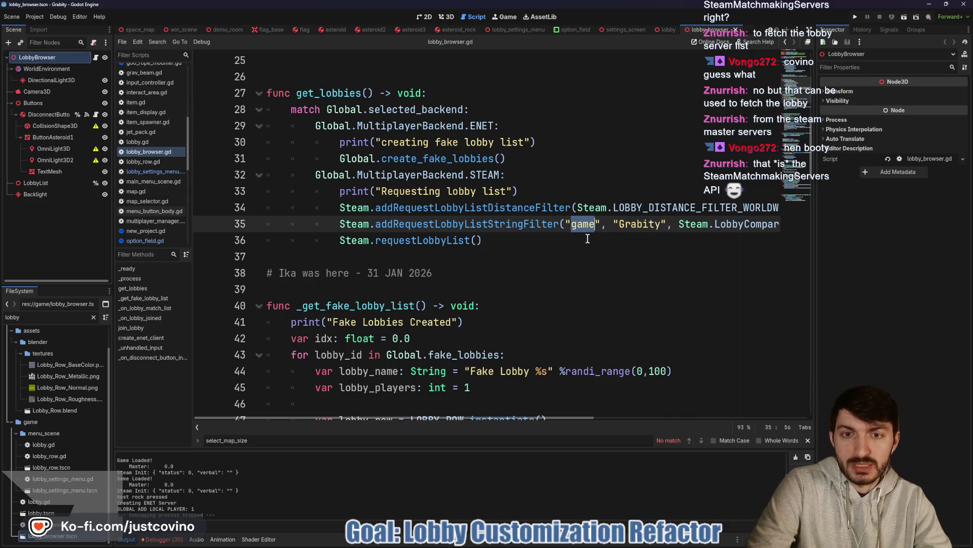
pyautogui.scroll(-10, 475, 261)
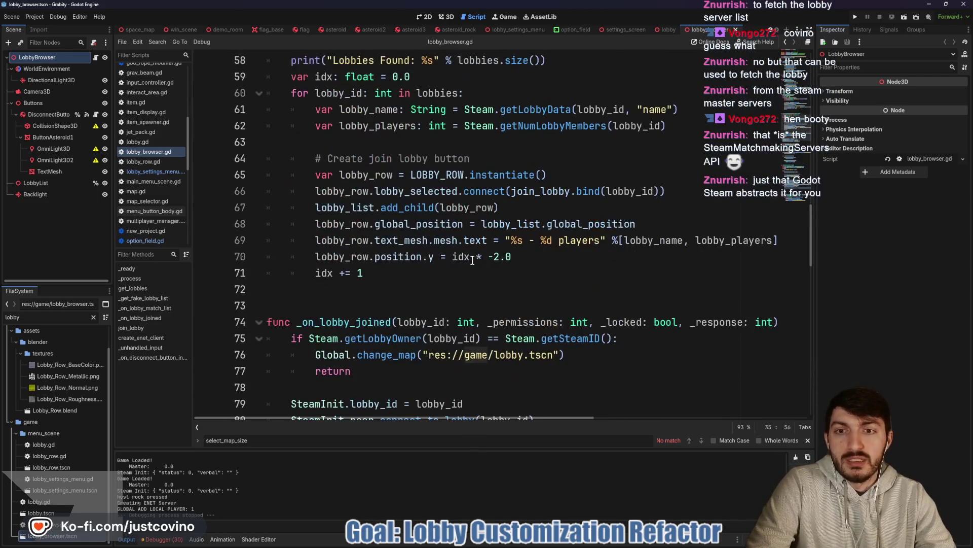
pyautogui.scroll(1, 472, 260)
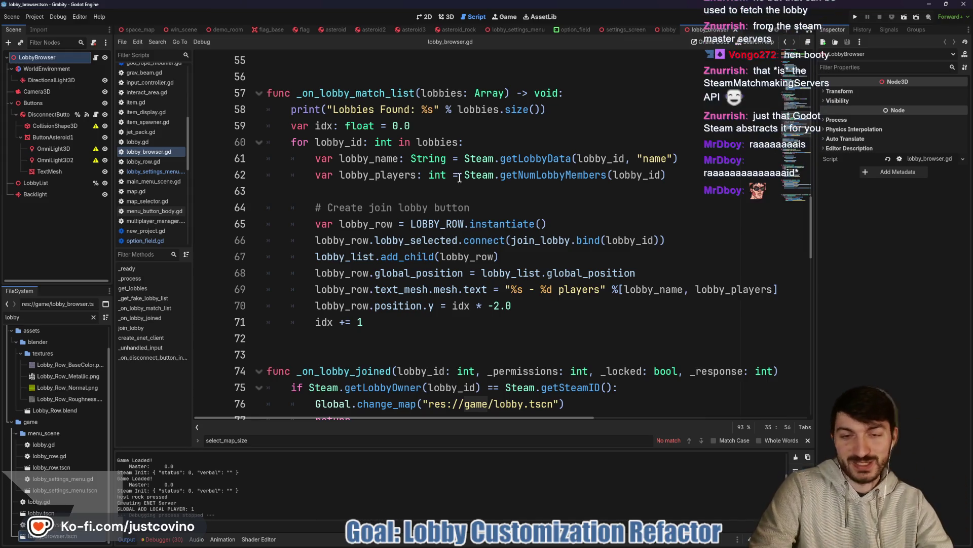
pyautogui.scroll(2, 458, 167)
pyautogui.scroll(1, 446, 177)
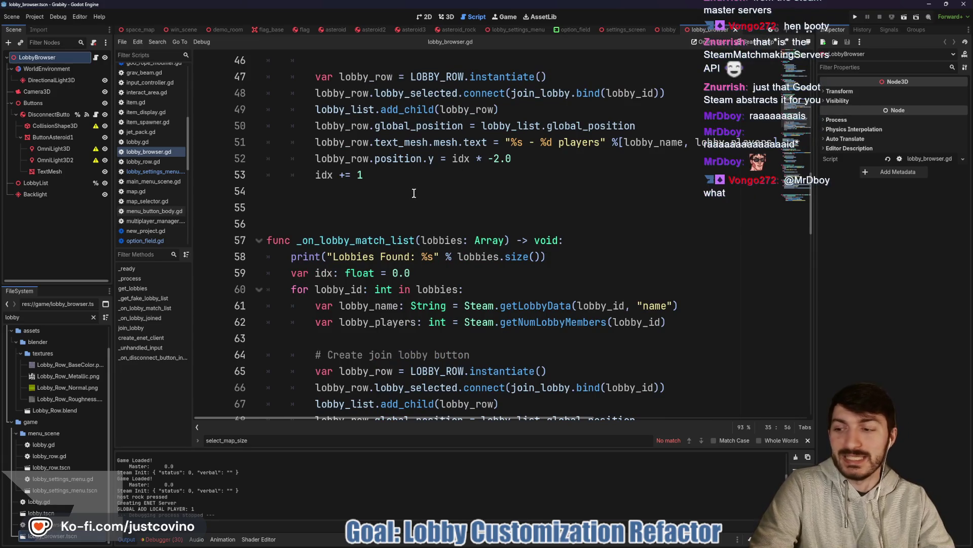
pyautogui.scroll(-10, 436, 226)
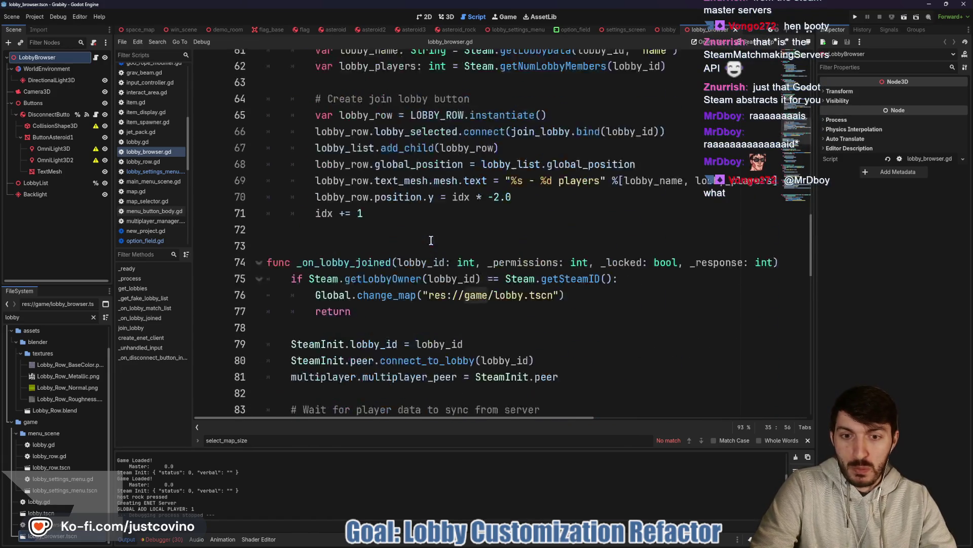
pyautogui.scroll(-7, 449, 239)
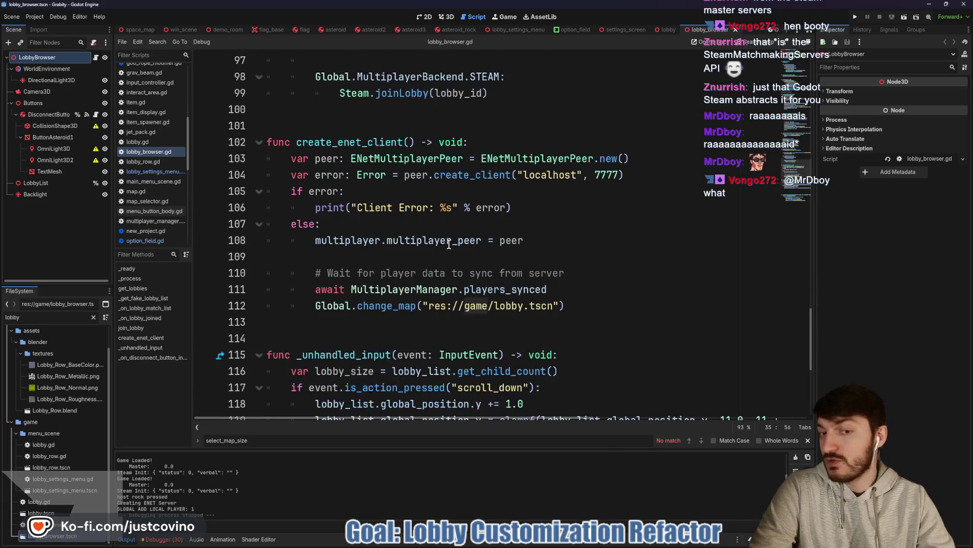
pyautogui.scroll(20, 446, 259)
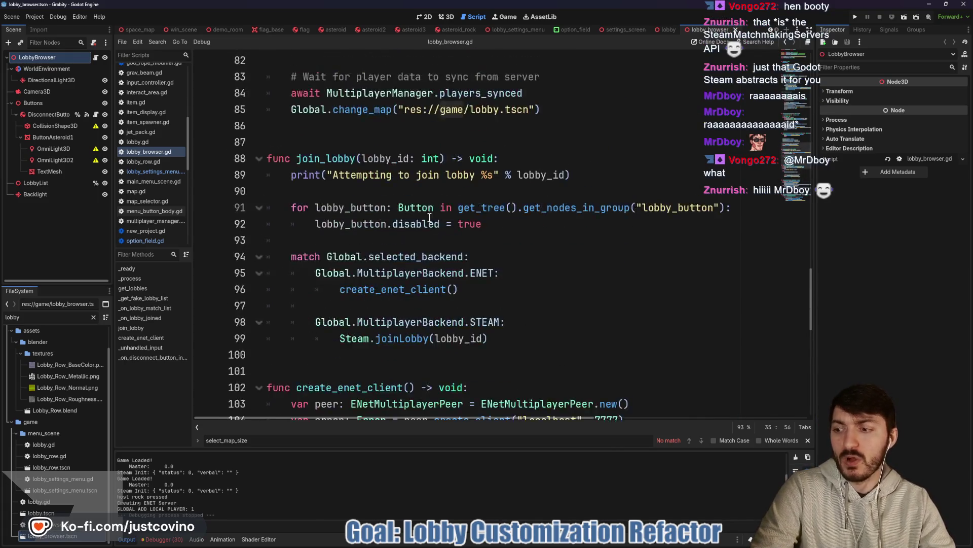
pyautogui.scroll(-1, 433, 262)
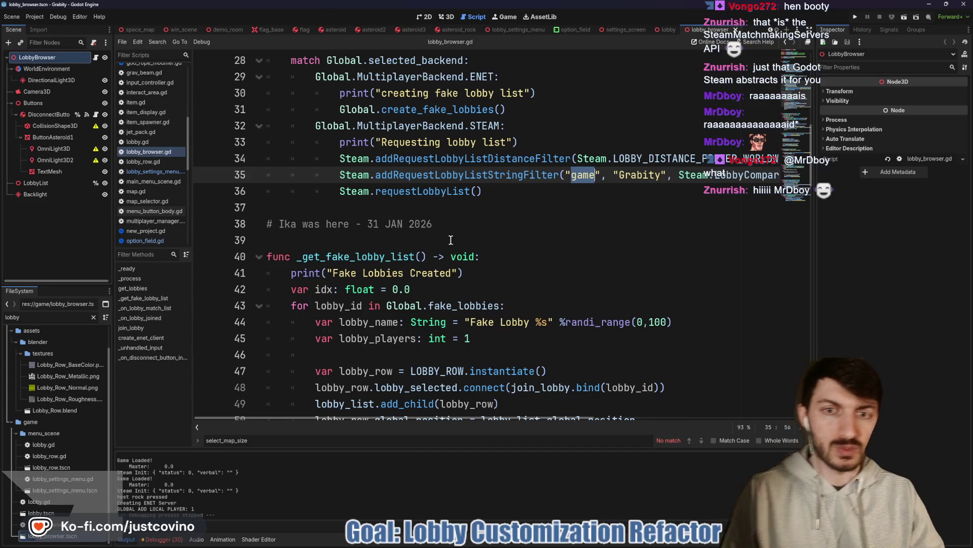
pyautogui.click(453, 235)
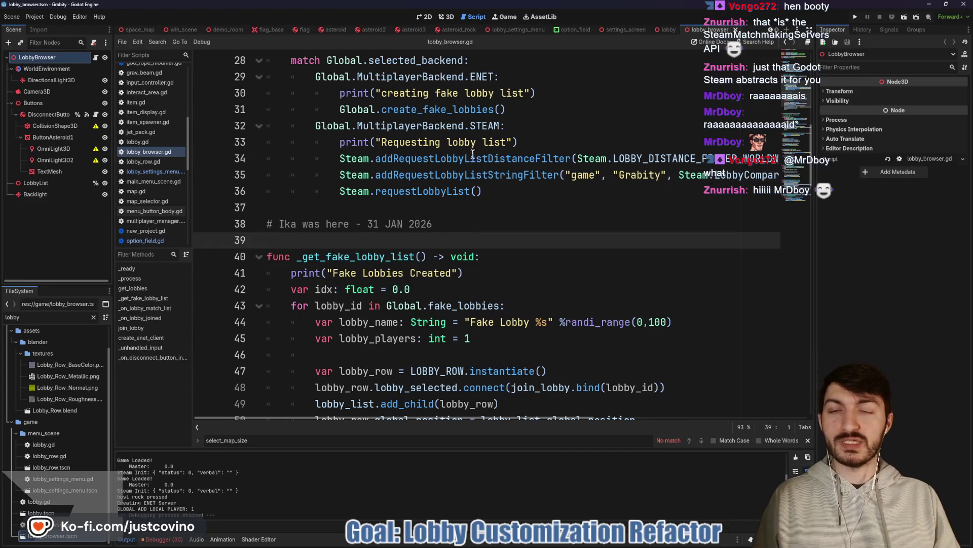
pyautogui.click(521, 30)
# - Set HoldTimer's Wait Time from 0.1 to 0.2 and delete the extra highlight timer node
pyautogui.click(428, 18)
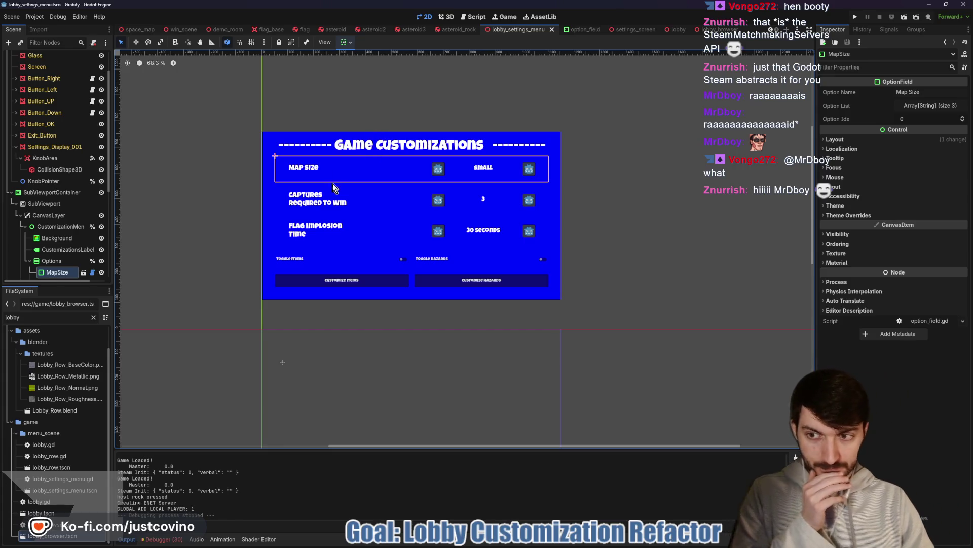
pyautogui.scroll(-5, 76, 230)
pyautogui.click(65, 249)
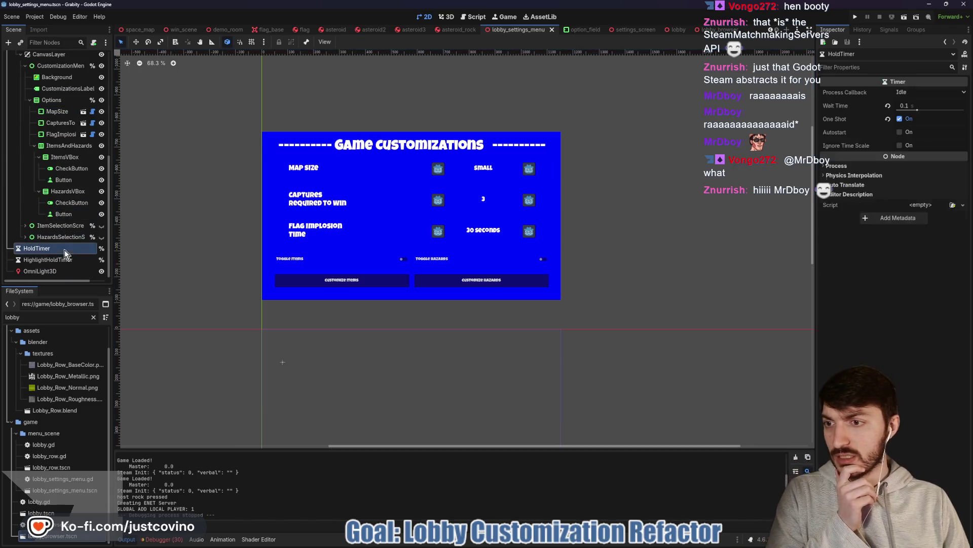
pyautogui.click(913, 105)
pyautogui.write('0.2')
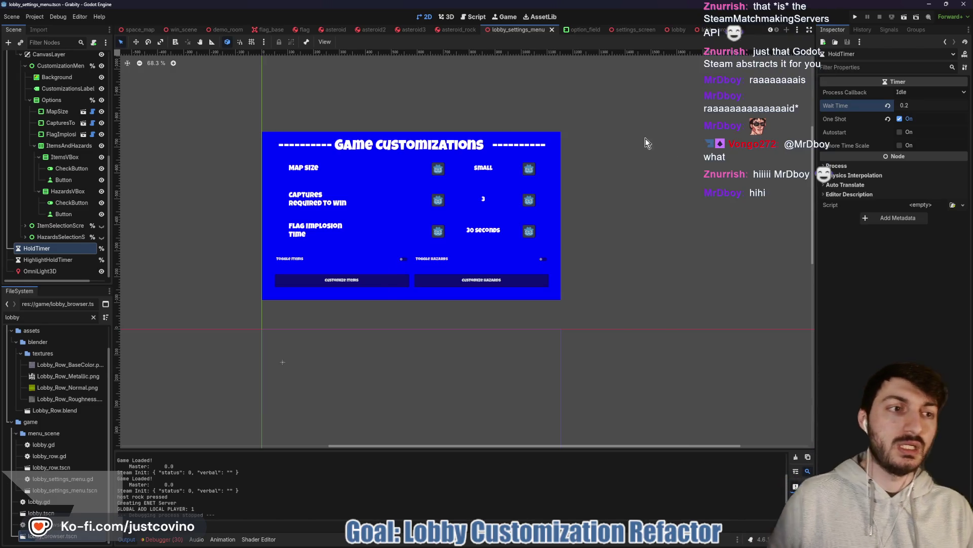
pyautogui.press('Delete')
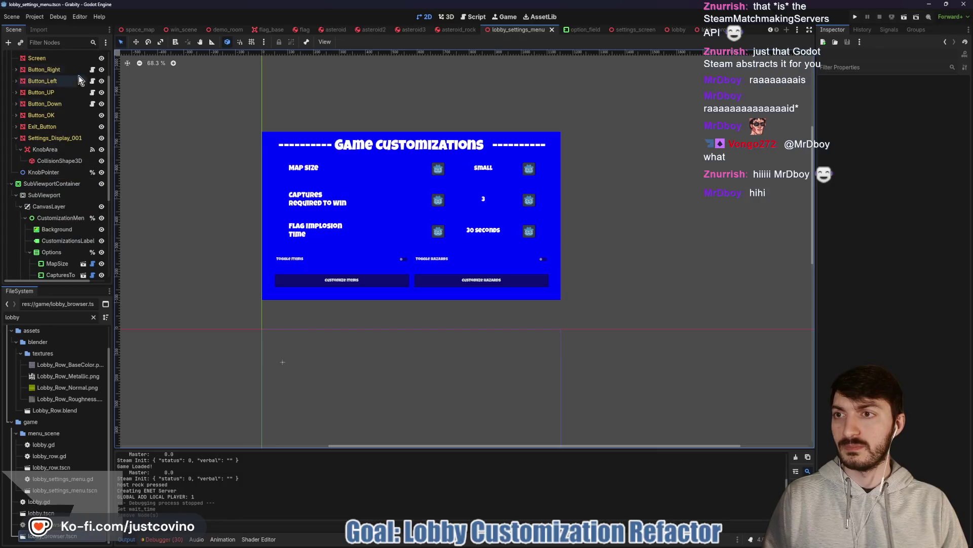
pyautogui.click(93, 58)
# - Replace line 30 with 'var column_idx: int = 0' below option_idx and save the script
pyautogui.scroll(10, 430, 247)
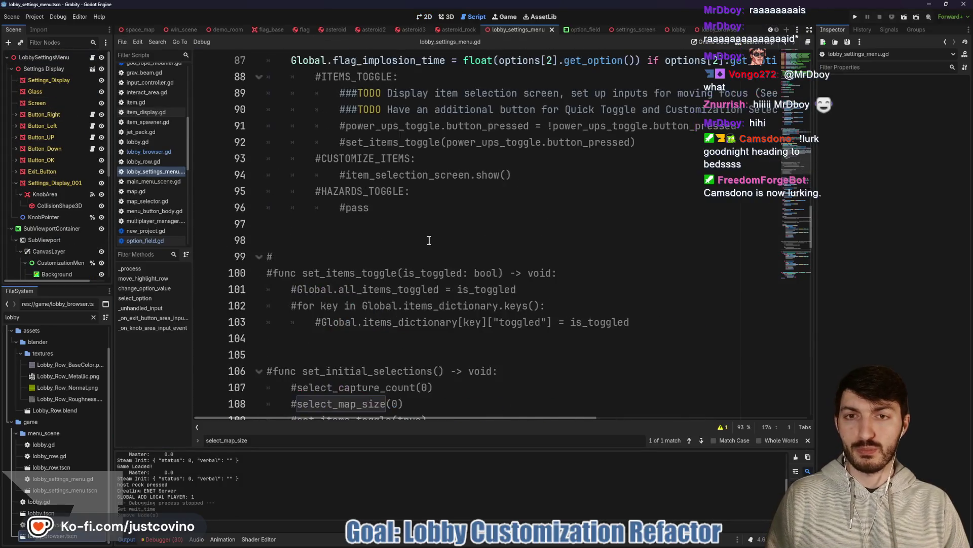
pyautogui.scroll(15, 429, 247)
pyautogui.scroll(-4, 426, 247)
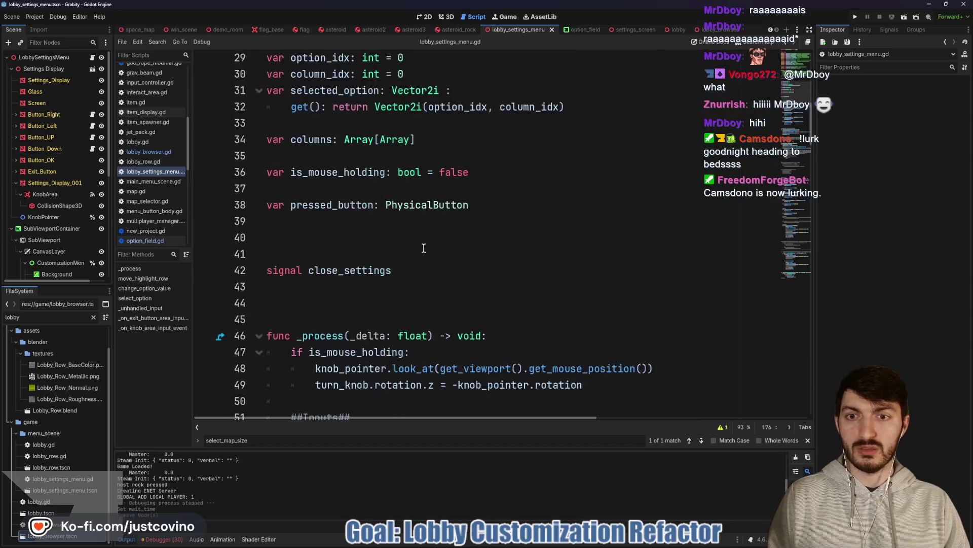
pyautogui.scroll(2, 424, 248)
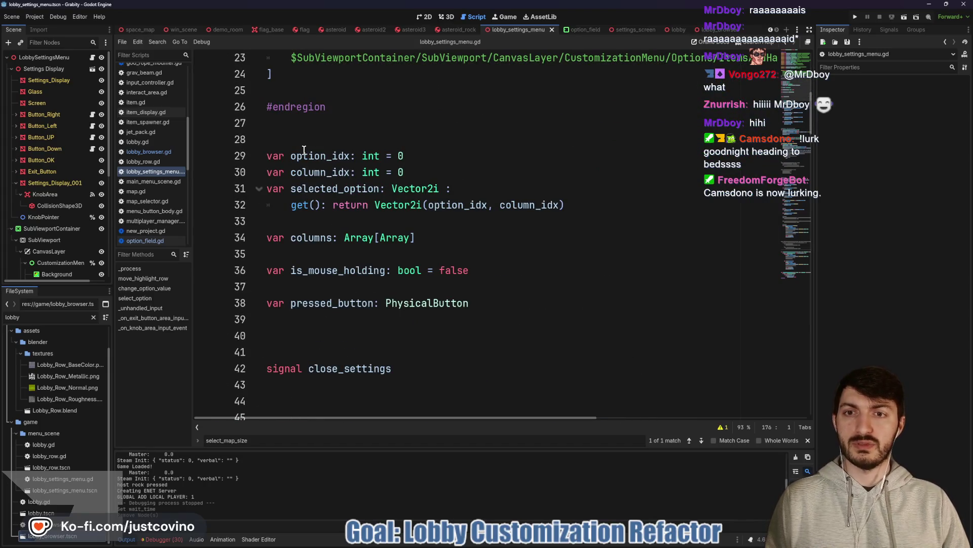
pyautogui.moveTo(403, 172); pyautogui.dragTo(272, 181)
pyautogui.press('BackSpace')
pyautogui.press('BackSpace')
pyautogui.press('BackSpace')
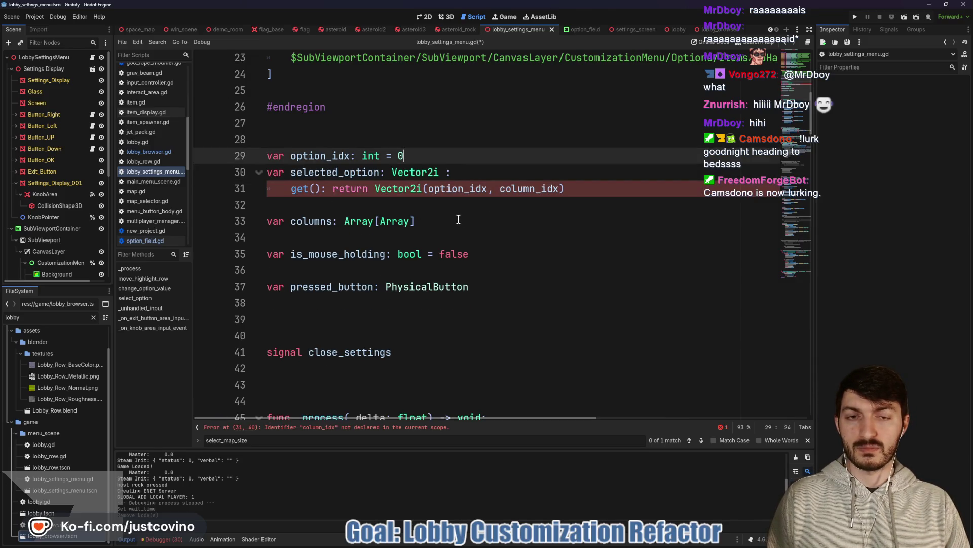
pyautogui.press('Return')
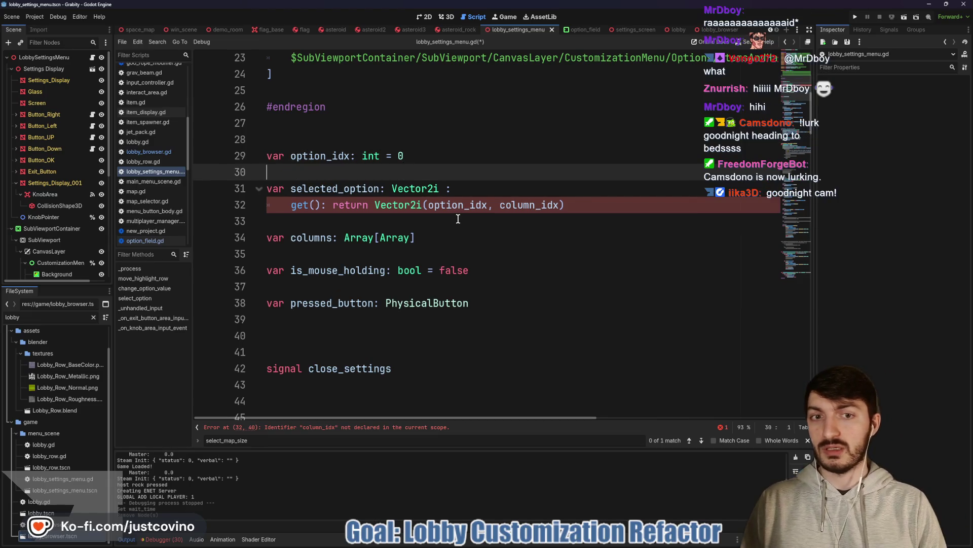
pyautogui.write('column')
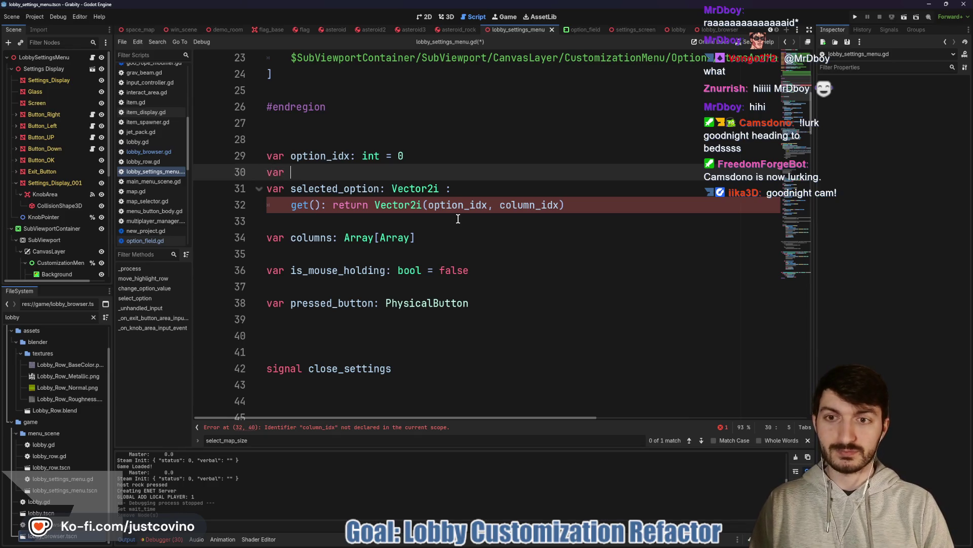
pyautogui.write('umn_idx')
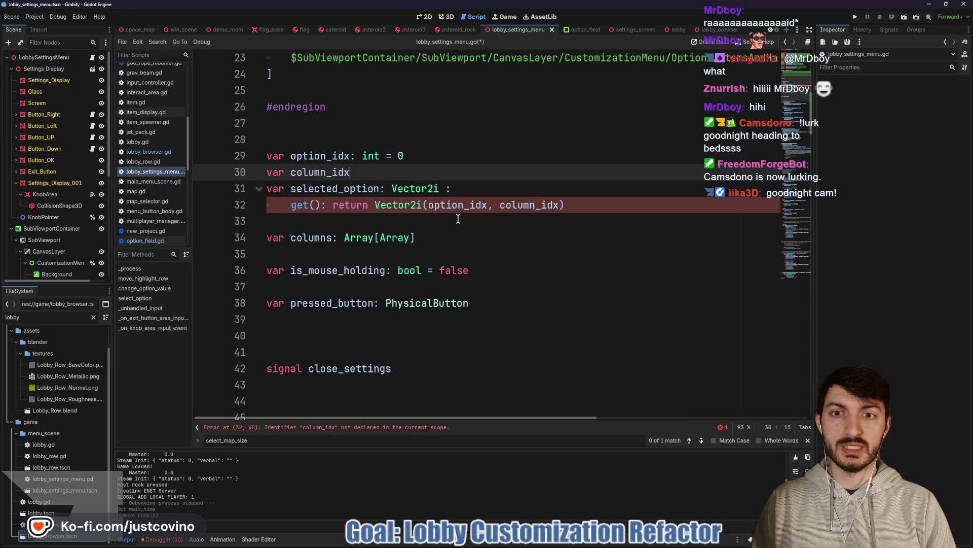
pyautogui.write(': int = 0')
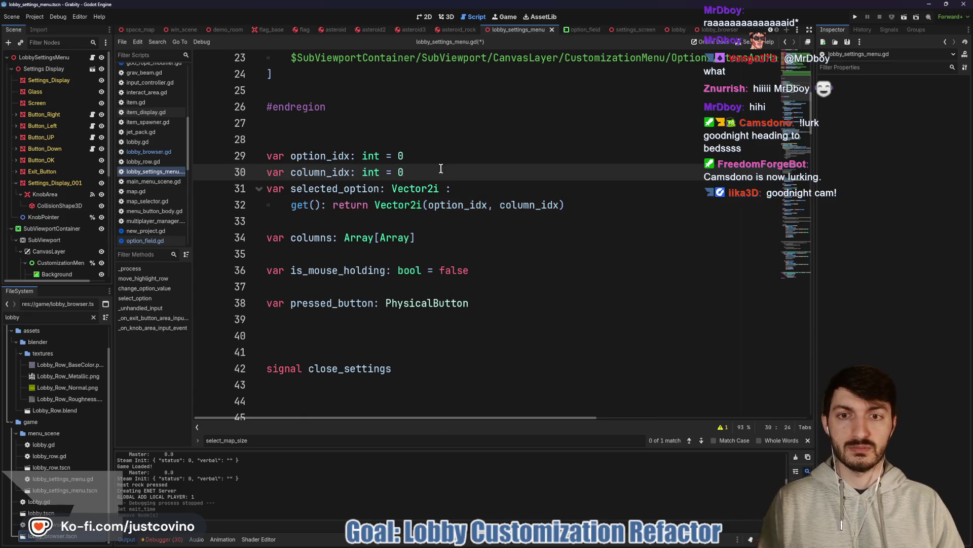
pyautogui.hotkey('ctrl', 's')
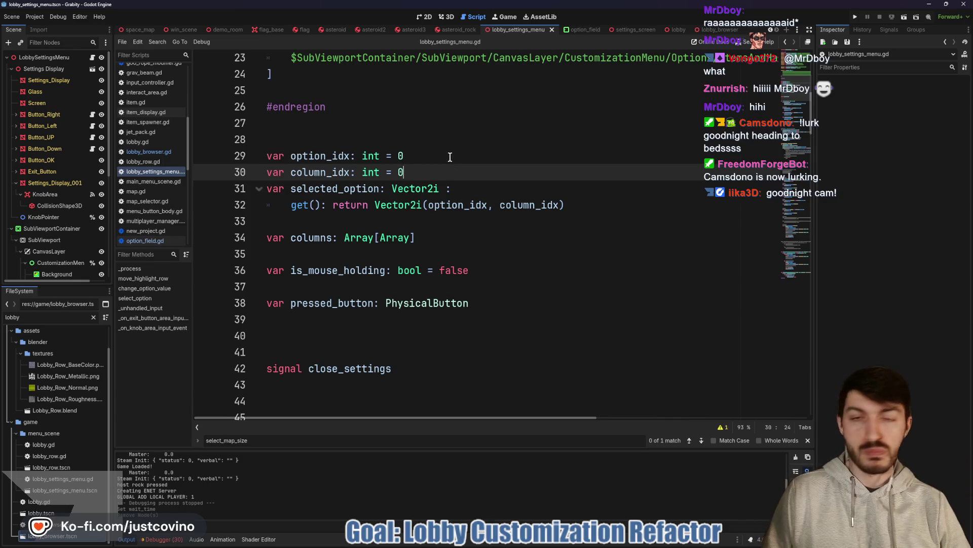
pyautogui.scroll(5, 452, 159)
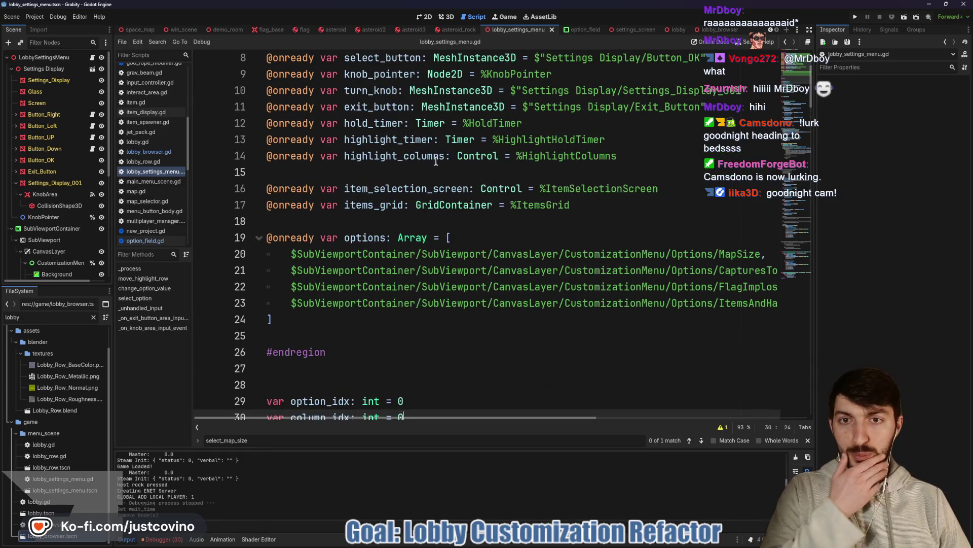
pyautogui.moveTo(640, 132); pyautogui.dragTo(246, 140)
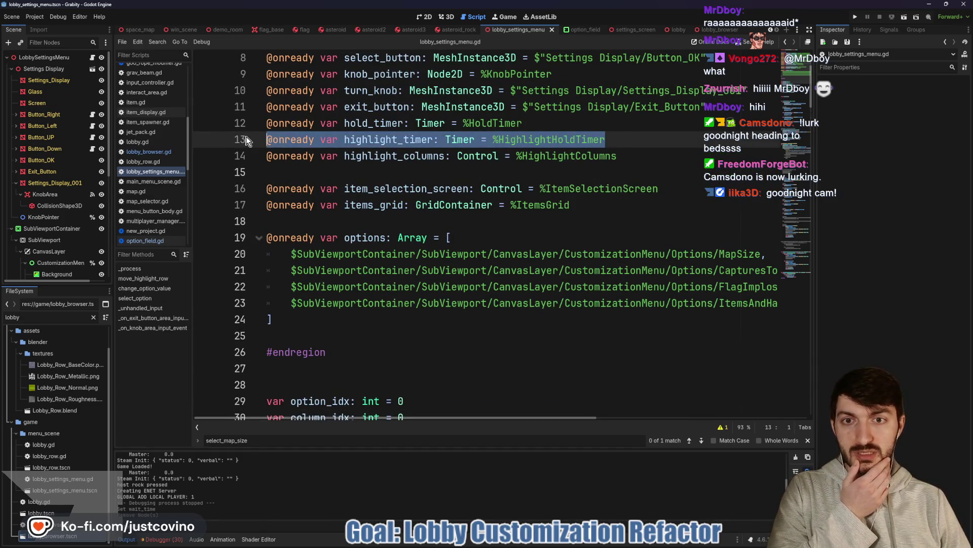
pyautogui.press('BackSpace')
pyautogui.press('Down')
pyautogui.press('End')
pyautogui.hotkey('shift', 'Home')
pyautogui.press('BackSpace')
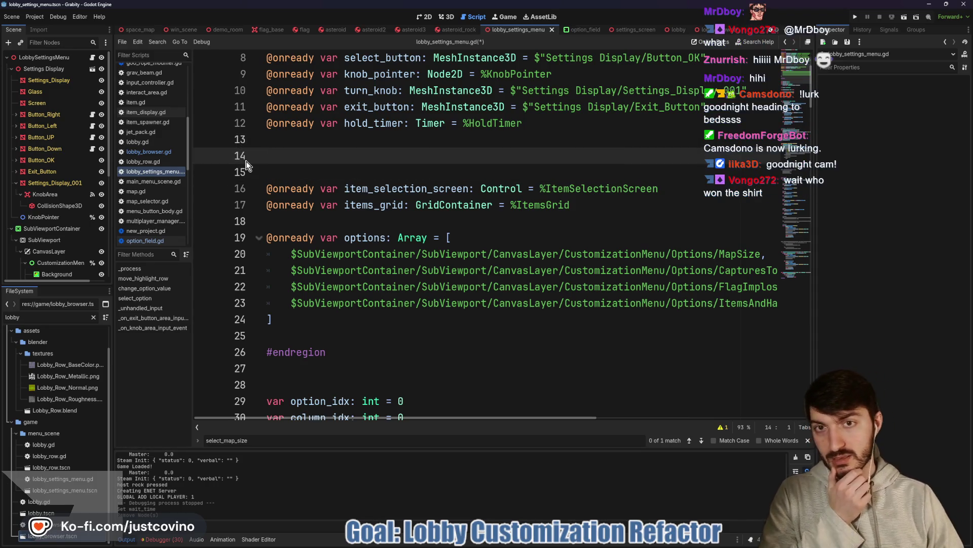
pyautogui.scroll(2, 303, 182)
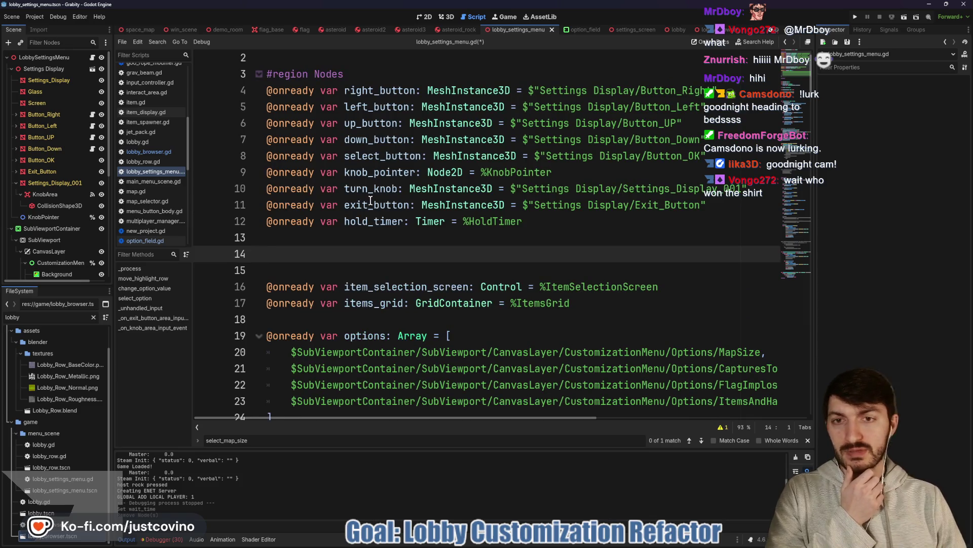
pyautogui.press('BackSpace')
pyautogui.press('BackSpace')
pyautogui.hotkey('ctrl', 's')
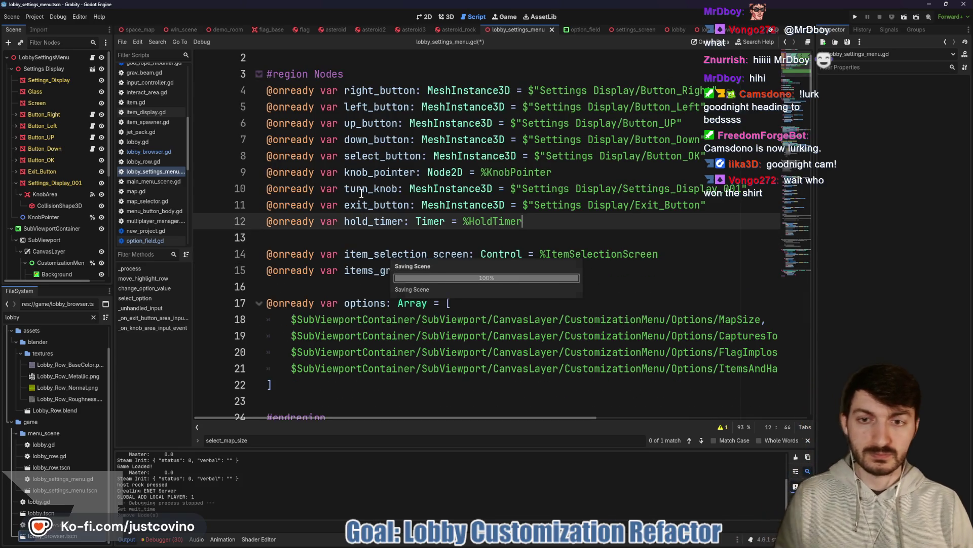
# - Remove the extra blank line after close_settings and move to the line above change_option_value
pyautogui.scroll(-10, 390, 203)
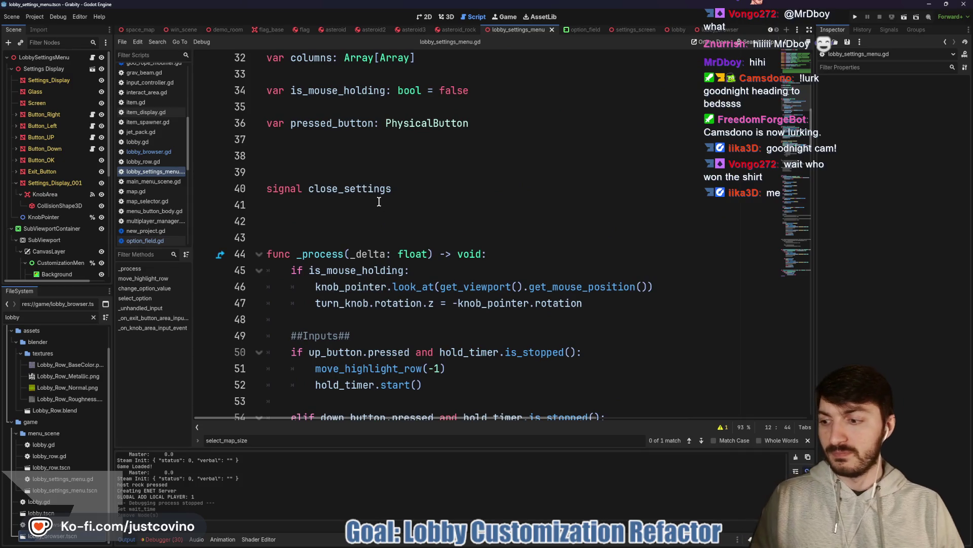
pyautogui.click(345, 220)
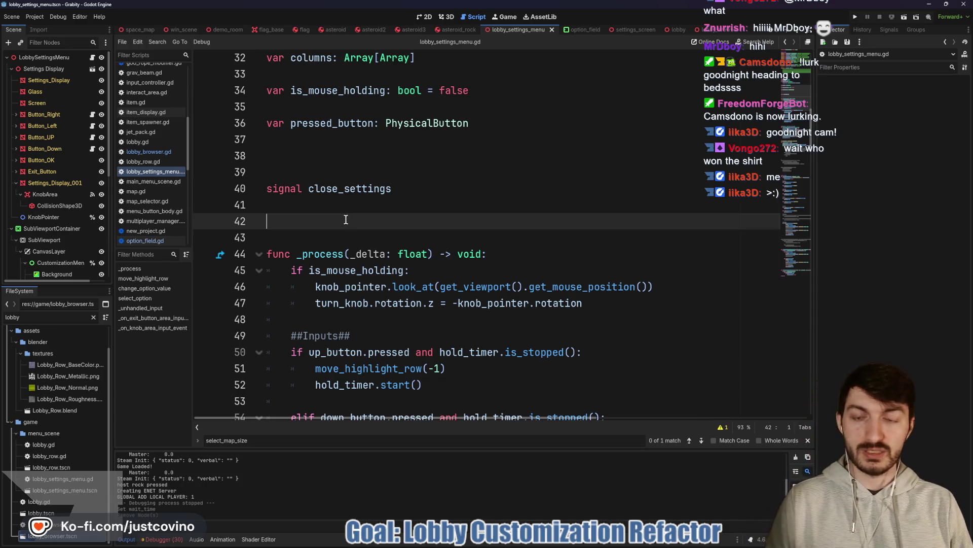
pyautogui.press('BackSpace')
pyautogui.scroll(-3, 383, 256)
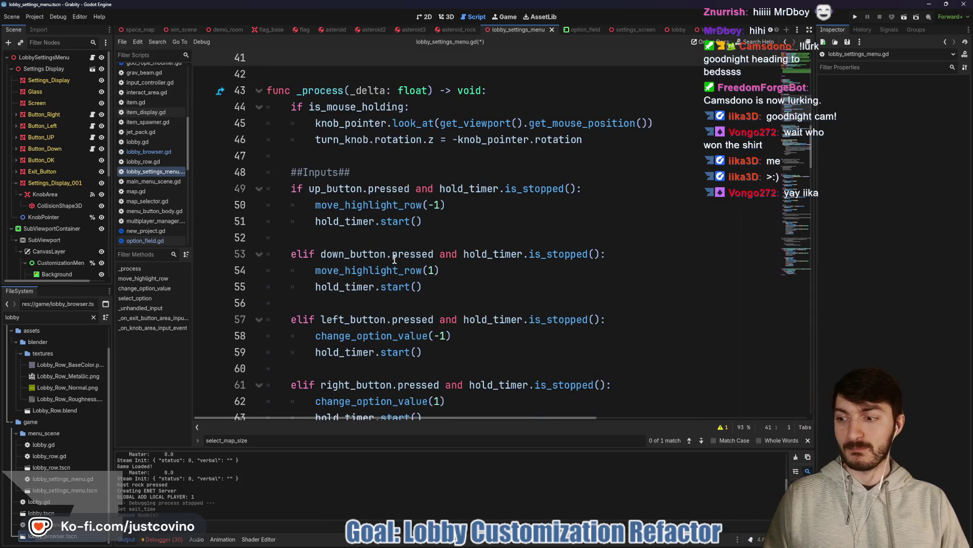
pyautogui.scroll(-5, 394, 259)
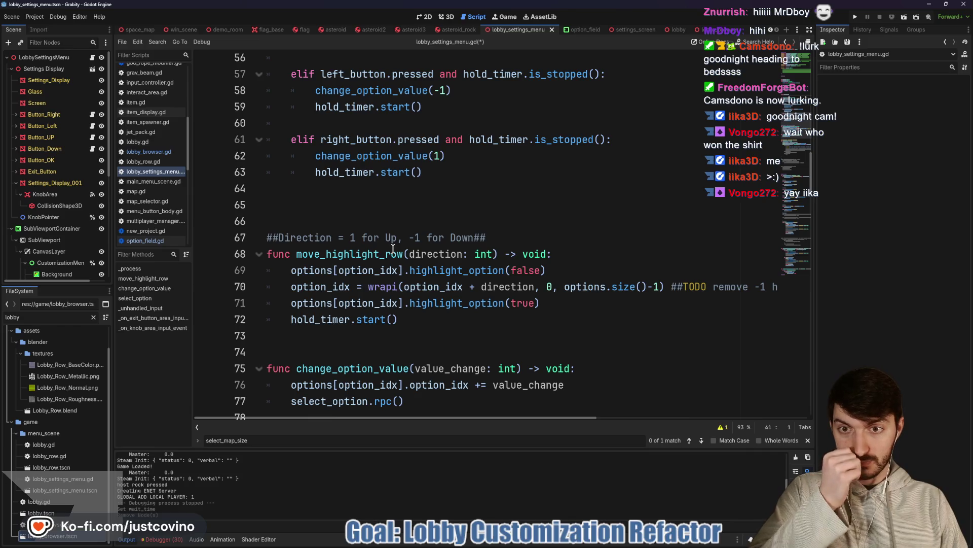
pyautogui.scroll(-4, 393, 248)
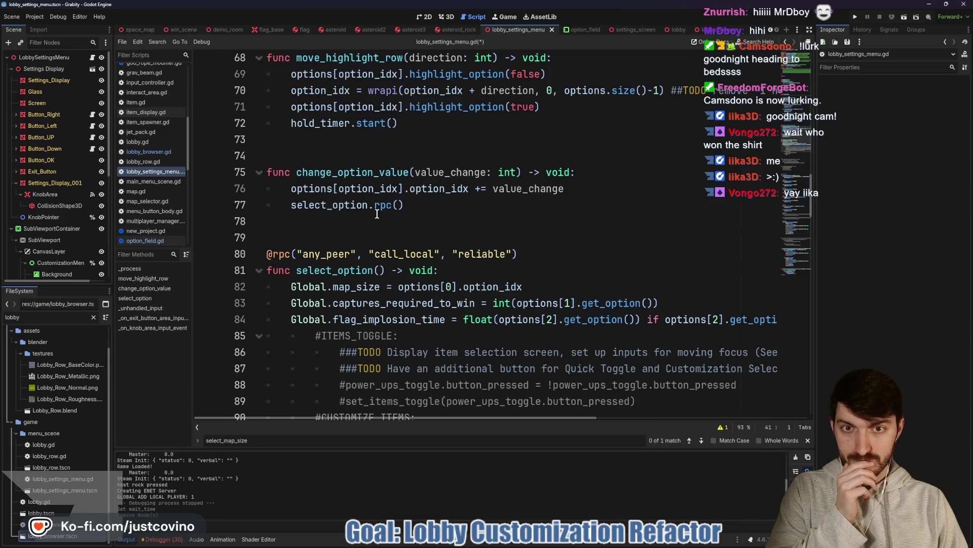
pyautogui.click(324, 150)
pyautogui.scroll(1, 435, 178)
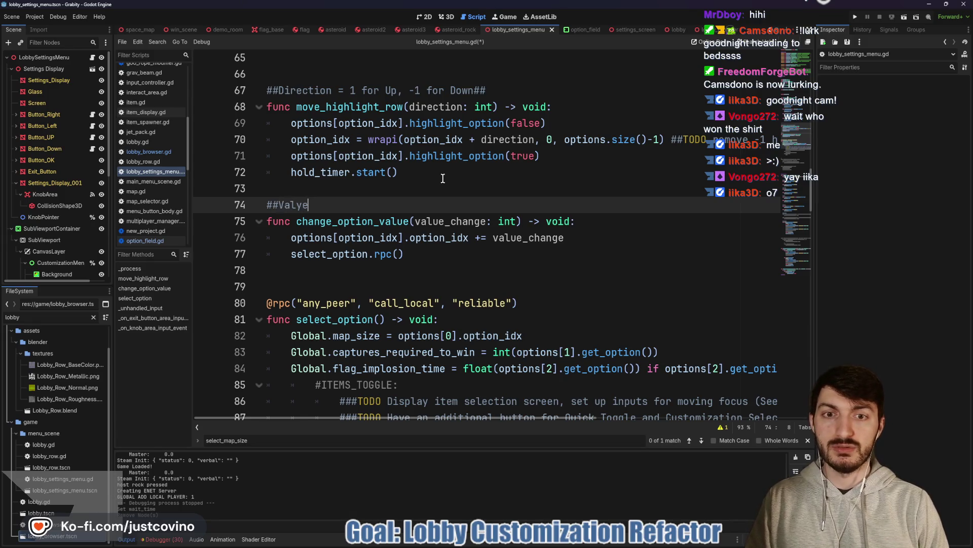
# - Finish the ##value_change comment above change_option_value and save the script
pyautogui.press('BackSpace')
pyautogui.write('val')
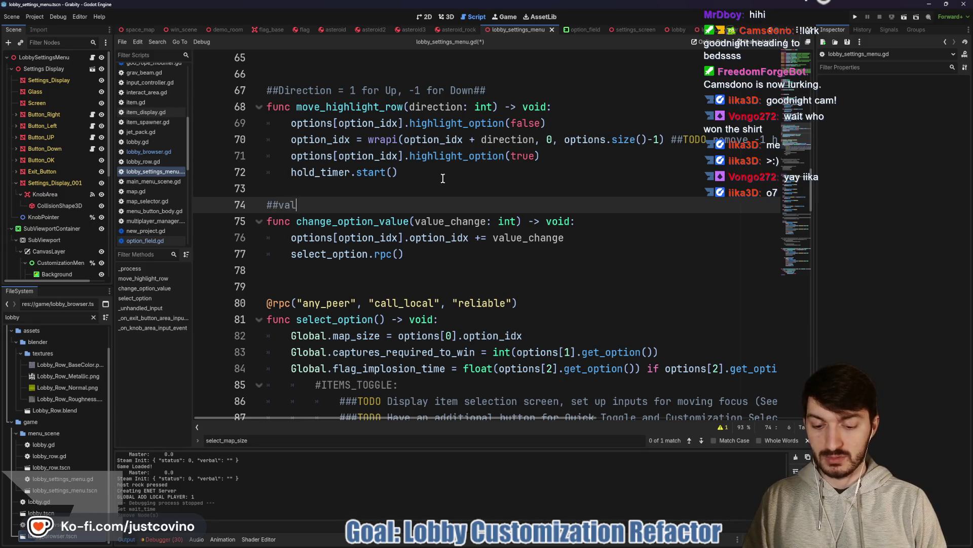
pyautogui.write('ue_change = 1 ')
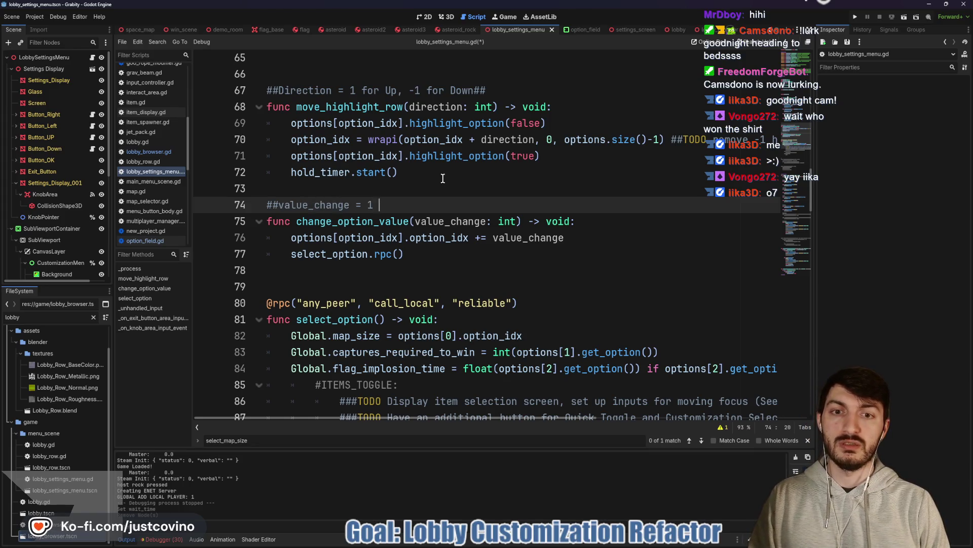
pyautogui.write('for positi')
pyautogui.press('BackSpace')
pyautogui.press('BackSpace')
pyautogui.press('BackSpace')
pyautogui.write('right, -1 for le')
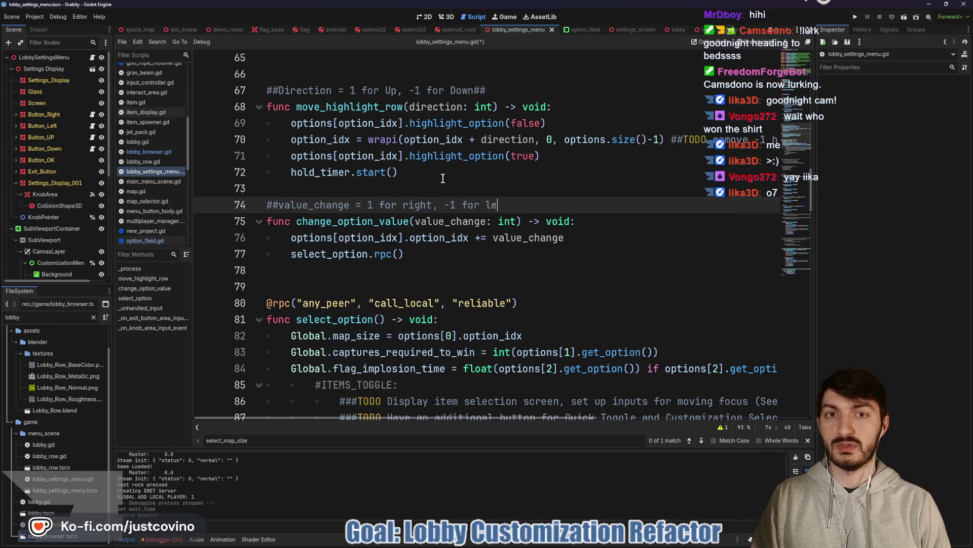
pyautogui.write('##')
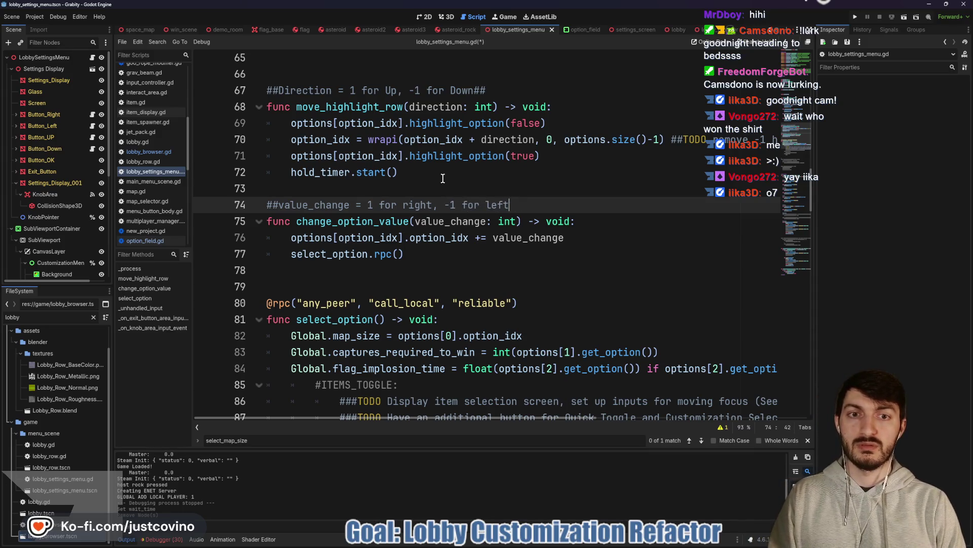
pyautogui.hotkey('ctrl', 's')
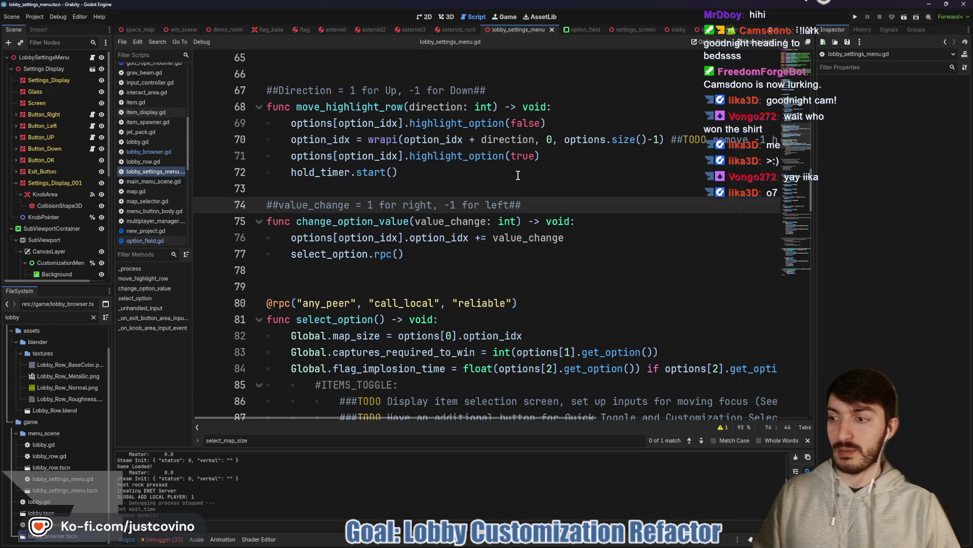
# - Add a blank line above the value_change comment and read down to _on_knob_area_input_event
pyautogui.click(393, 189)
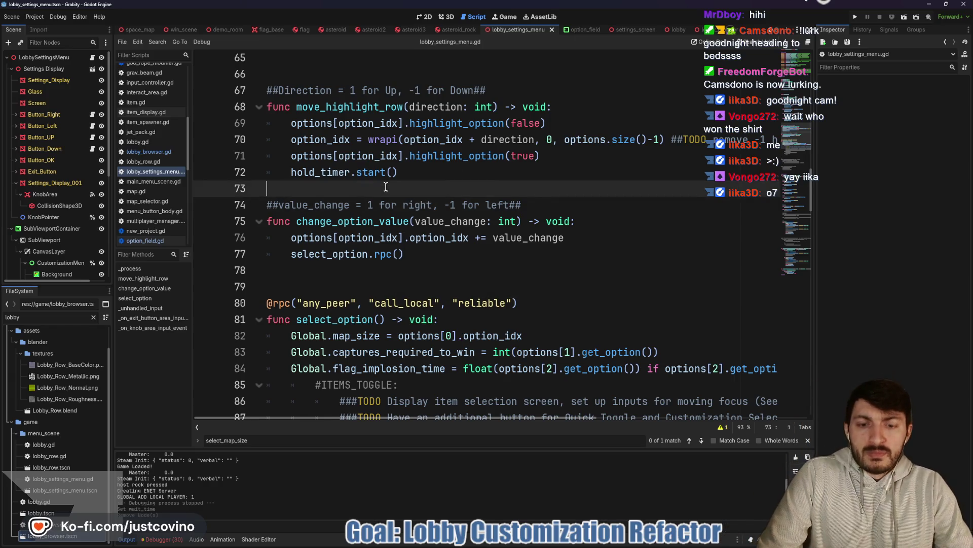
pyautogui.press('Return')
pyautogui.scroll(-2, 382, 200)
pyautogui.scroll(-1, 381, 200)
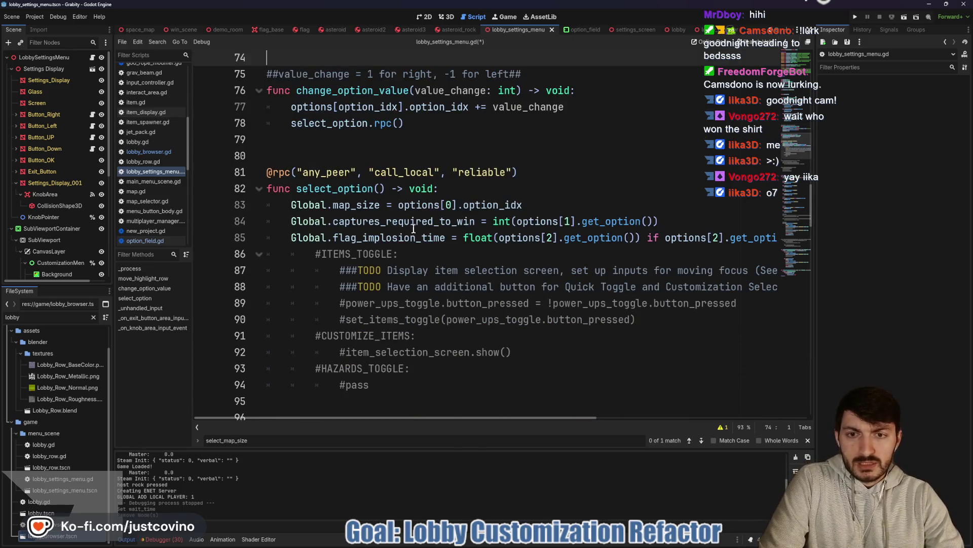
pyautogui.scroll(-4, 432, 247)
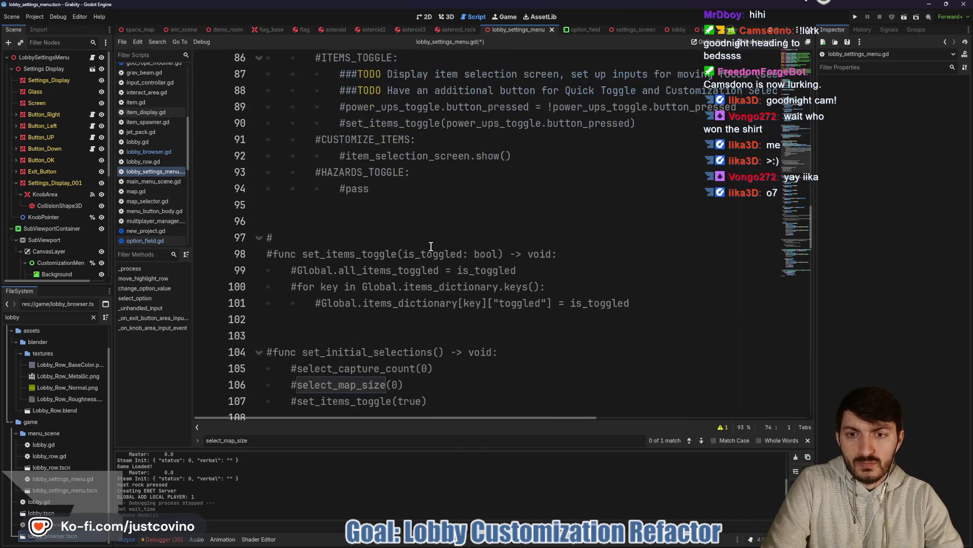
pyautogui.scroll(-6, 431, 246)
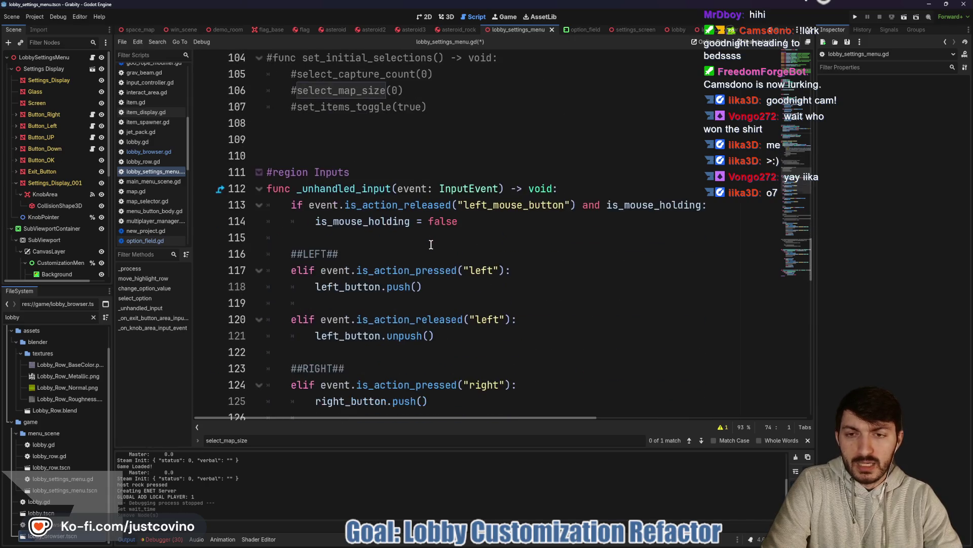
pyautogui.scroll(-9, 434, 250)
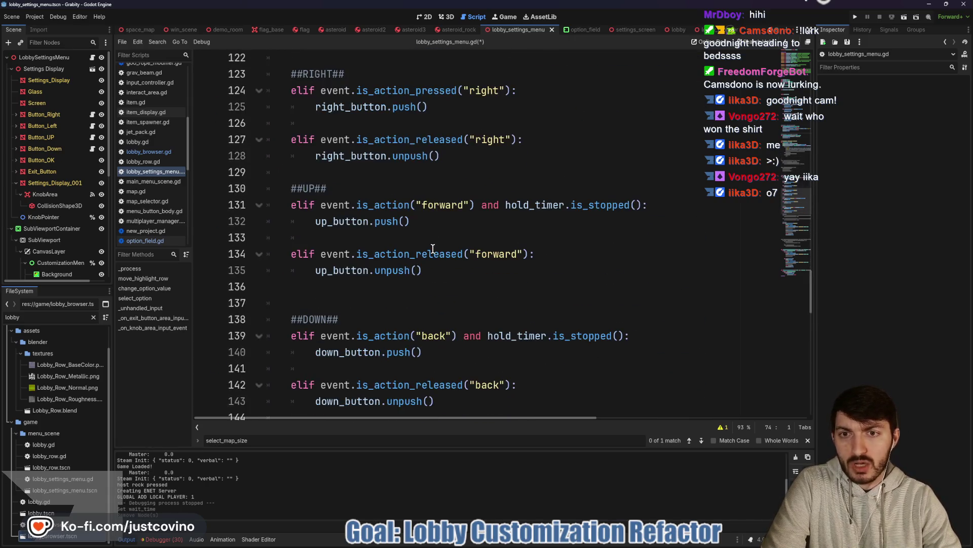
pyautogui.scroll(-6, 433, 248)
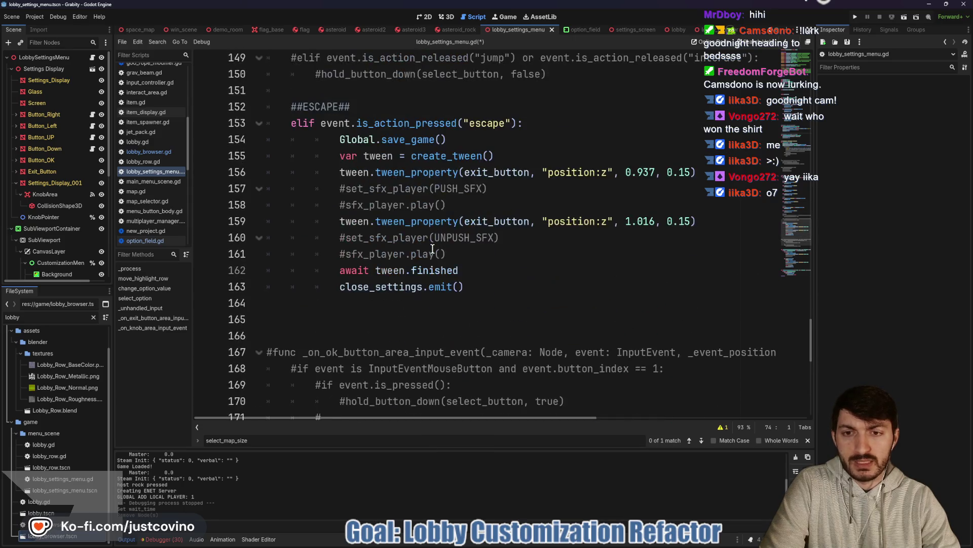
pyautogui.scroll(-2, 433, 247)
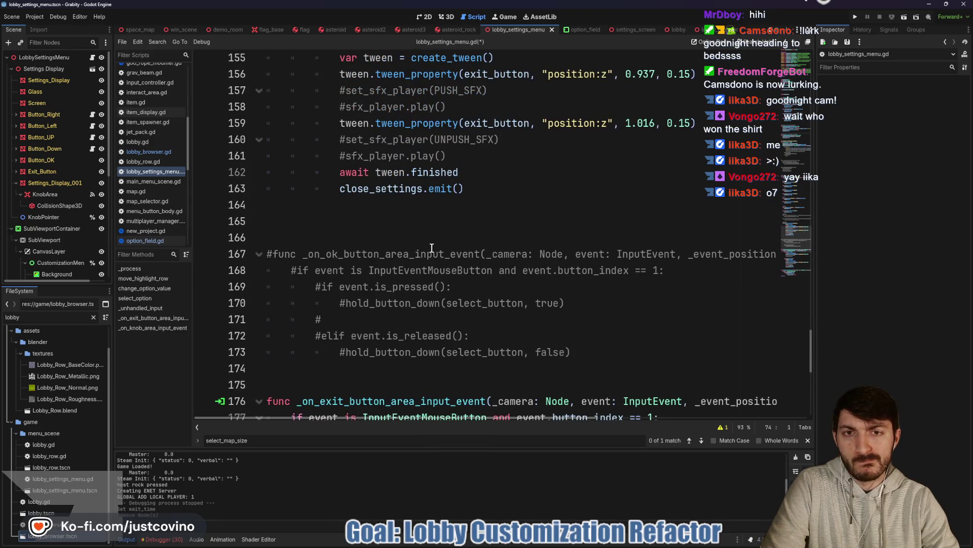
pyautogui.scroll(-3, 432, 248)
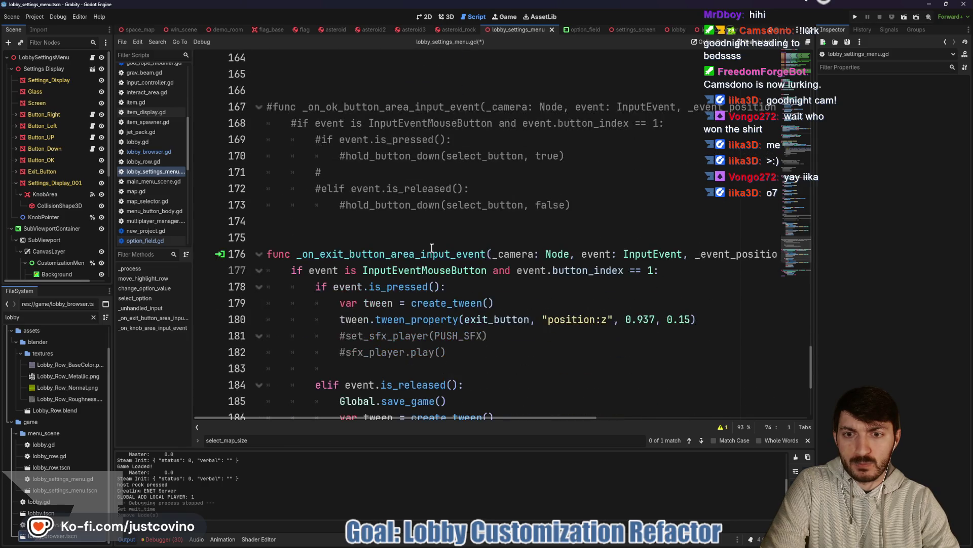
pyautogui.scroll(-3, 431, 248)
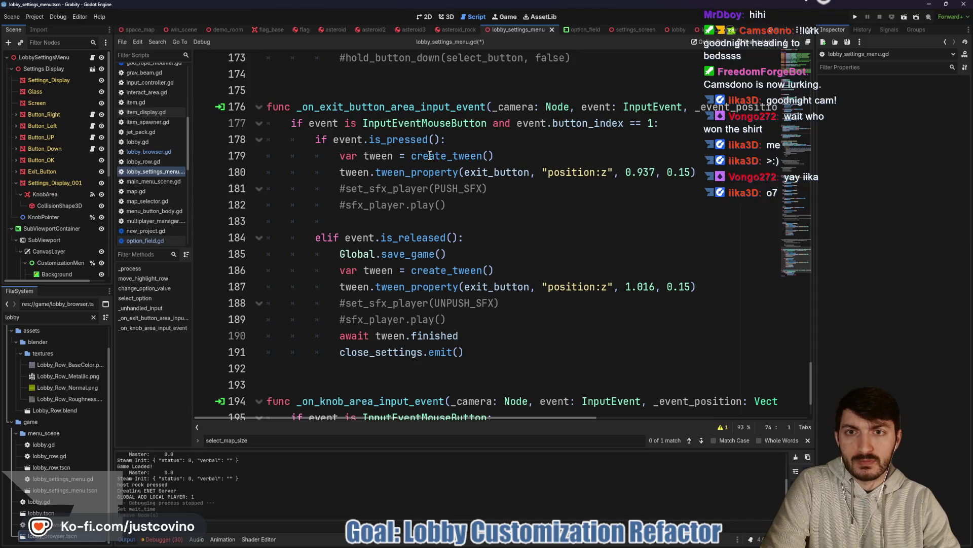
pyautogui.doubleClick(374, 106)
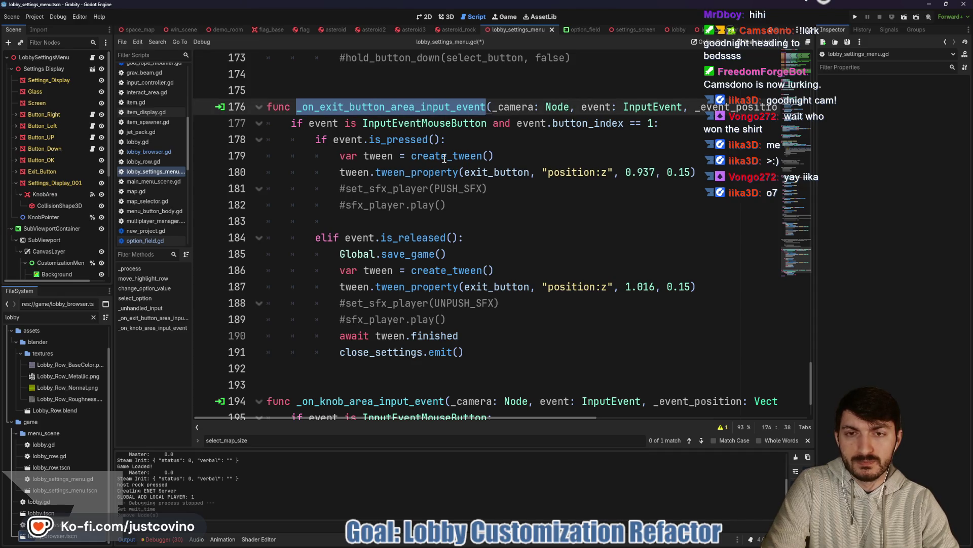
pyautogui.scroll(-2, 428, 166)
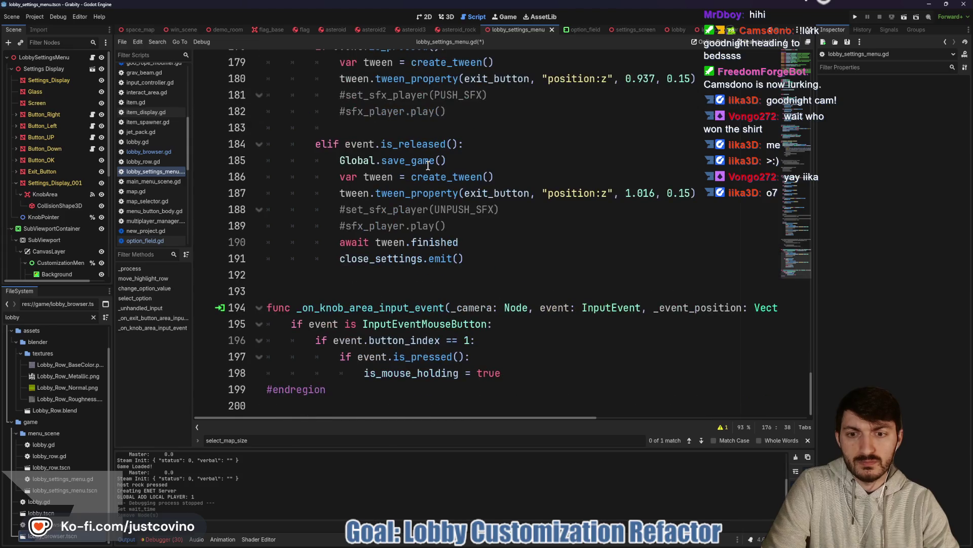
pyautogui.moveTo(428, 166)
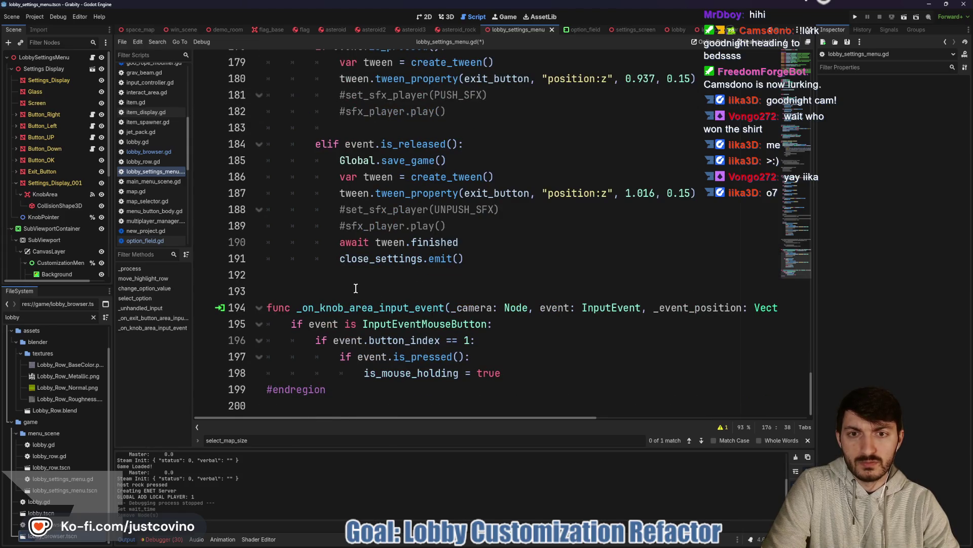
# - Frame the Game Customizations panel in the 2D view and select the ItemsAndHazards container
pyautogui.click(424, 16)
pyautogui.scroll(5, 313, 261)
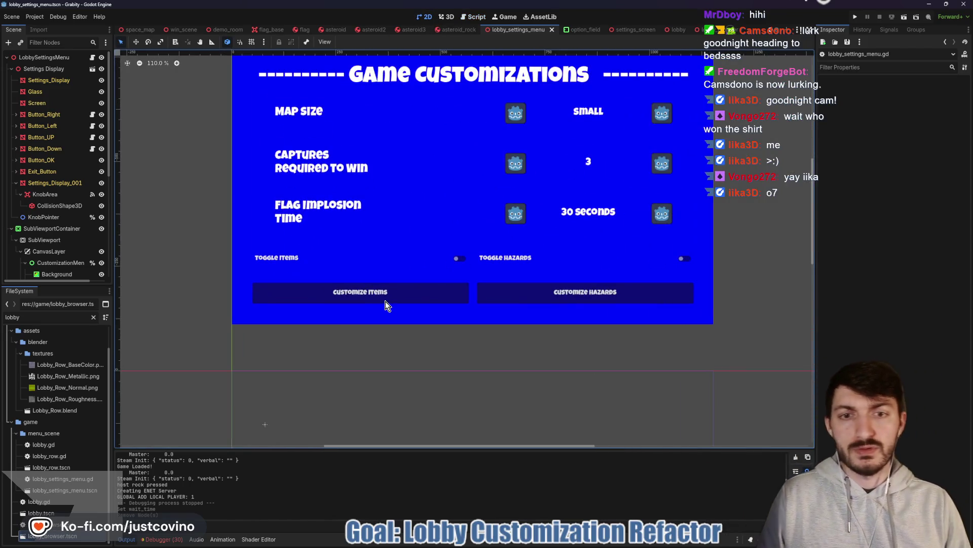
pyautogui.moveTo(442, 302); pyautogui.dragTo(412, 267)
pyautogui.moveTo(209, 226)
pyautogui.mouseDown()
pyautogui.moveTo(680, 279)
pyautogui.moveTo(137, 218)
pyautogui.mouseUp()
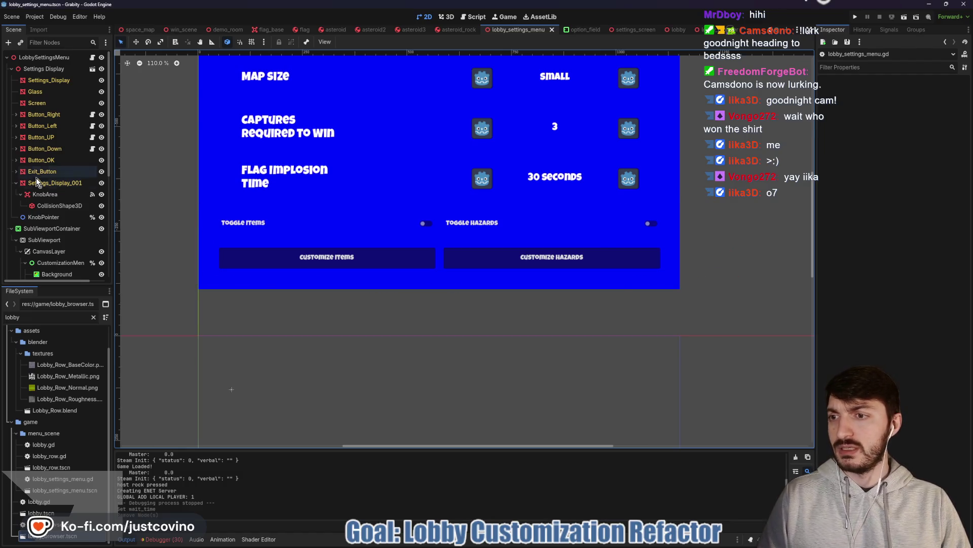
pyautogui.scroll(-5, 40, 177)
pyautogui.click(49, 203)
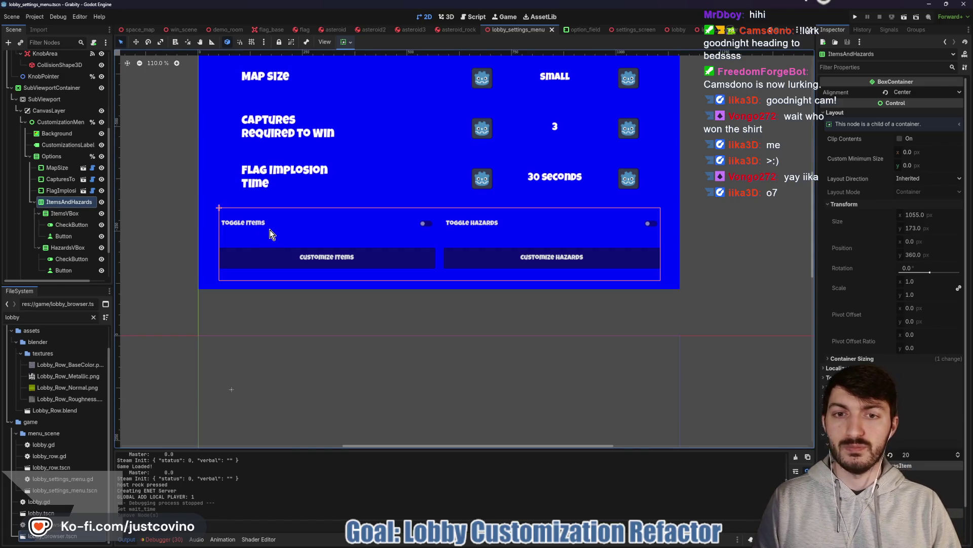
pyautogui.moveTo(442, 202); pyautogui.dragTo(445, 305)
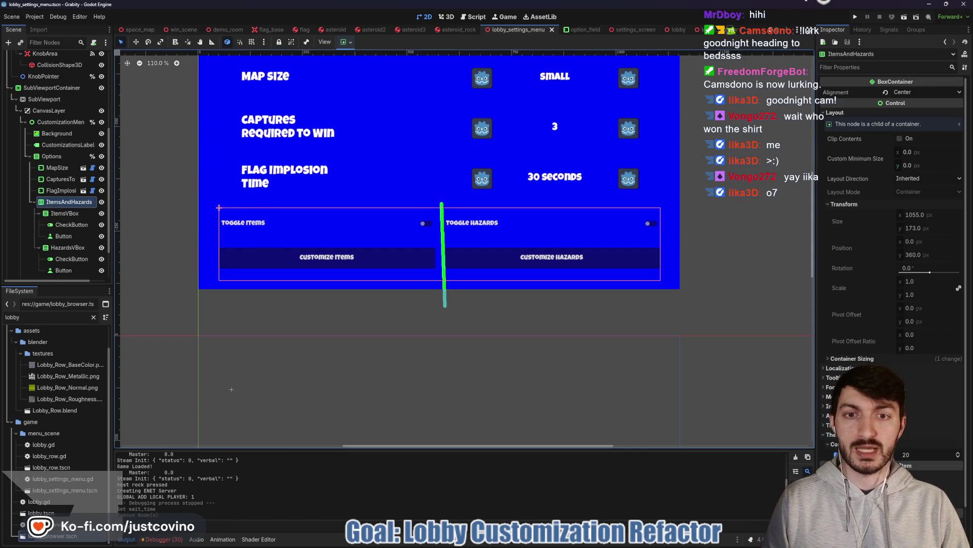
pyautogui.moveTo(441, 203); pyautogui.dragTo(442, 302)
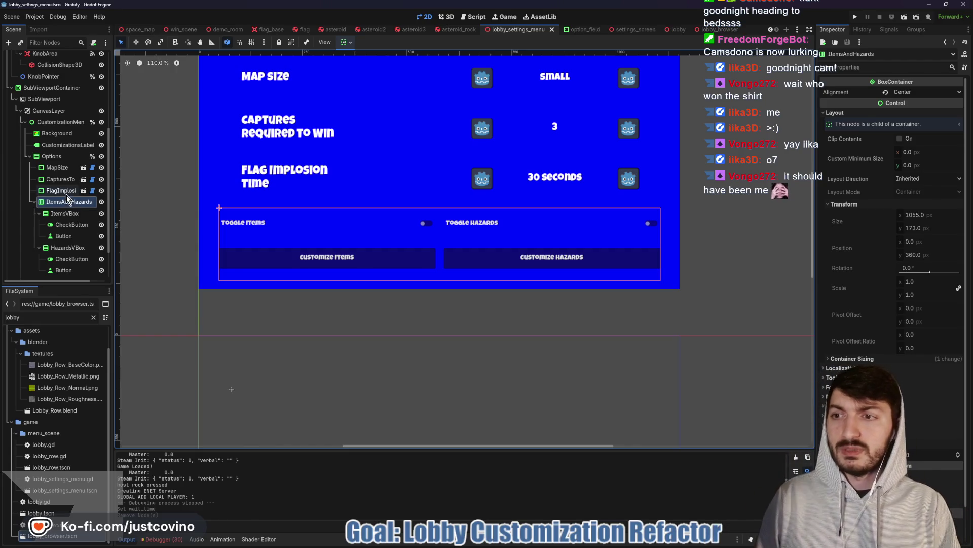
pyautogui.click(83, 190)
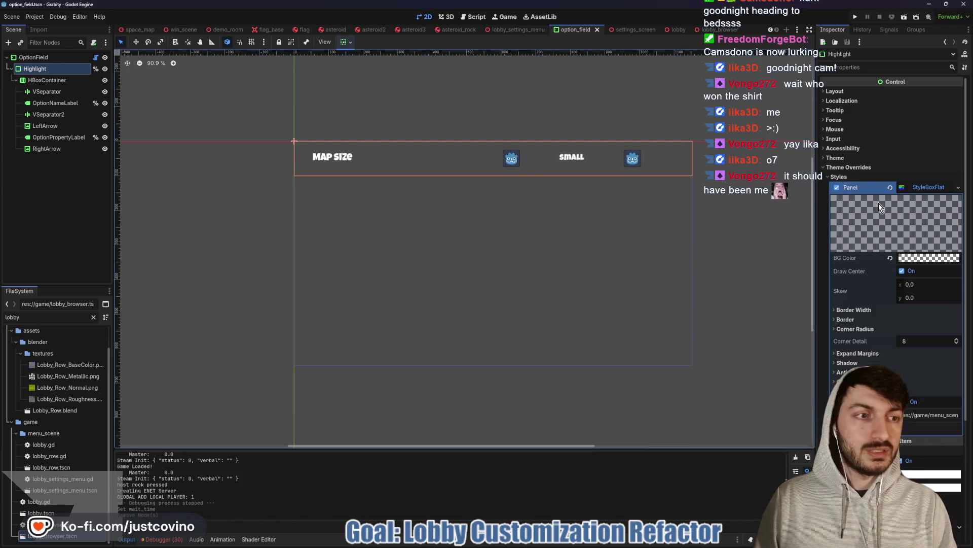
# - Copy the Highlight panel's StyleBoxFlat, then select ItemsAndHazards back in lobby_settings_menu
pyautogui.click(958, 187)
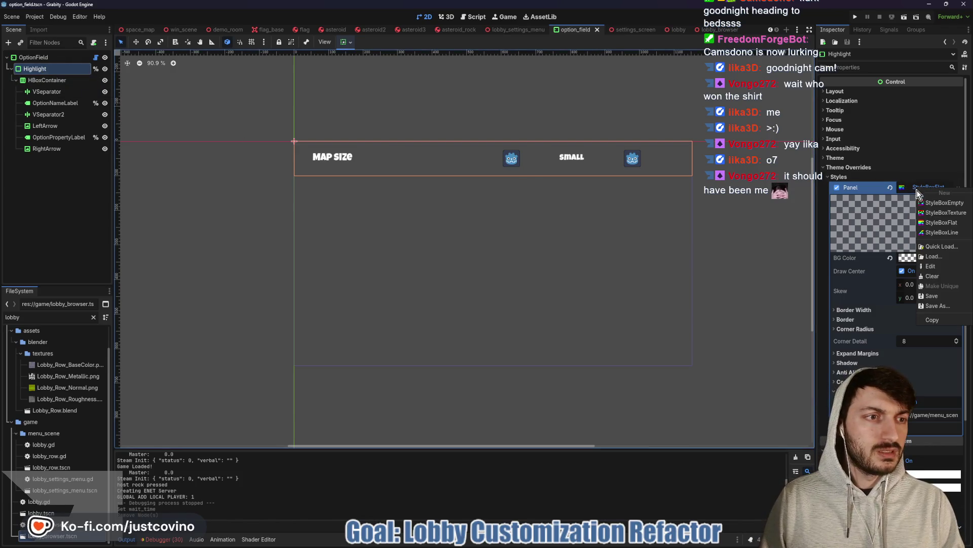
pyautogui.click(936, 319)
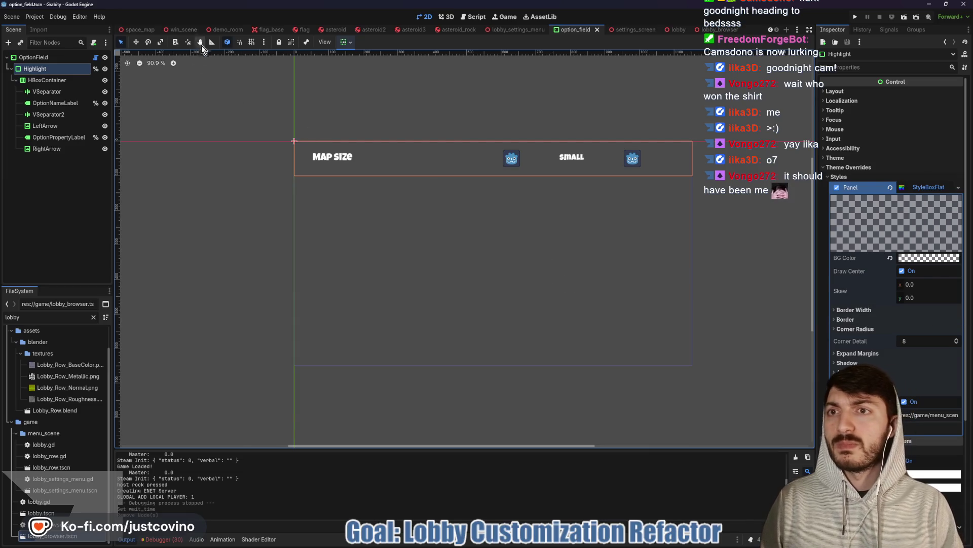
pyautogui.click(516, 32)
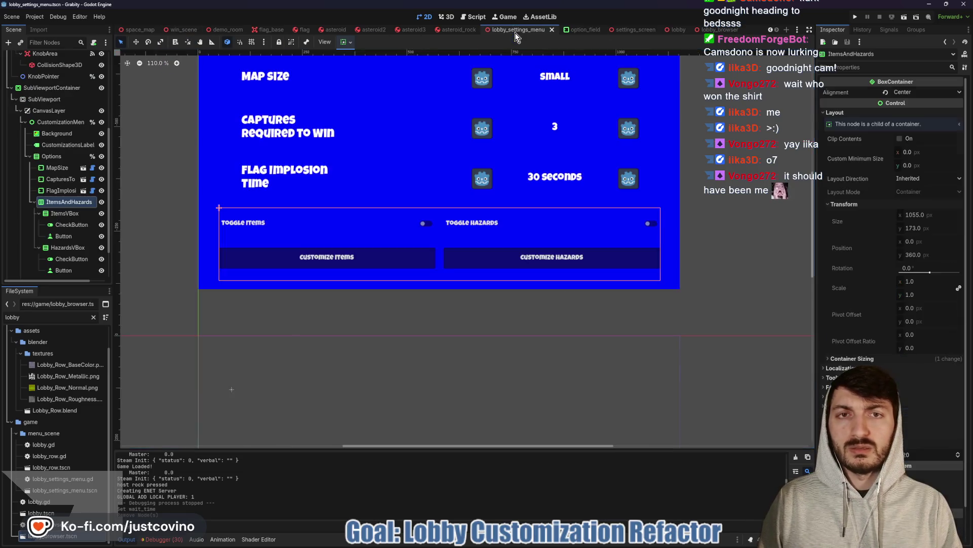
pyautogui.click(64, 214)
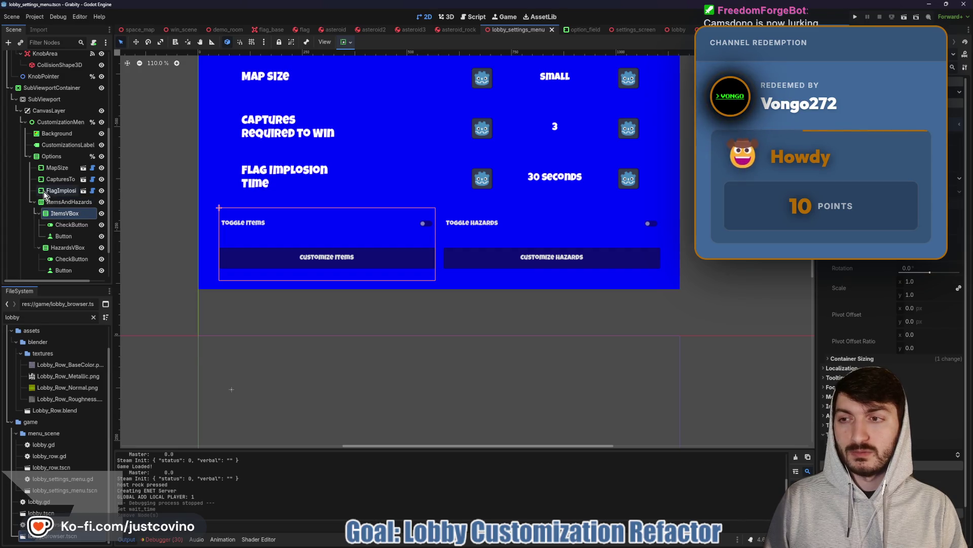
pyautogui.click(62, 205)
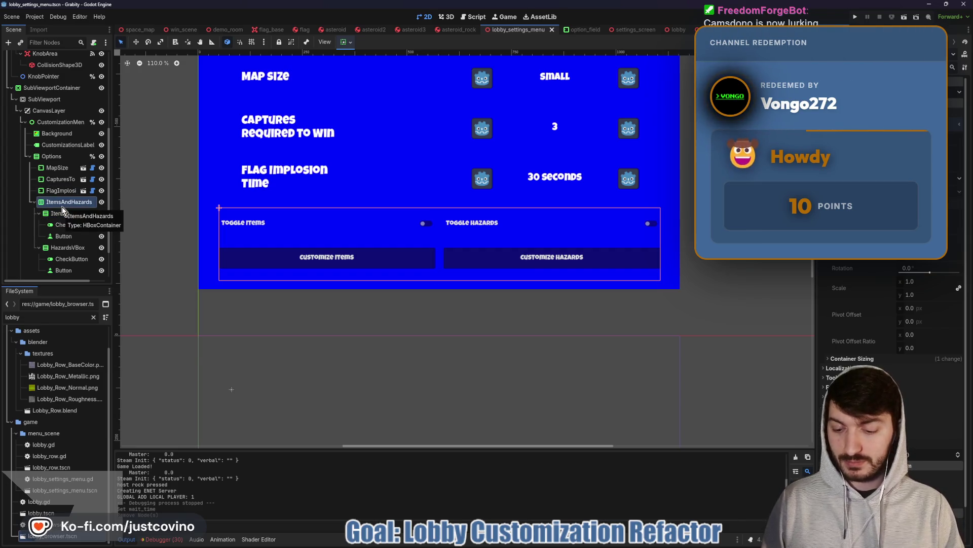
# - Add a PanelContainer and reparent ItemsVBox inside it
pyautogui.hotkey('ctrl', 'a')
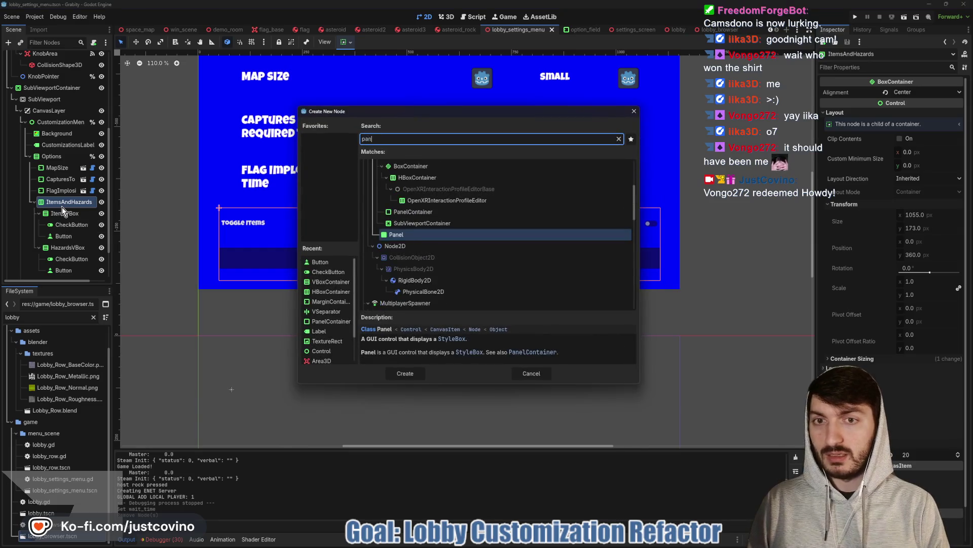
pyautogui.write('panec')
pyautogui.press('Return')
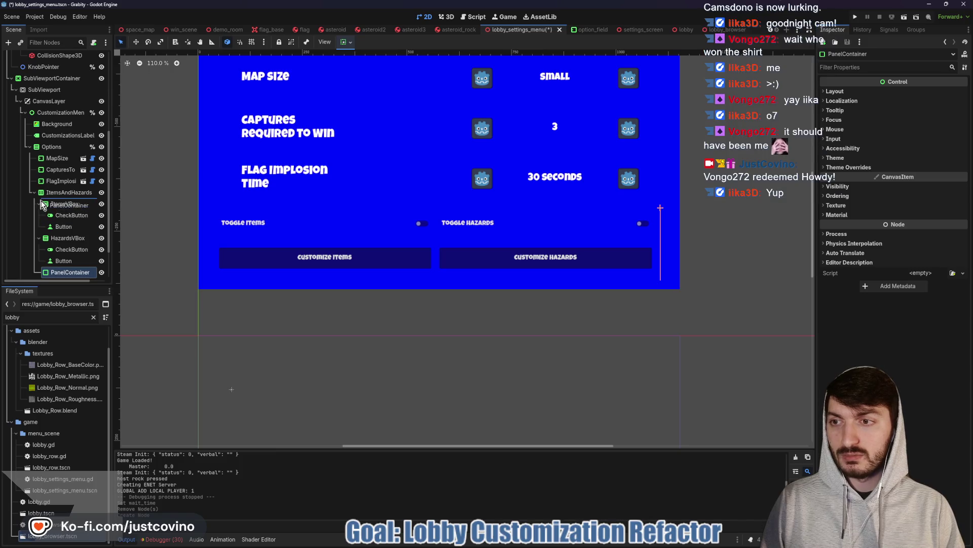
pyautogui.moveTo(42, 204); pyautogui.dragTo(68, 204)
pyautogui.click(53, 217)
pyautogui.click(70, 203)
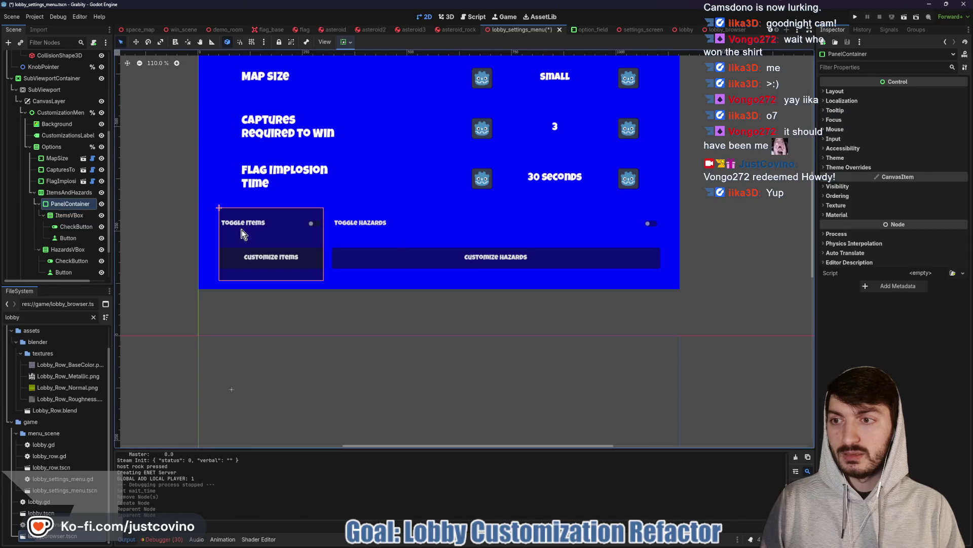
# - Give the PanelContainer a 250 minimum width and Fill + Expand horizontal sizing
pyautogui.click(851, 89)
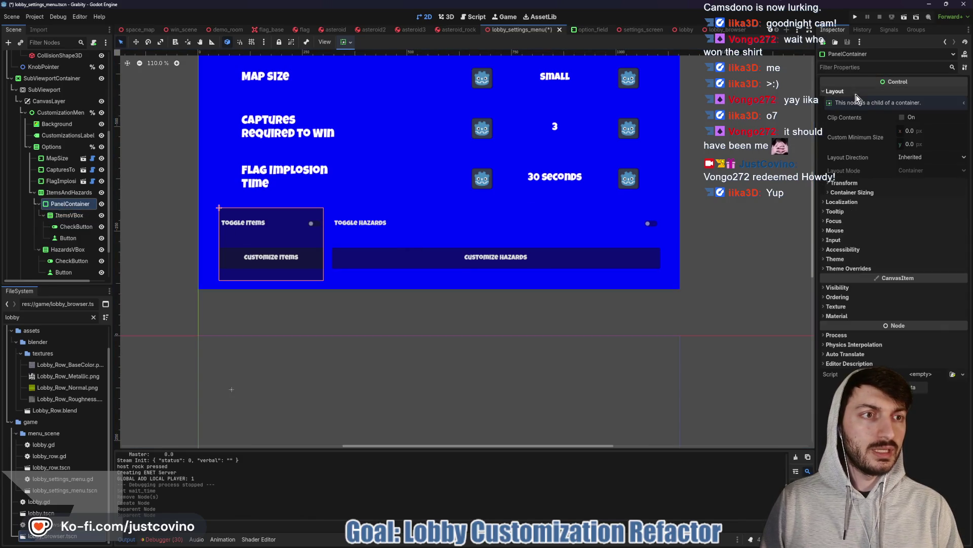
pyautogui.click(944, 131)
pyautogui.write('250')
pyautogui.press('Return')
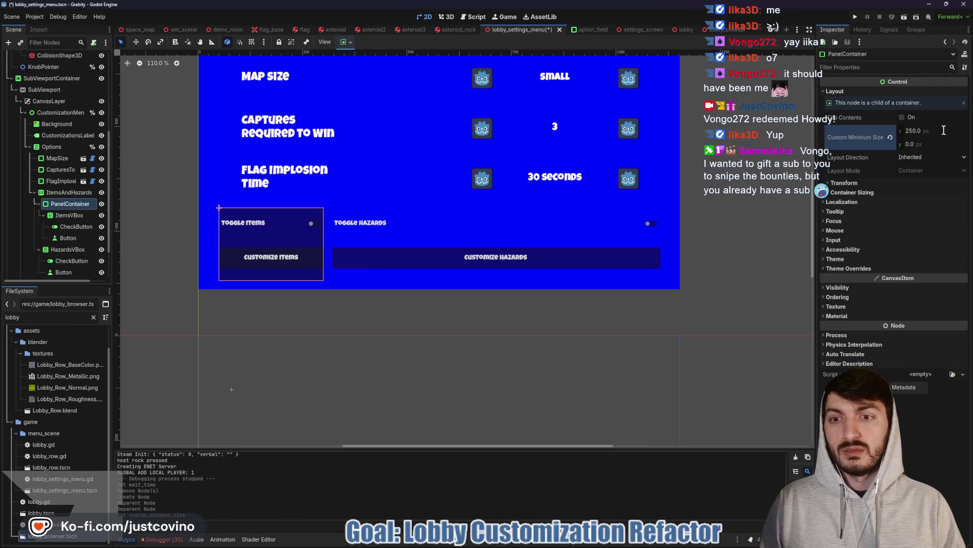
pyautogui.click(349, 44)
pyautogui.click(389, 72)
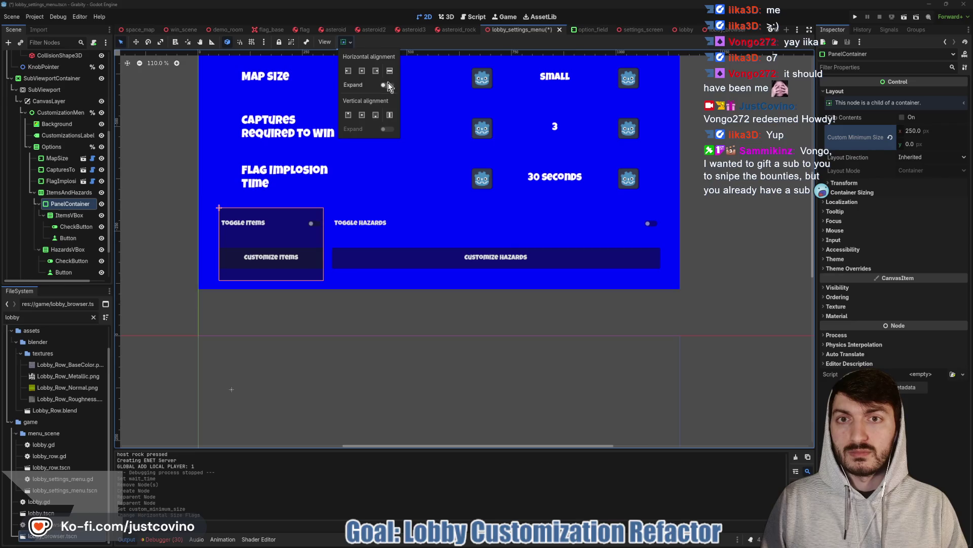
pyautogui.click(387, 85)
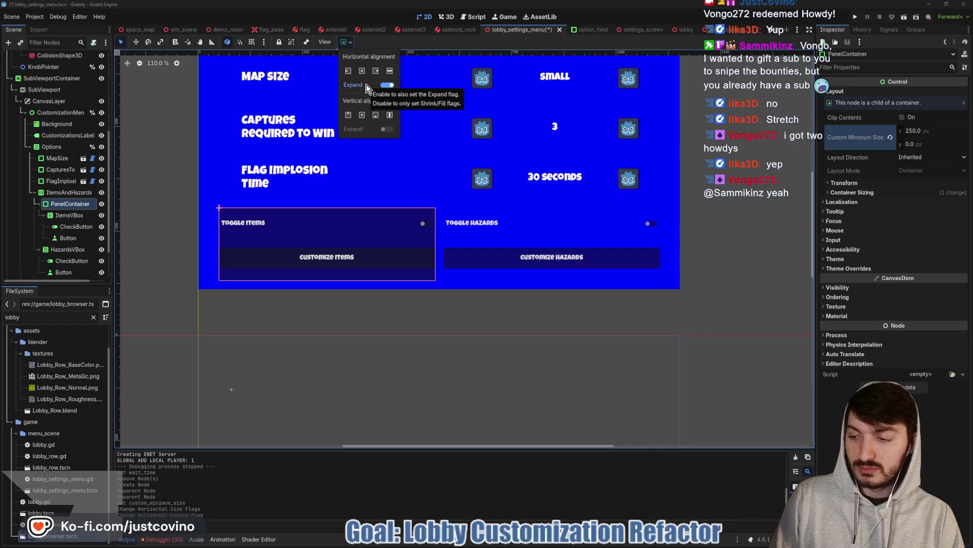
pyautogui.click(349, 42)
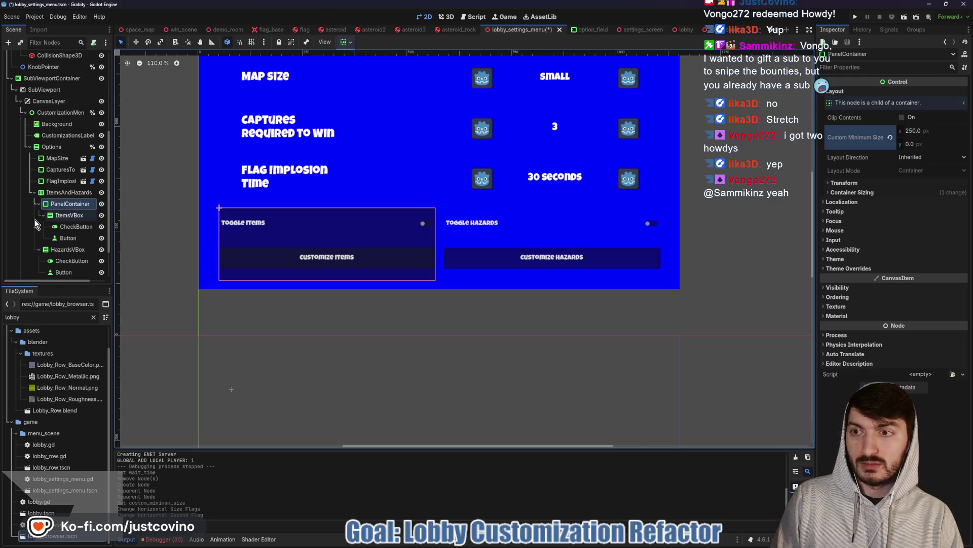
# - Paste the copied StyleBoxFlat into Theme Overrides > Styles > Panel
pyautogui.click(849, 268)
pyautogui.click(839, 278)
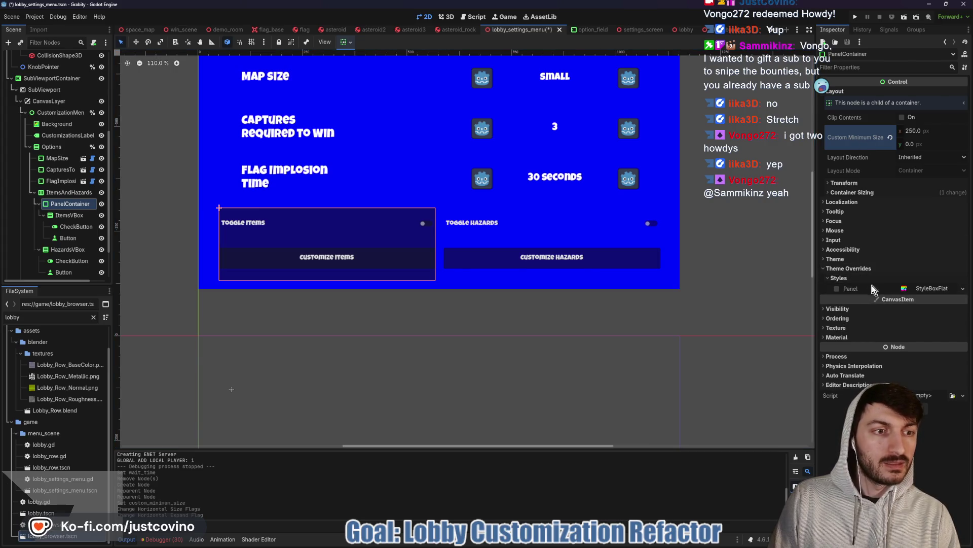
pyautogui.click(963, 288)
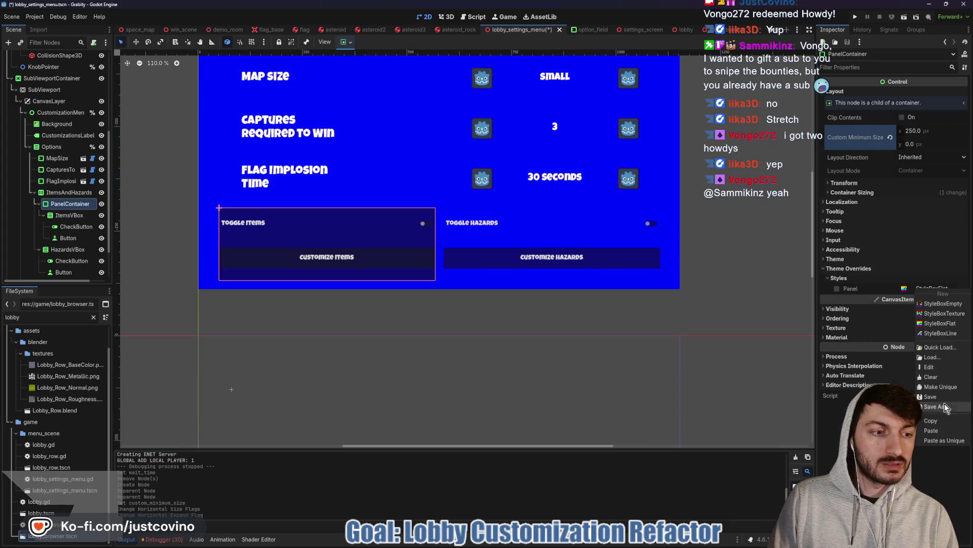
pyautogui.click(942, 430)
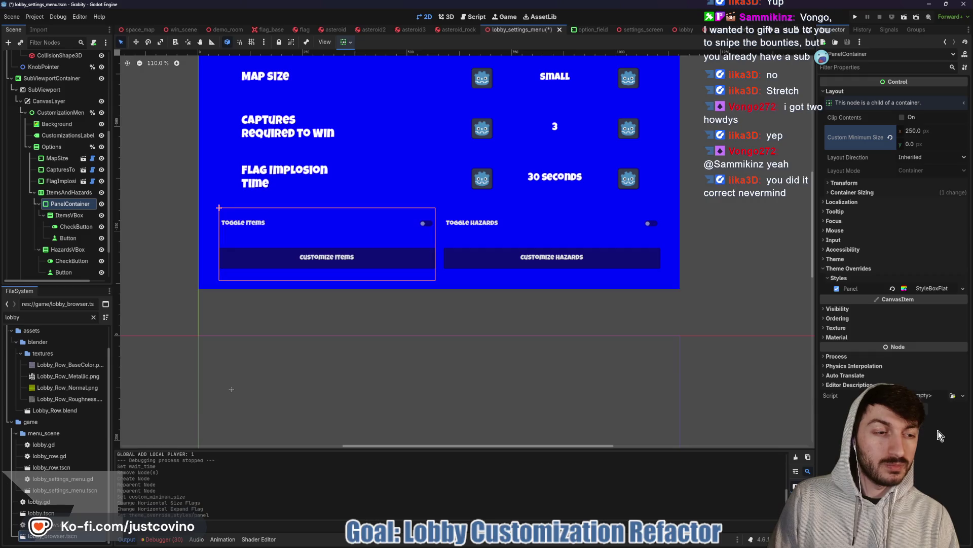
pyautogui.click(932, 288)
pyautogui.click(929, 358)
pyautogui.click(929, 358)
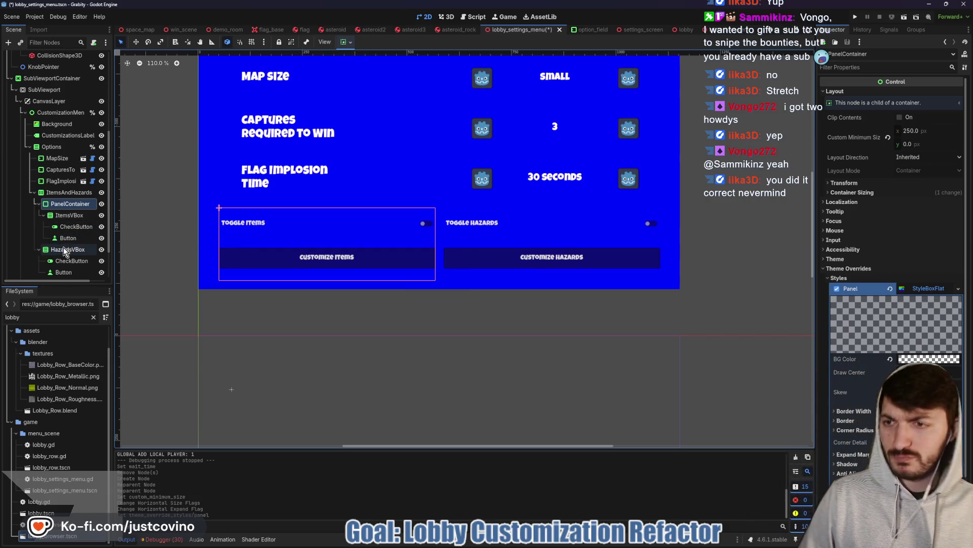
# - Rename the PanelContainer to 'Items'
pyautogui.doubleClick(69, 203)
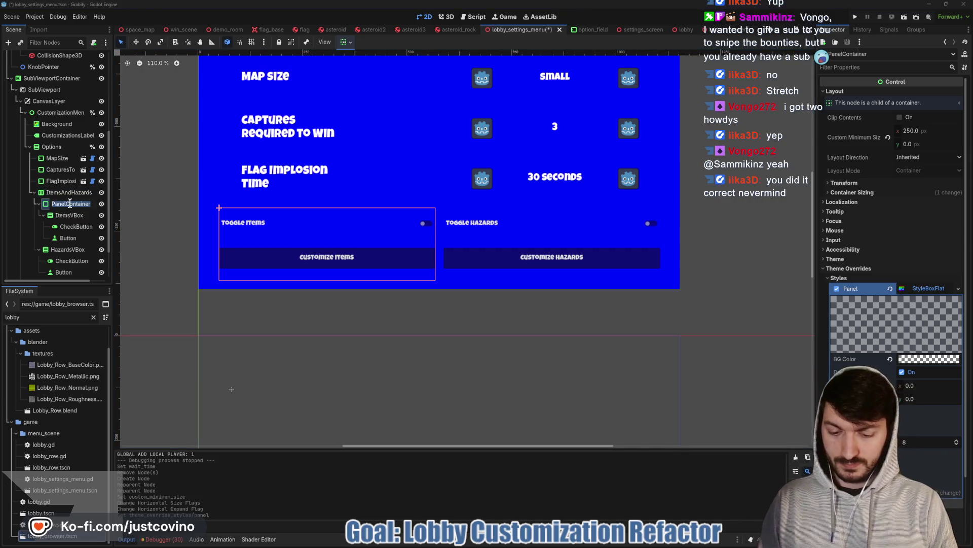
pyautogui.write('Items')
pyautogui.press('Return')
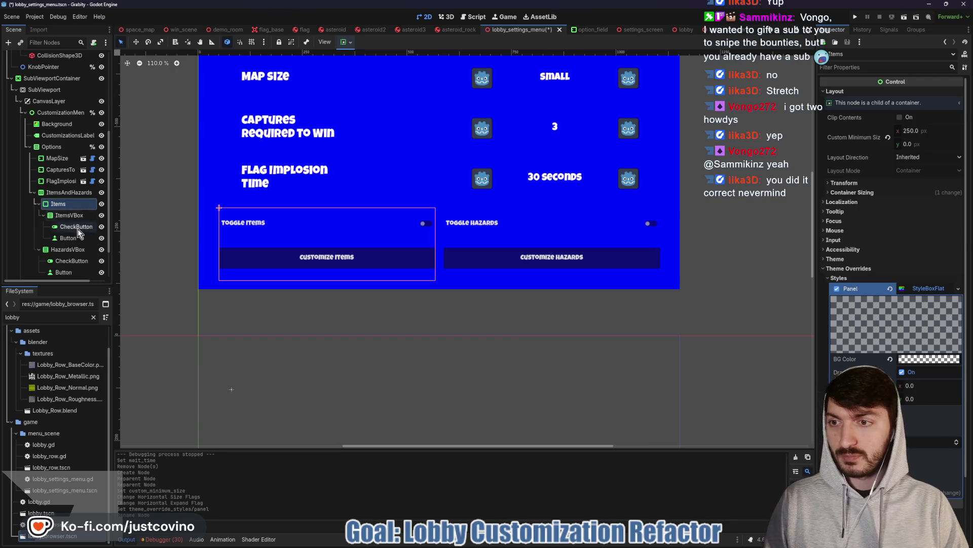
# - Add a second PanelContainer as a child of ItemsAndHazards
pyautogui.click(71, 195)
pyautogui.hotkey('ctrl', 'a')
pyautogui.write('panelcontainer')
pyautogui.press('Return')
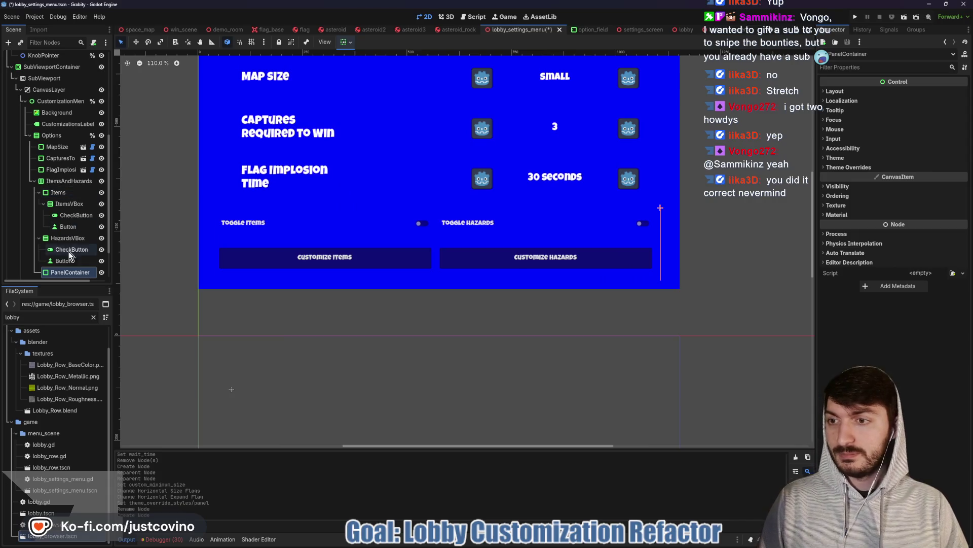
# - Move HazardsVBox into the new PanelContainer and set its minimum width to 250
pyautogui.moveTo(54, 238); pyautogui.dragTo(70, 272)
pyautogui.click(71, 223)
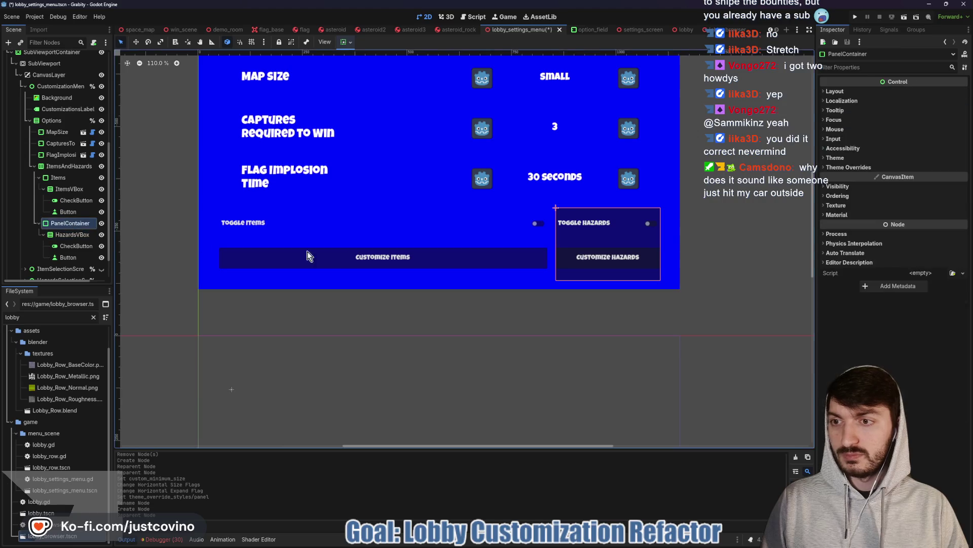
pyautogui.click(921, 132)
pyautogui.write('250')
pyautogui.press('Return')
# - Enable horizontal Expand and paste the flat StyleBox as the panel style
pyautogui.click(345, 42)
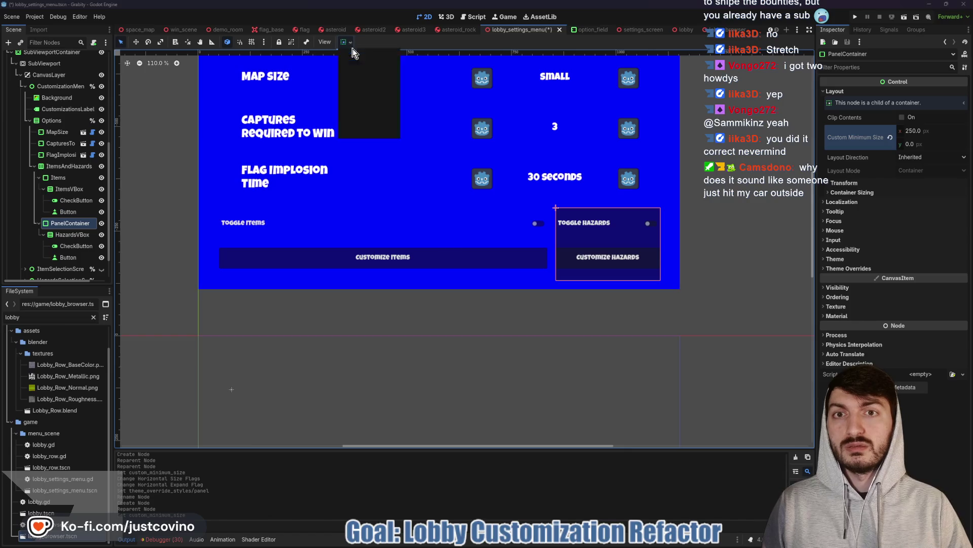
pyautogui.click(388, 85)
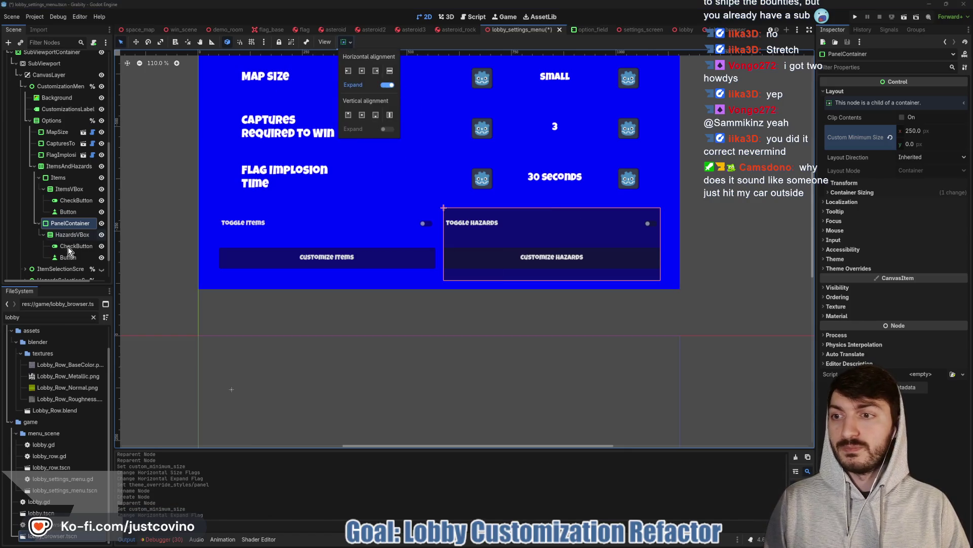
pyautogui.click(847, 267)
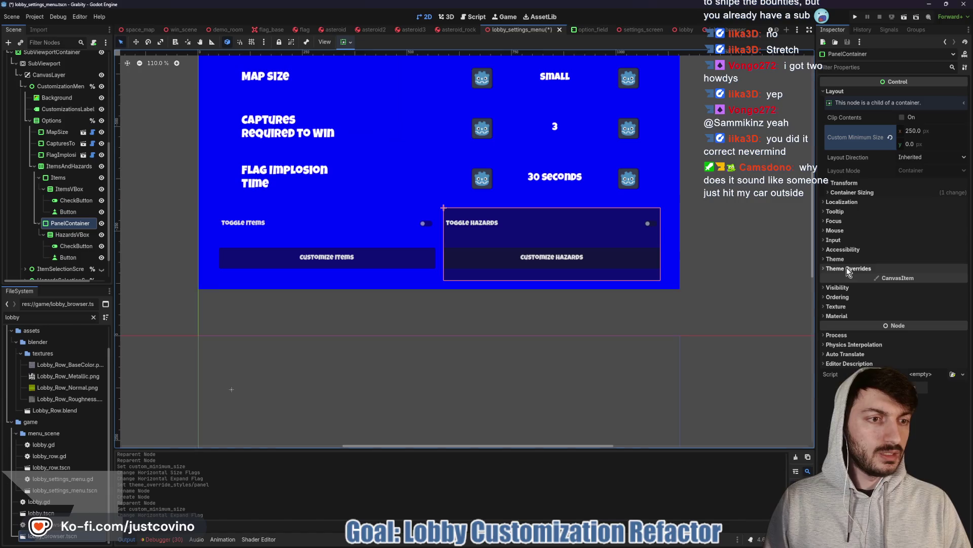
pyautogui.click(847, 269)
pyautogui.click(838, 278)
pyautogui.click(962, 288)
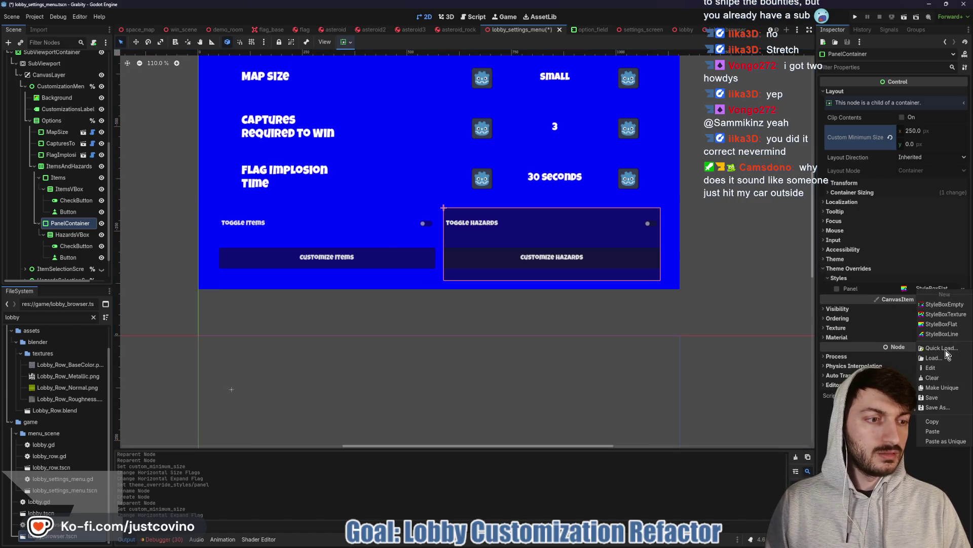
pyautogui.click(933, 431)
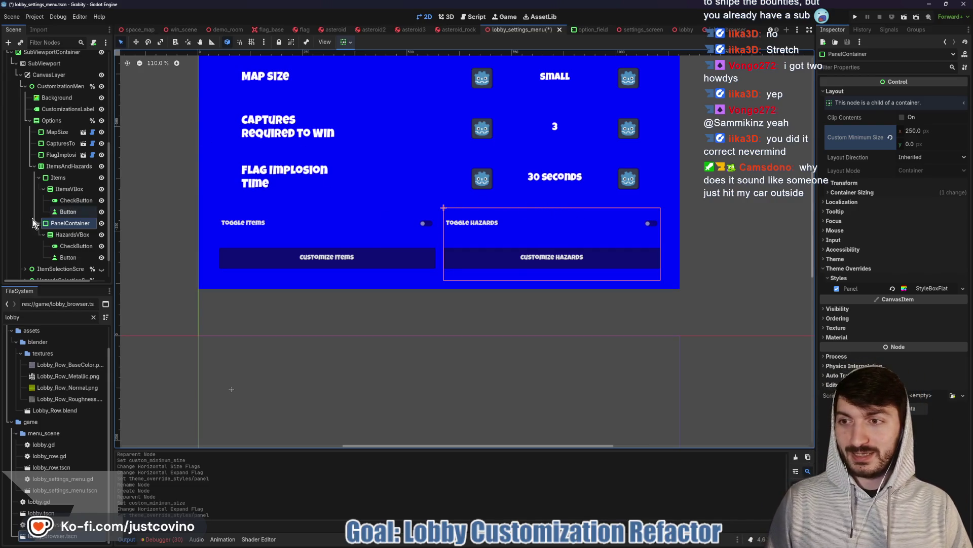
# - Rename the new PanelContainer to 'Hazards'
pyautogui.doubleClick(63, 223)
pyautogui.write('H')
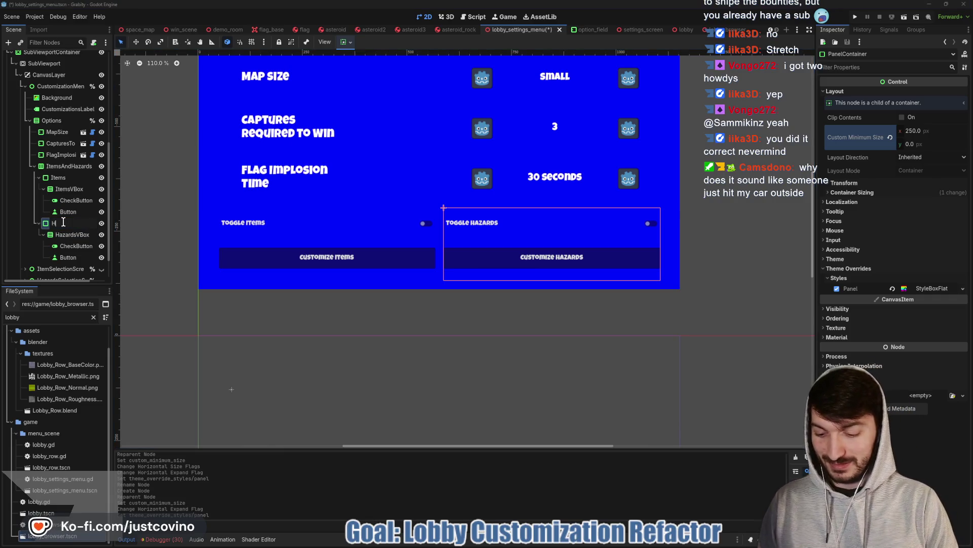
pyautogui.write('azards')
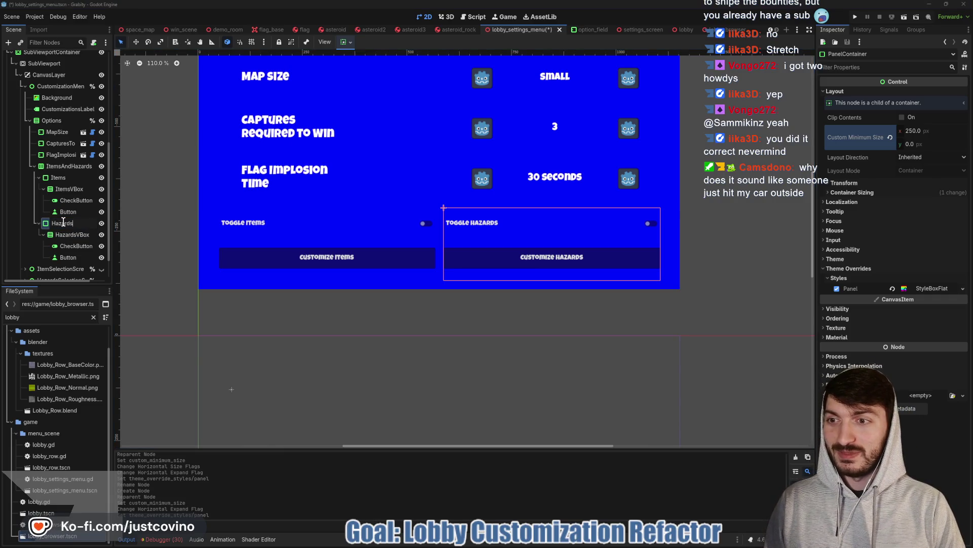
pyautogui.press('Return')
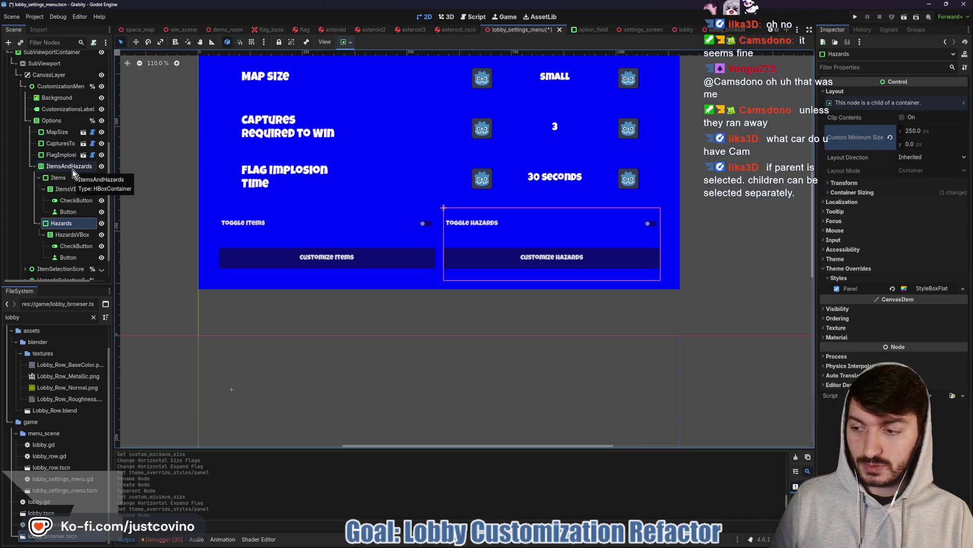
pyautogui.moveTo(204, 201)
pyautogui.mouseDown()
pyautogui.moveTo(341, 252)
pyautogui.moveTo(676, 288)
pyautogui.mouseUp()
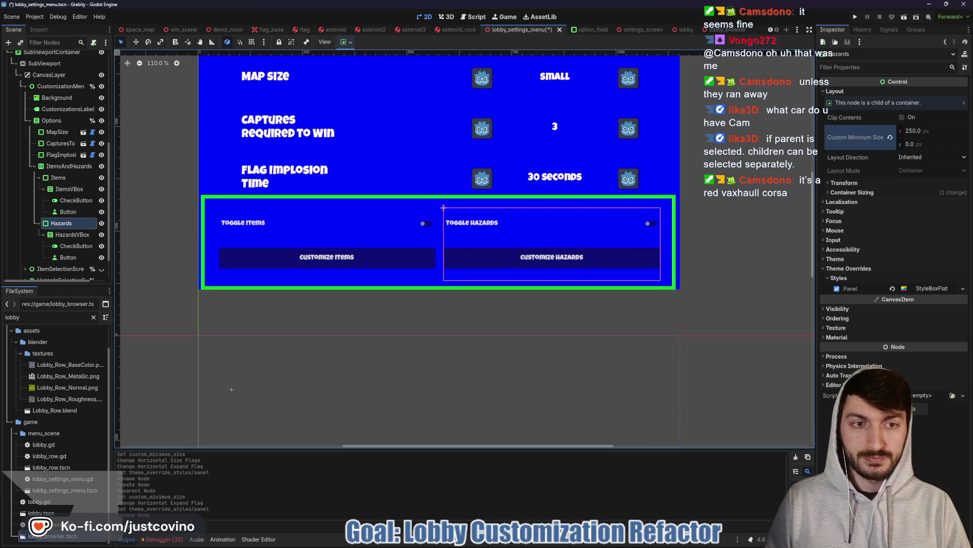
pyautogui.press('r')
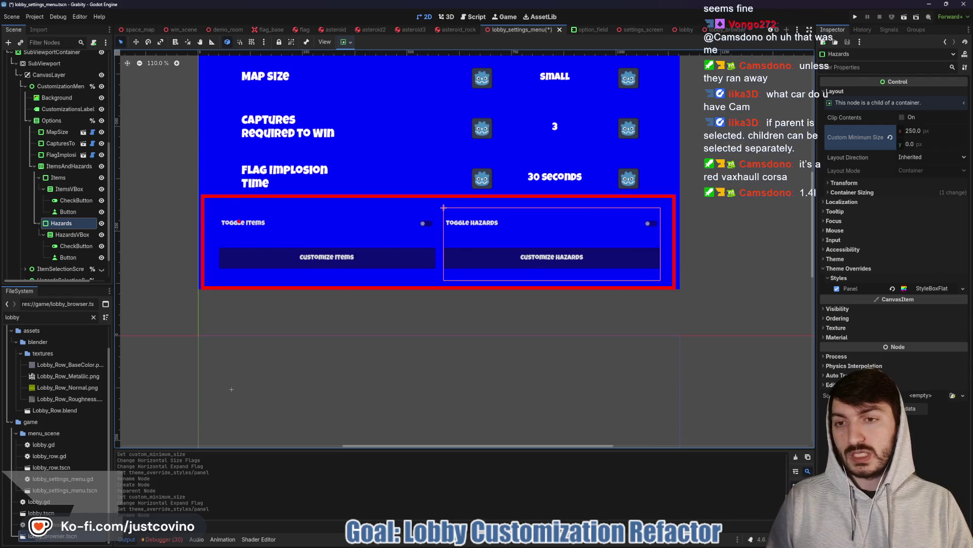
pyautogui.moveTo(229, 222); pyautogui.dragTo(437, 275)
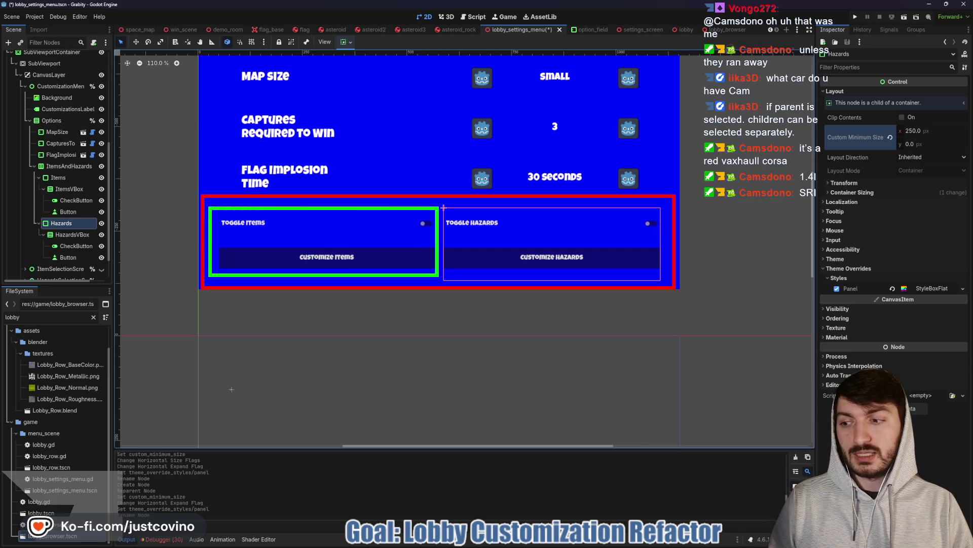
pyautogui.moveTo(458, 243)
pyautogui.mouseDown()
pyautogui.moveTo(523, 246)
pyautogui.moveTo(387, 246)
pyautogui.mouseUp()
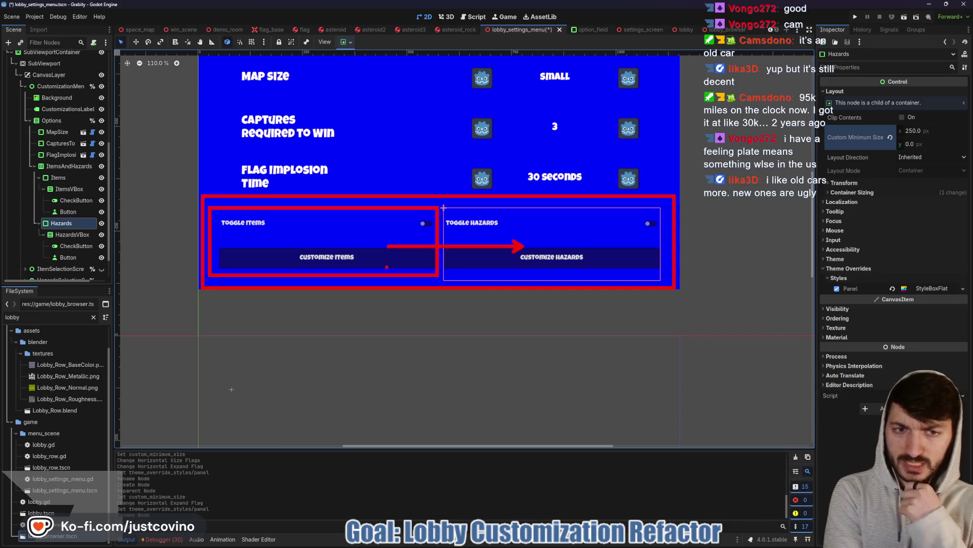
pyautogui.press('Escape')
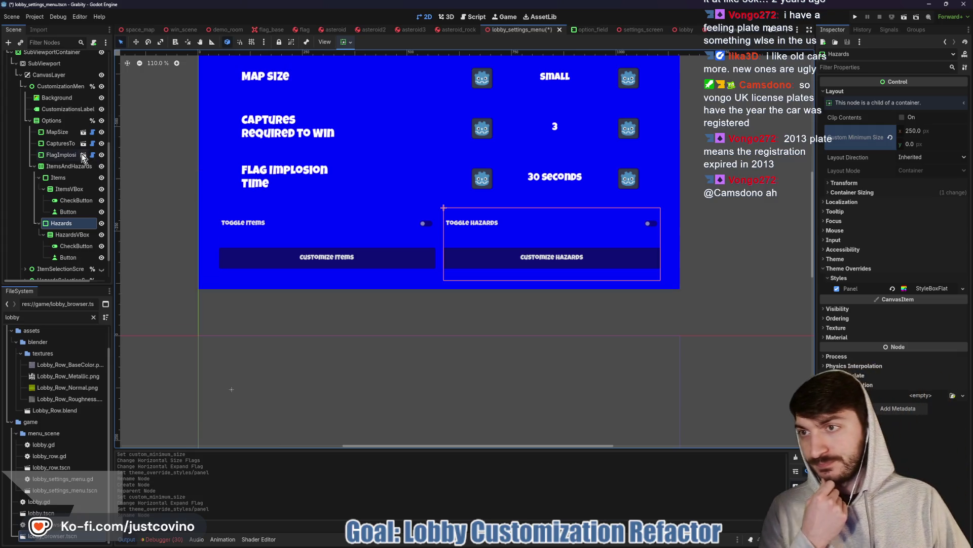
# - Scroll through lobby_settings_menu.gd's option-handling code, then switch to the FFS Leaderboard browser
pyautogui.scroll(5, 91, 142)
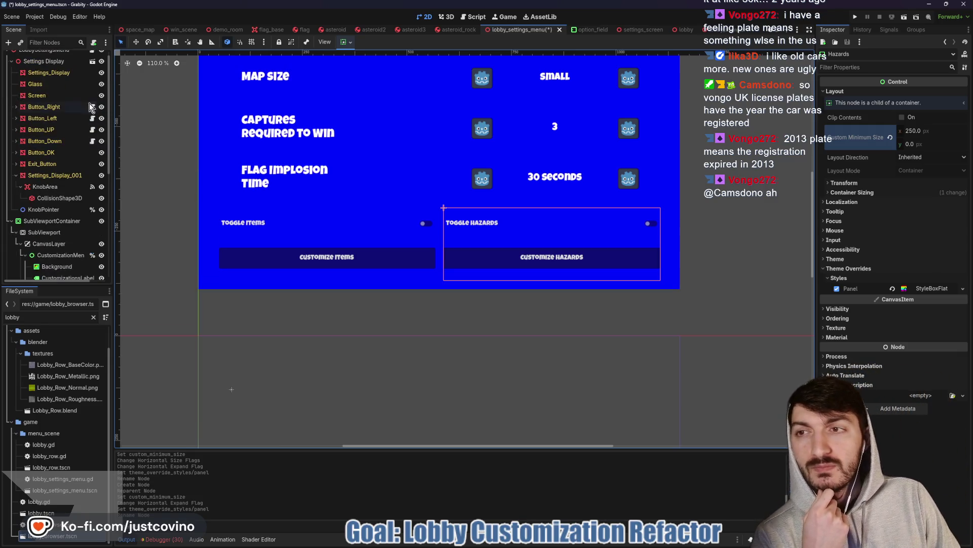
pyautogui.scroll(1, 87, 112)
pyautogui.click(92, 57)
pyautogui.scroll(5, 504, 243)
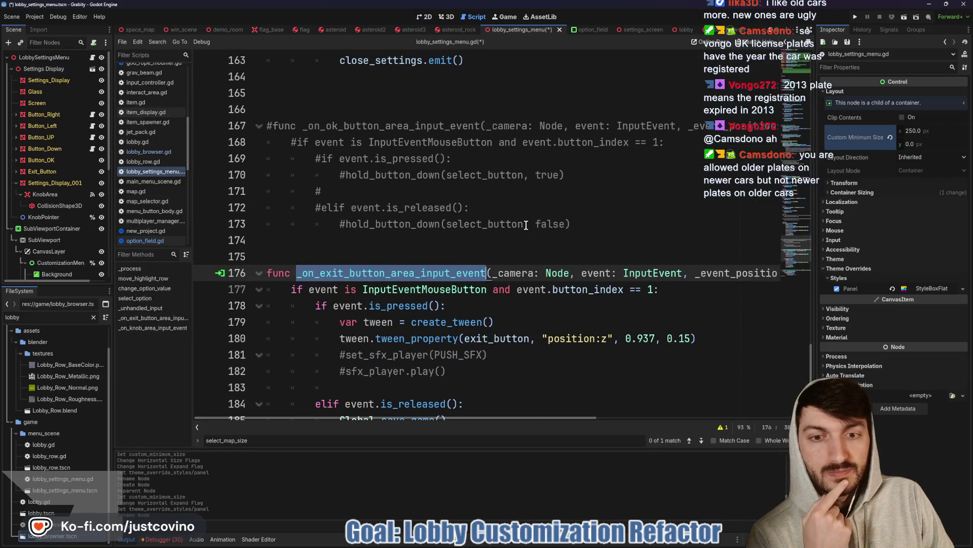
pyautogui.scroll(13, 526, 225)
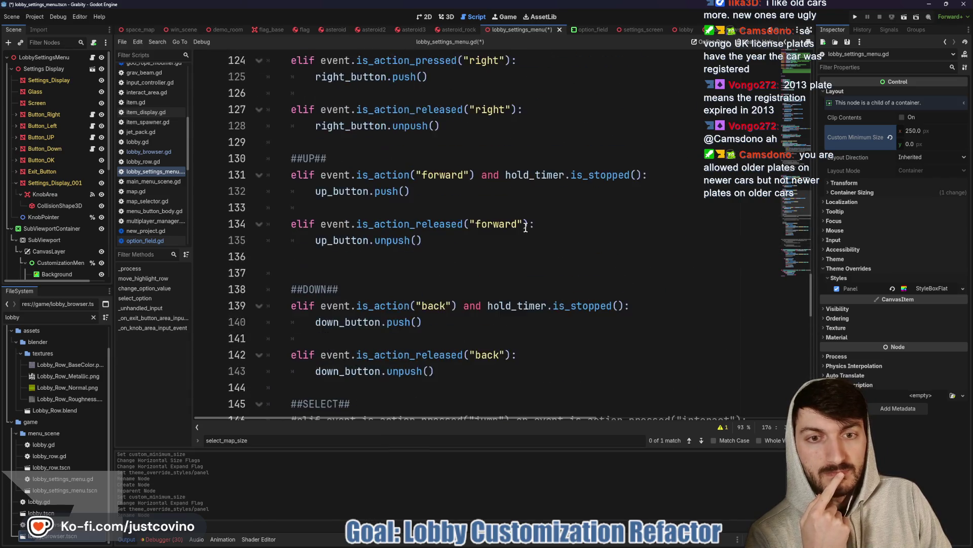
pyautogui.scroll(12, 526, 227)
pyautogui.scroll(3, 526, 225)
pyautogui.scroll(-5, 522, 225)
pyautogui.scroll(5, 521, 225)
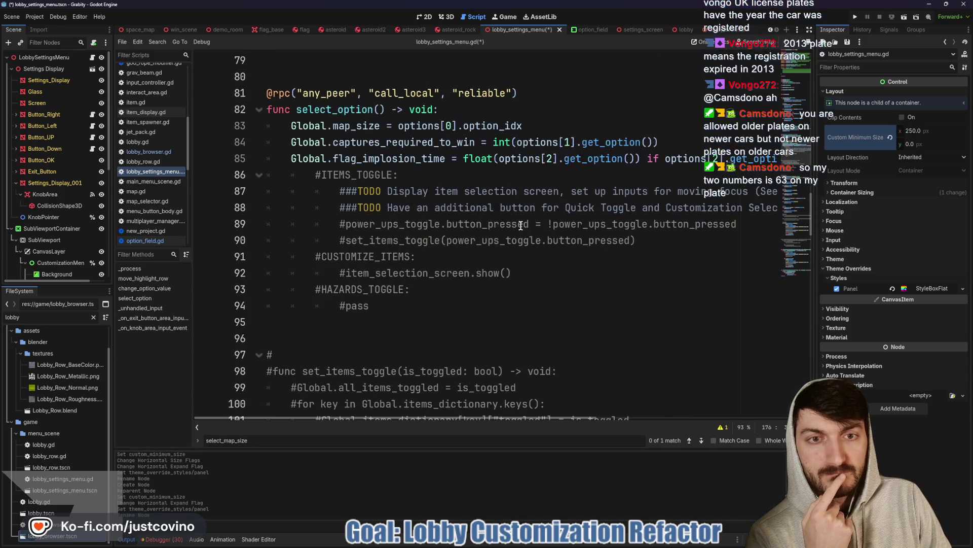
pyautogui.scroll(2, 583, 212)
pyautogui.hscroll(4, 644, 258)
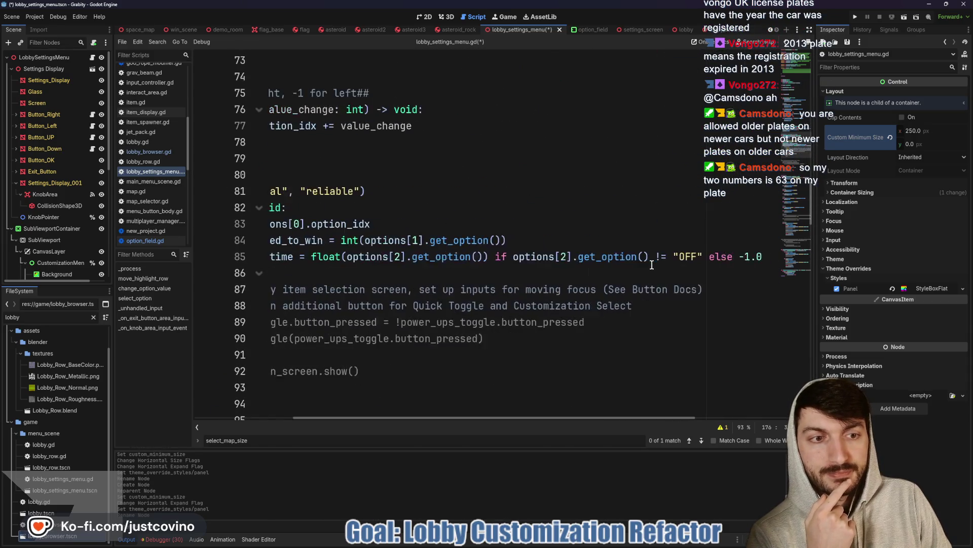
pyautogui.hscroll(-4, 558, 263)
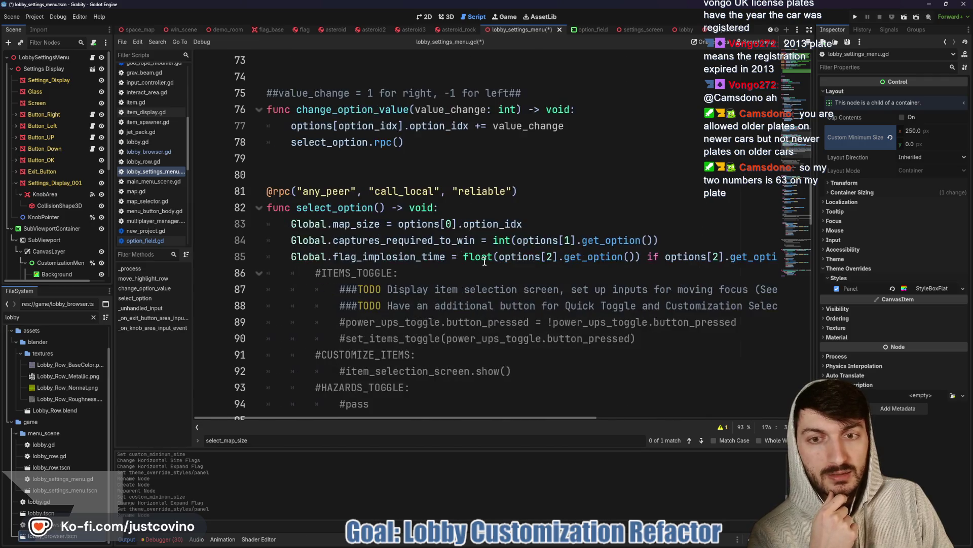
pyautogui.scroll(10, 485, 261)
pyautogui.scroll(-6, 485, 261)
pyautogui.scroll(-1, 575, 260)
pyautogui.hscroll(4, 575, 260)
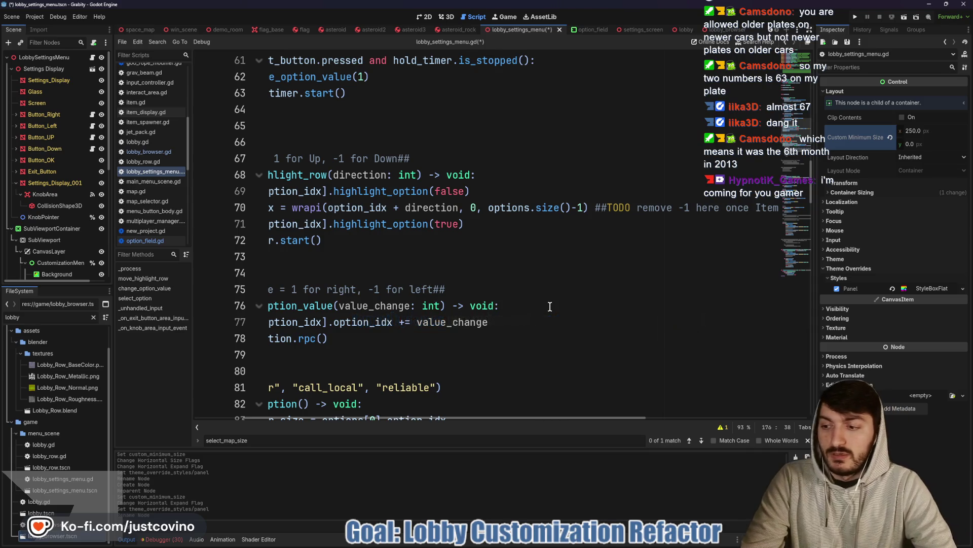
pyautogui.hotkey('alt', 'Tab')
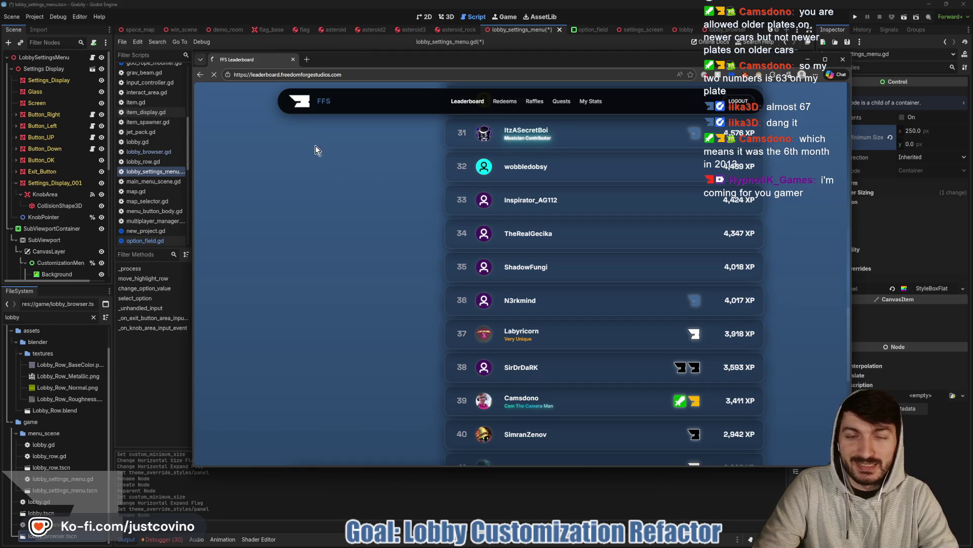
# - Scroll over the top of the FFS leaderboard, then go back to Godot's script editor
pyautogui.scroll(20, 321, 152)
pyautogui.scroll(-1, 528, 237)
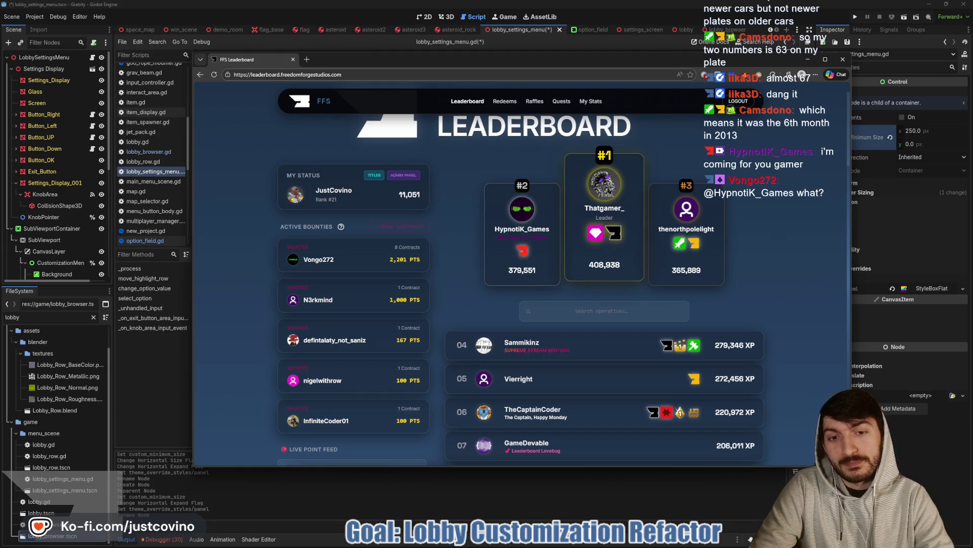
pyautogui.scroll(-1, 808, 356)
pyautogui.scroll(2, 809, 356)
pyautogui.click(924, 479)
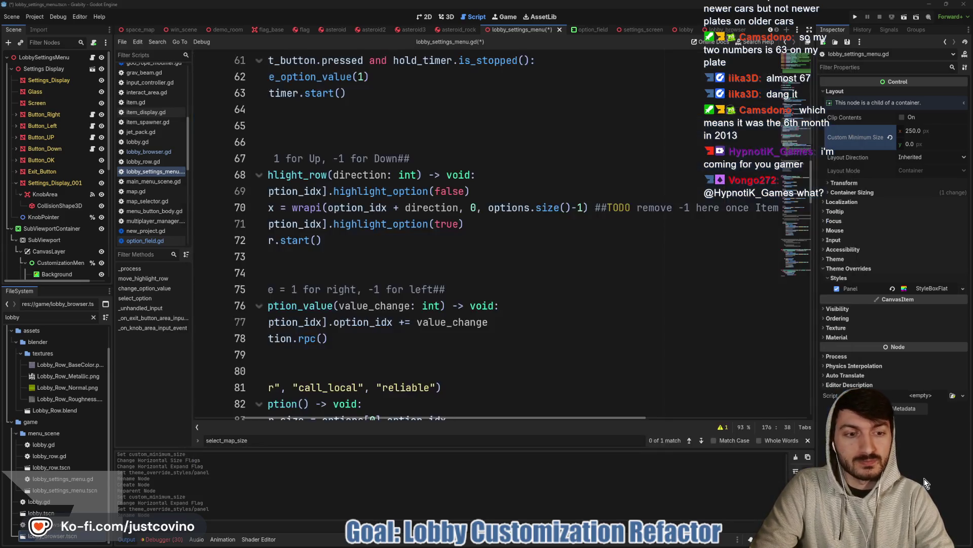
# - Inspect the -1 in line 70's wrap call and the ItemsAndHazards nodes, then switch to the leaderboard
pyautogui.click(427, 266)
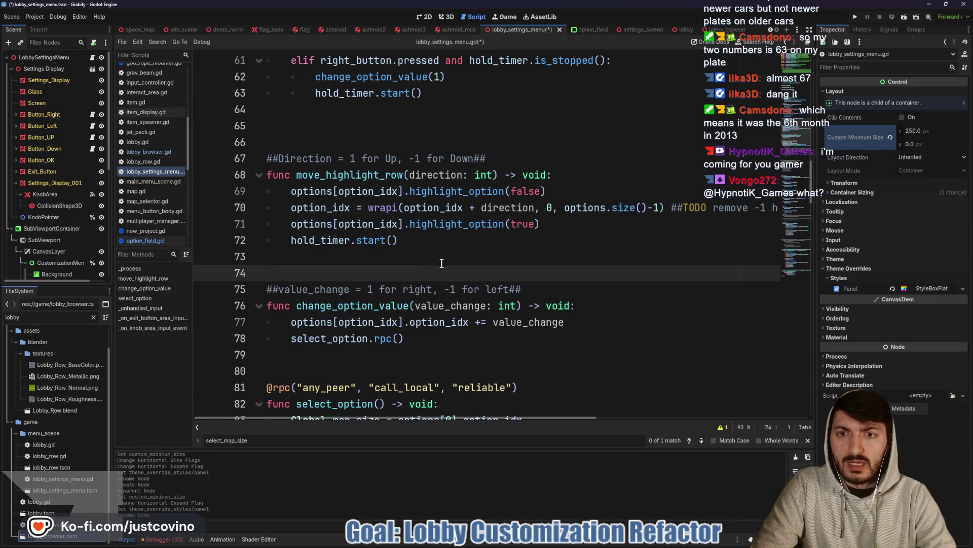
pyautogui.moveTo(660, 208); pyautogui.dragTo(646, 209)
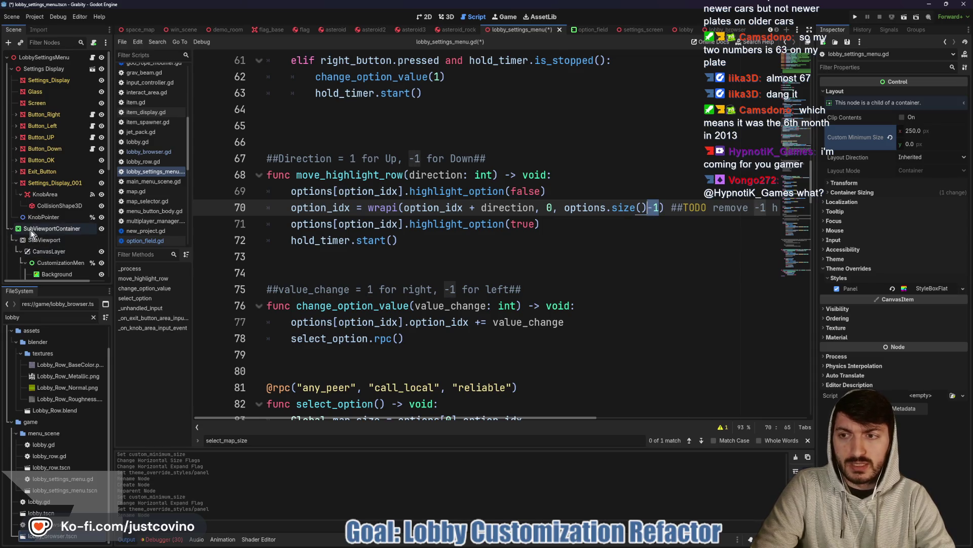
pyautogui.scroll(-3, 87, 200)
pyautogui.scroll(-3, 87, 201)
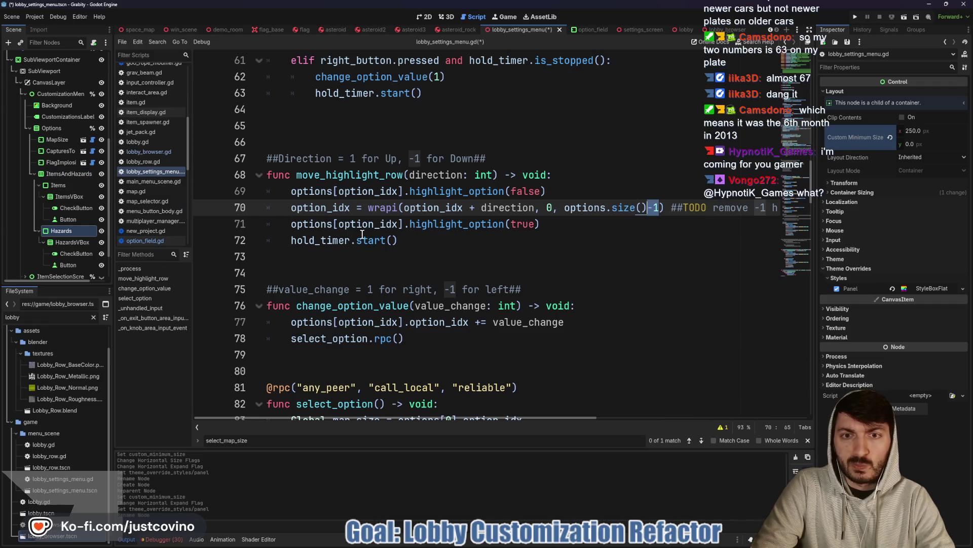
pyautogui.moveTo(369, 233)
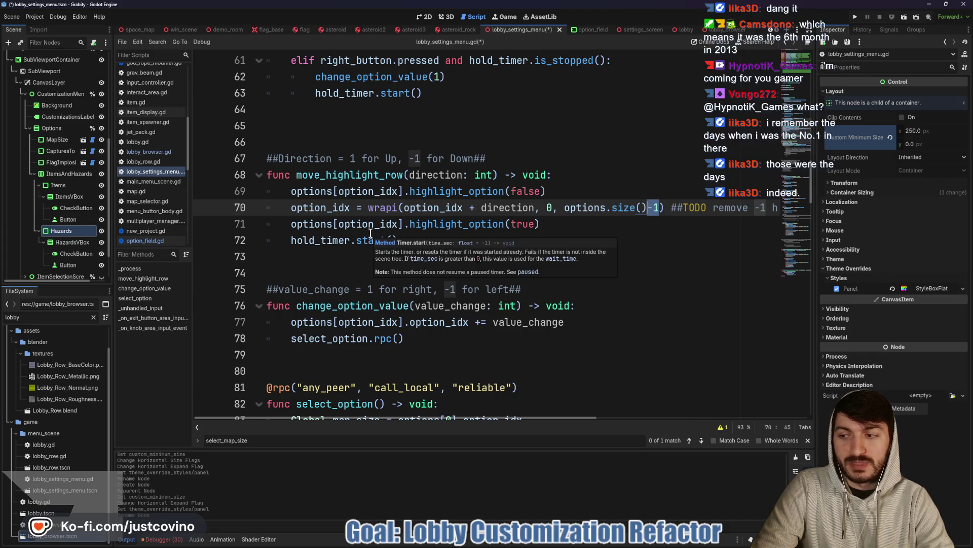
pyautogui.moveTo(562, 210)
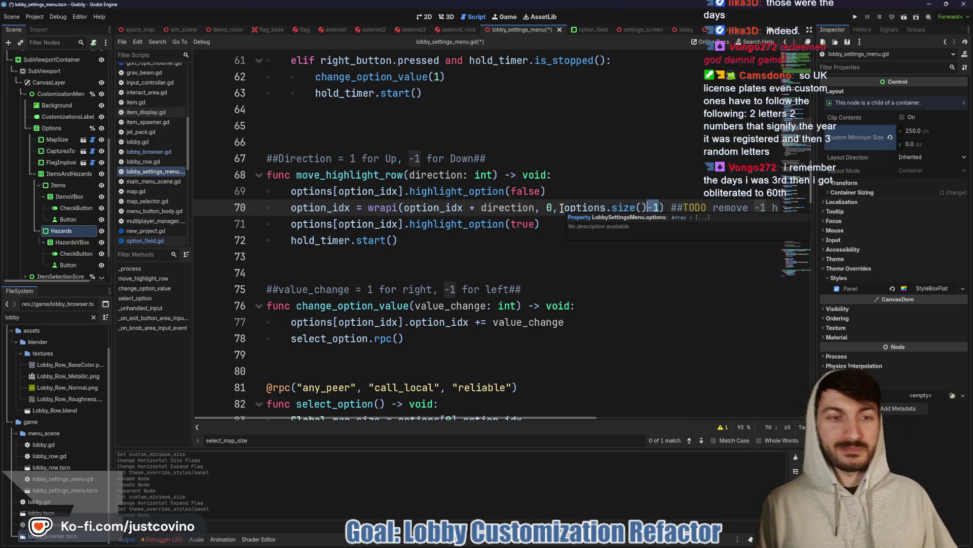
pyautogui.hotkey('alt', 'Tab')
pyautogui.scroll(-3, 542, 302)
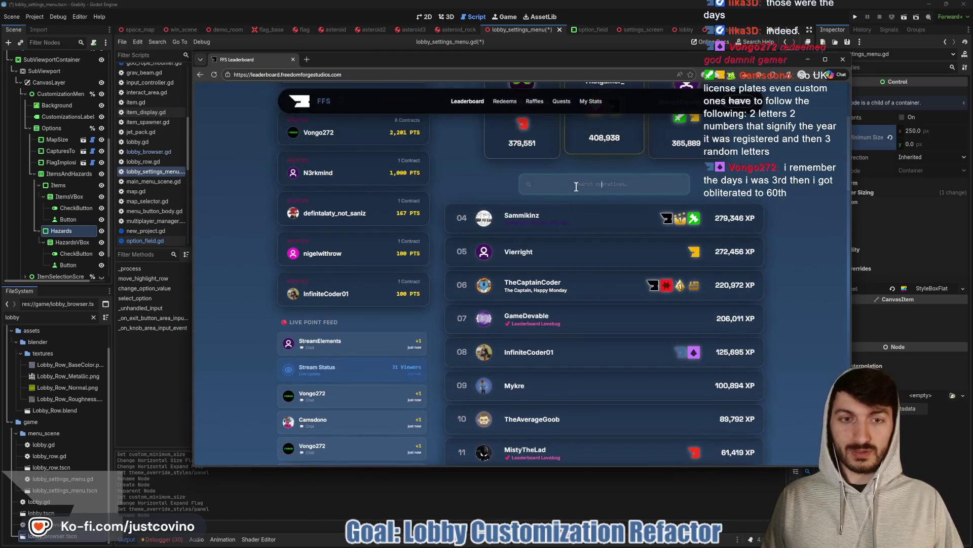
# - Search the leaderboard for a viewer, dismiss the save prompt, clear the search, and return to Godot
pyautogui.write('vongo')
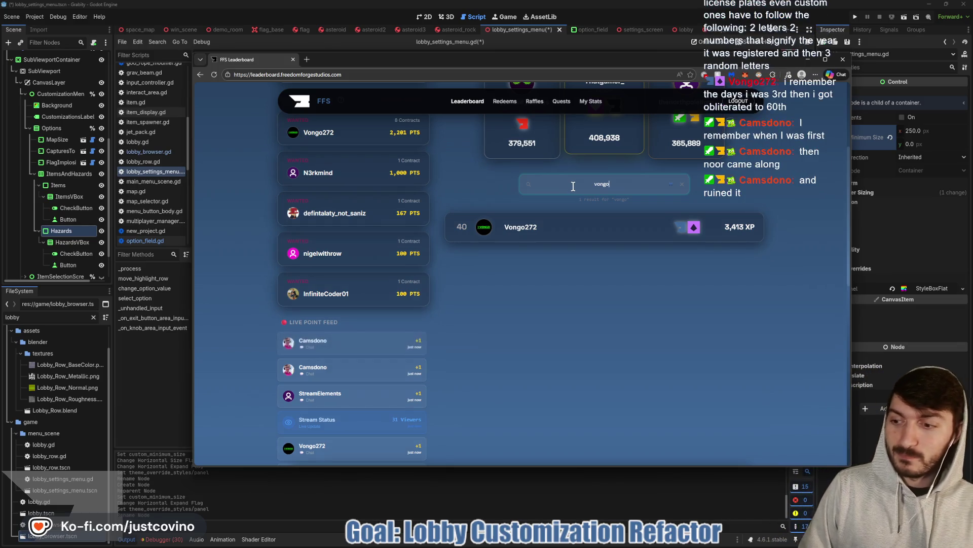
pyautogui.hotkey('ctrl', 's')
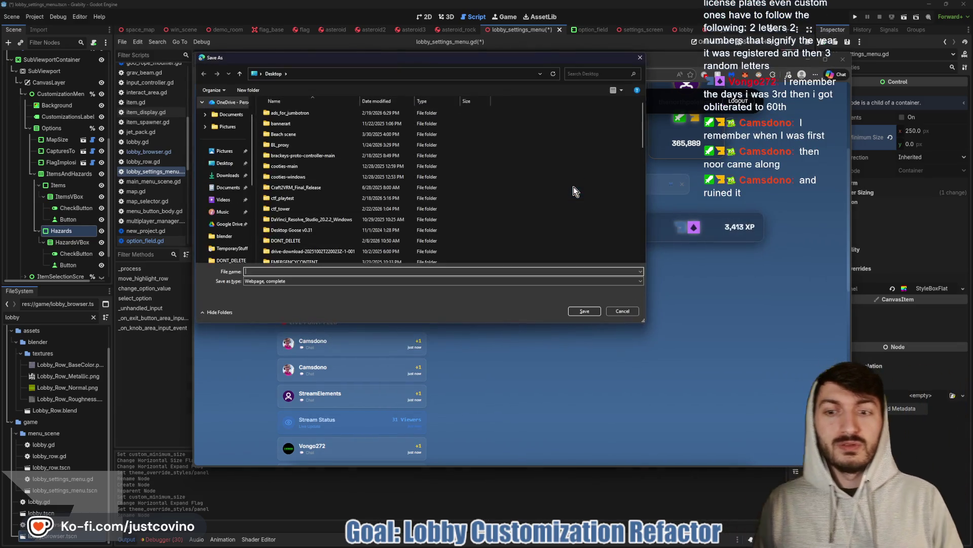
pyautogui.click(628, 311)
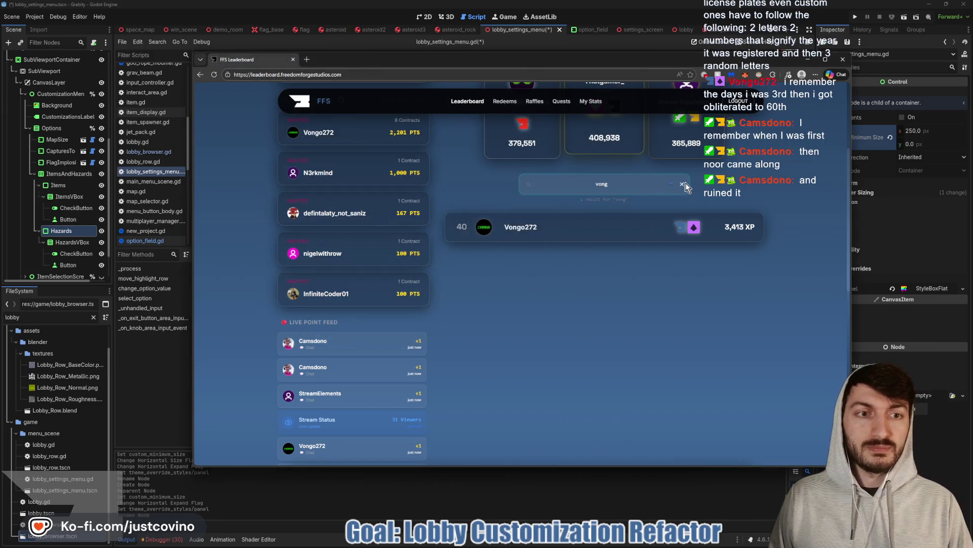
pyautogui.click(683, 185)
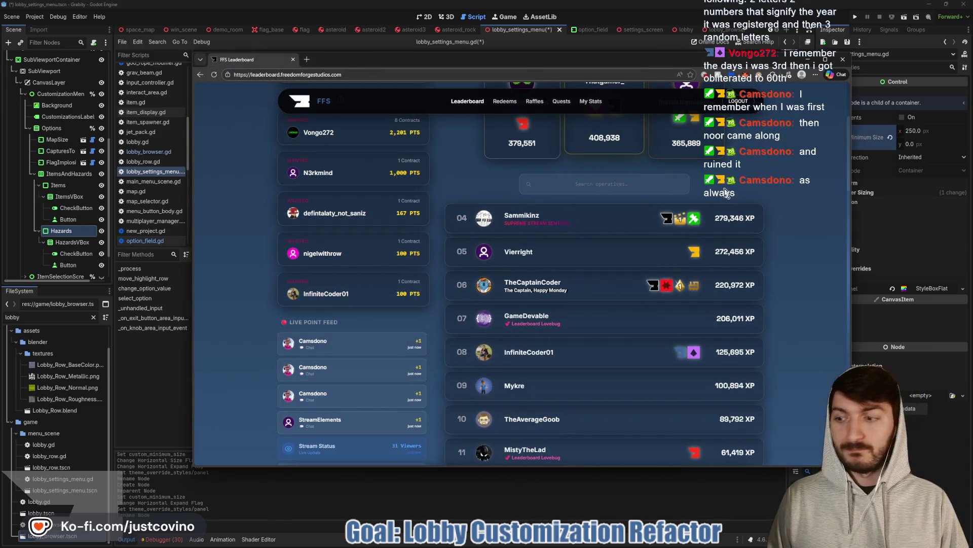
pyautogui.click(423, 485)
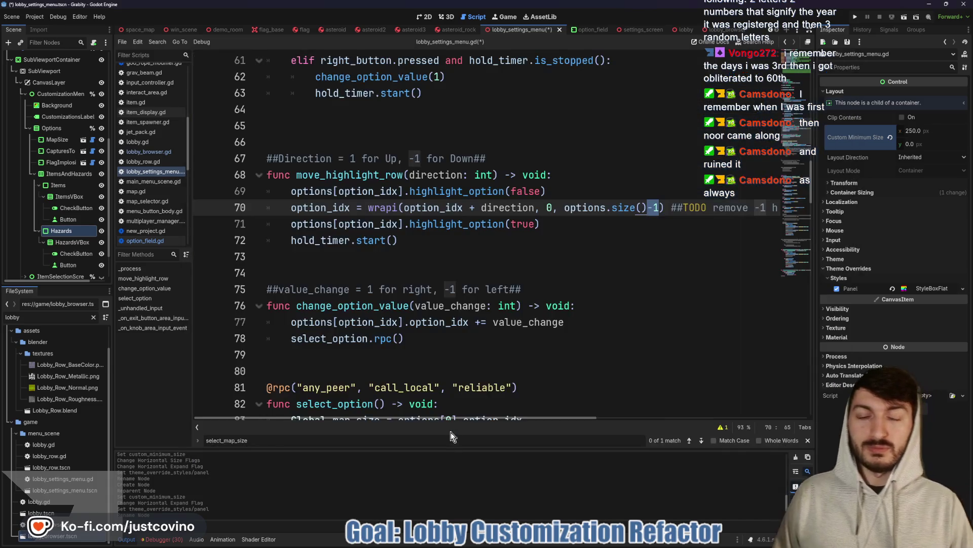
pyautogui.click(425, 272)
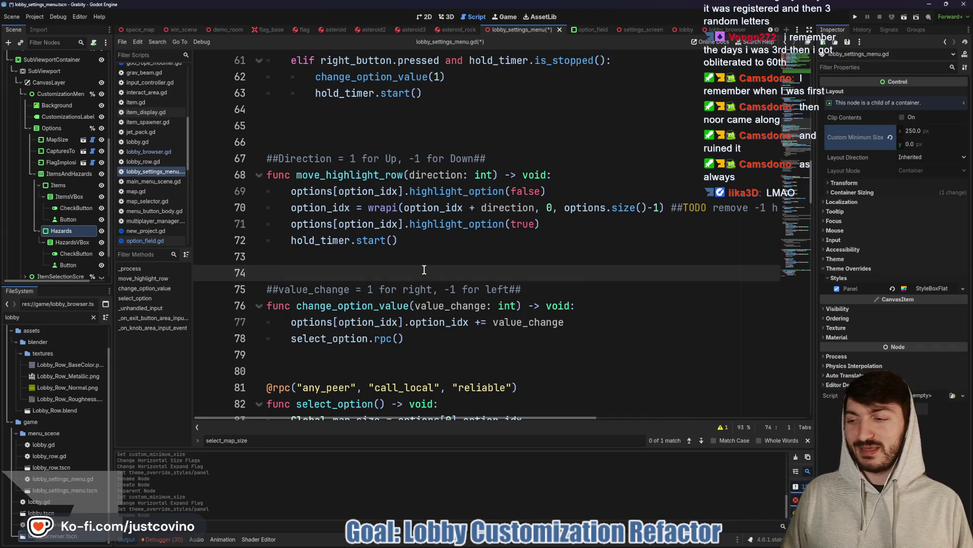
pyautogui.click(412, 259)
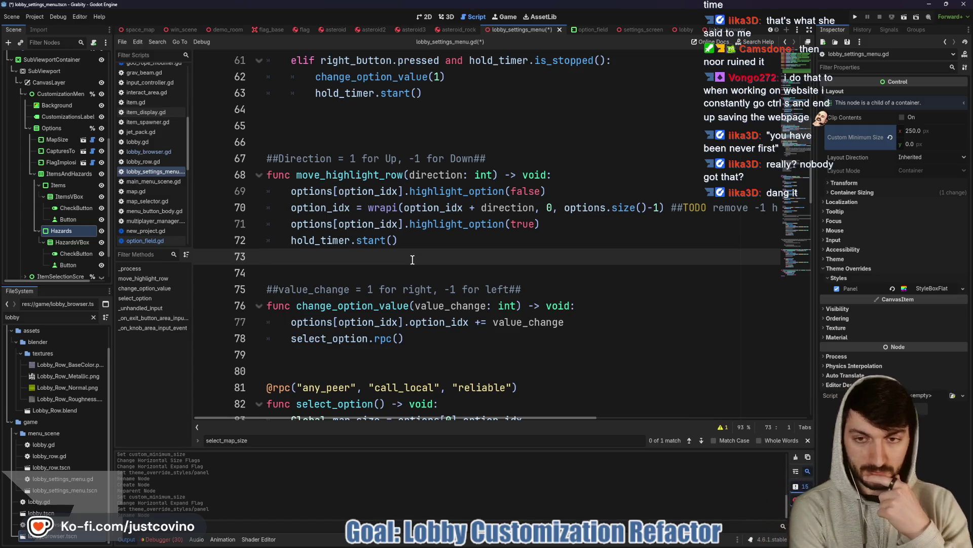
# - Scroll through option_field.gd, then select the ItemsAndHazards node in the Scene dock
pyautogui.click(92, 162)
pyautogui.scroll(2, 344, 224)
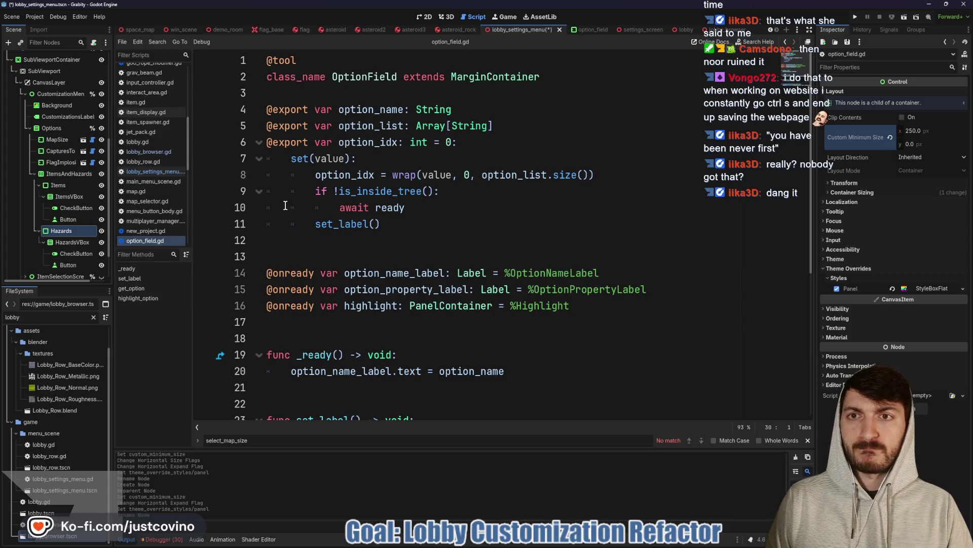
pyautogui.scroll(-2, 285, 205)
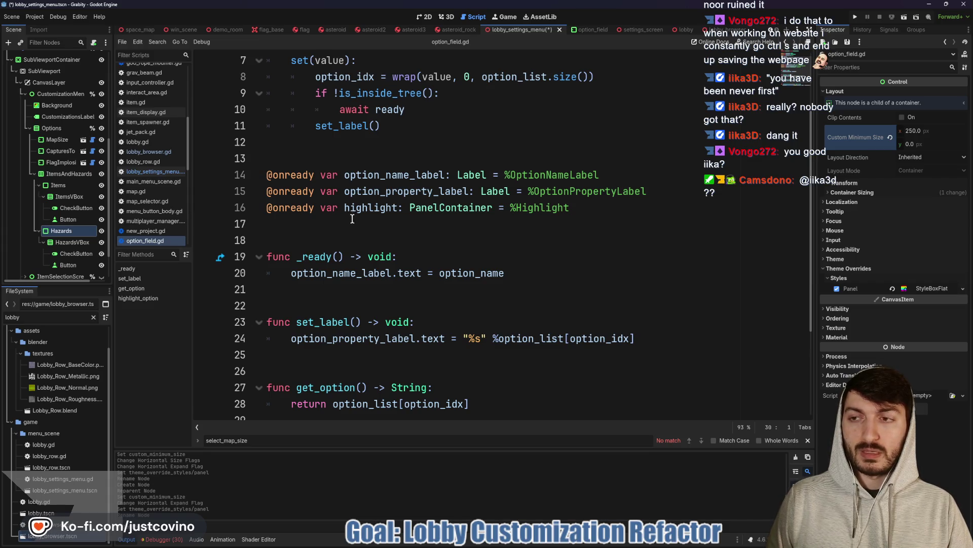
pyautogui.click(66, 175)
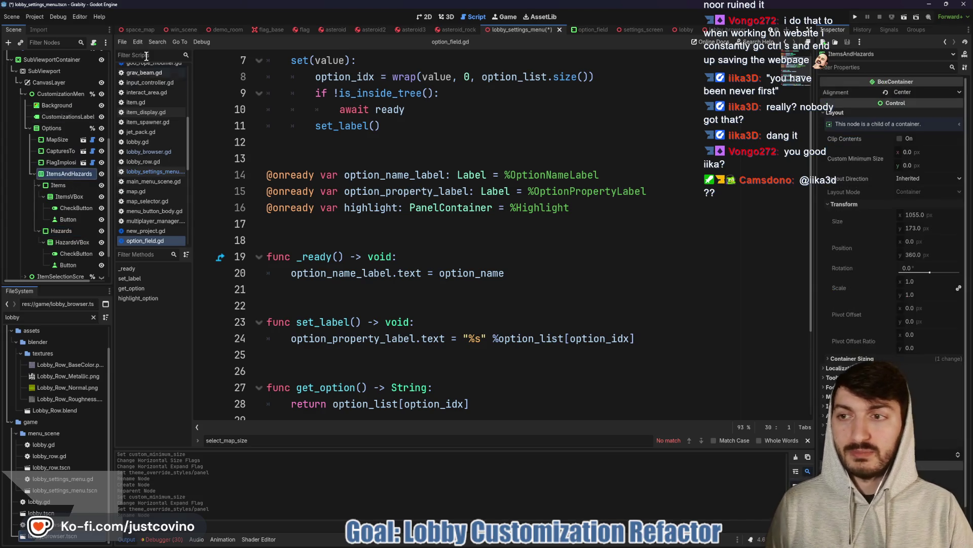
# - Attach items_and_hazards.gd declaring class_name ItemsAndHazards, deleting the template functions on lines 4–12
pyautogui.click(93, 43)
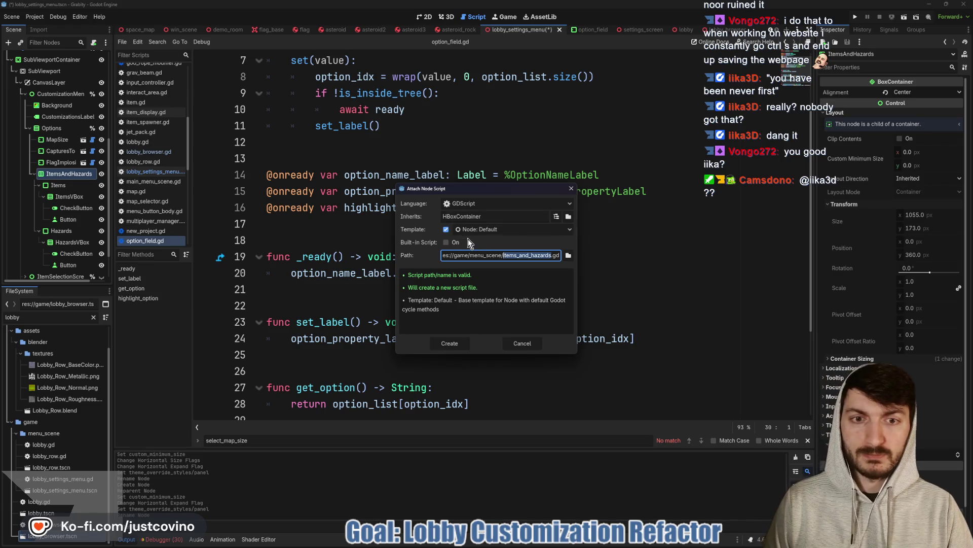
pyautogui.click(449, 343)
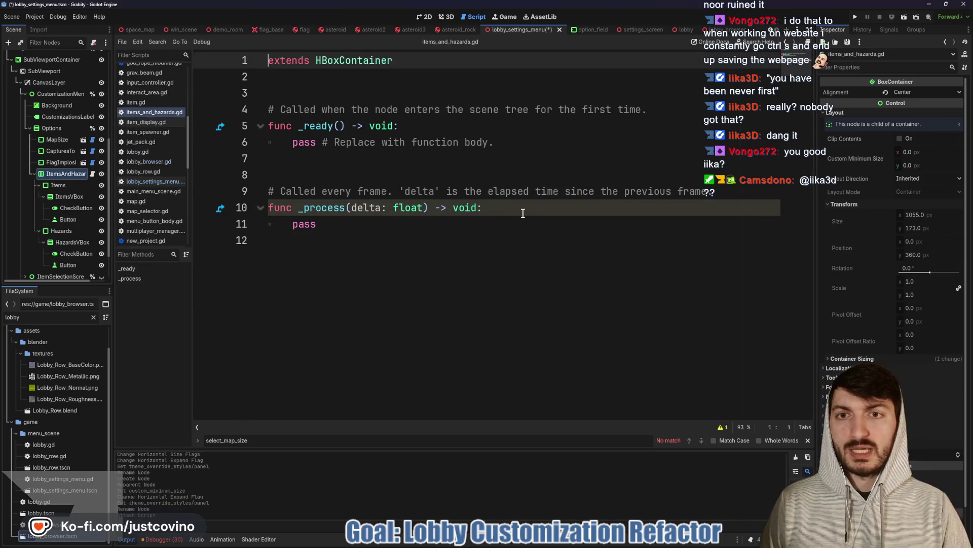
pyautogui.write('class_name')
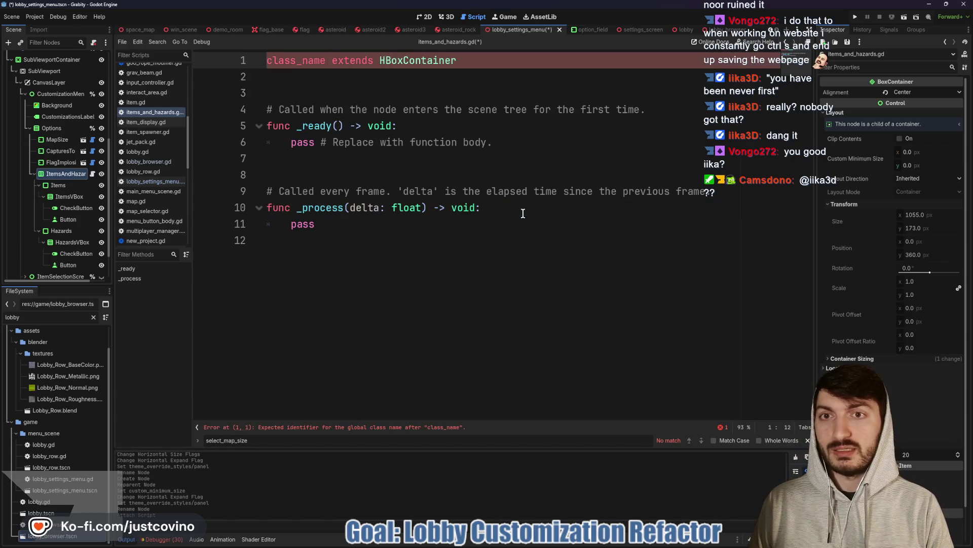
pyautogui.write(' Items')
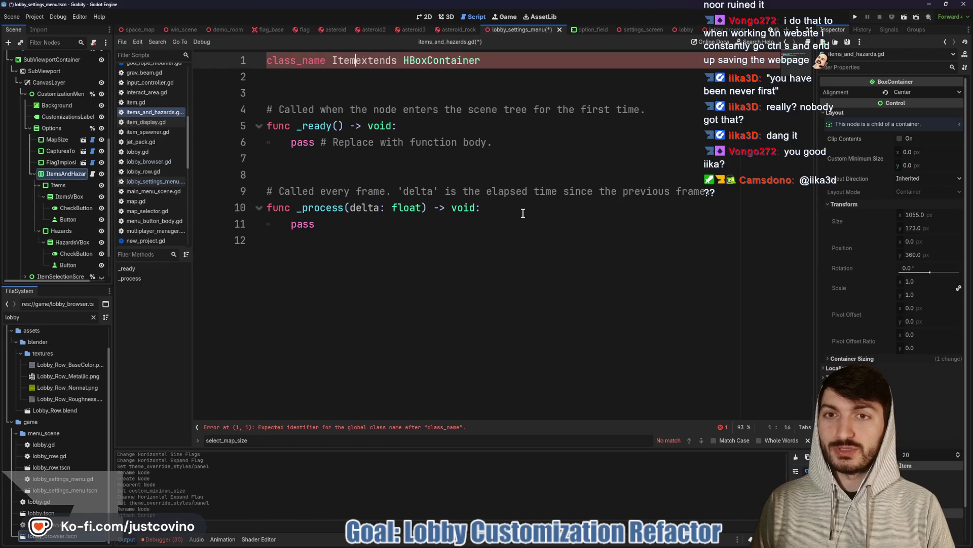
pyautogui.write('AndHazards')
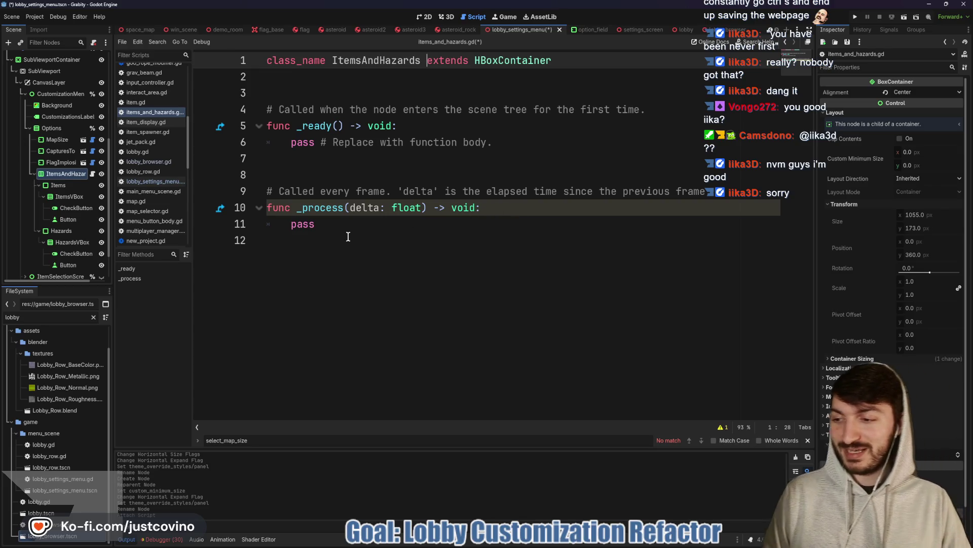
pyautogui.moveTo(415, 256)
pyautogui.mouseDown()
pyautogui.moveTo(266, 185)
pyautogui.moveTo(266, 109)
pyautogui.mouseUp()
pyautogui.press('BackSpace')
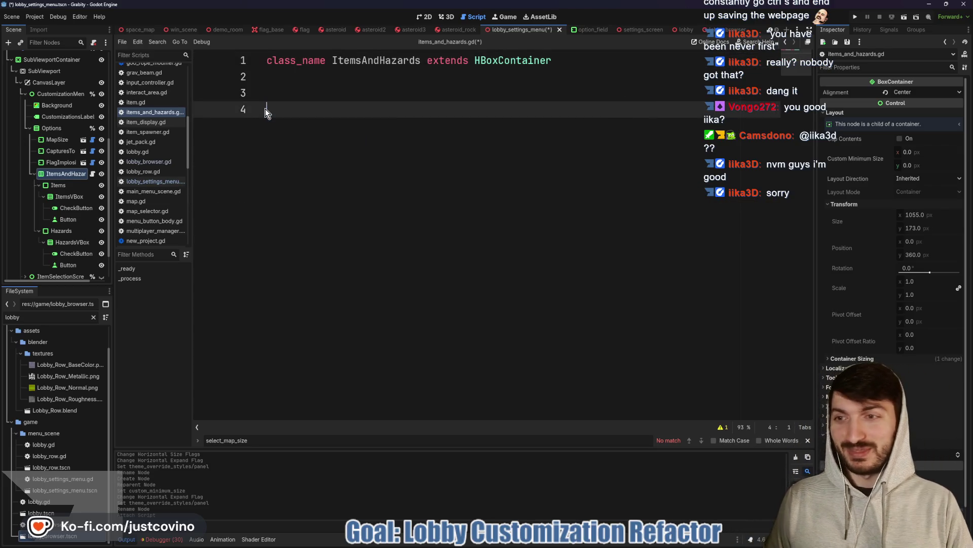
pyautogui.click(92, 162)
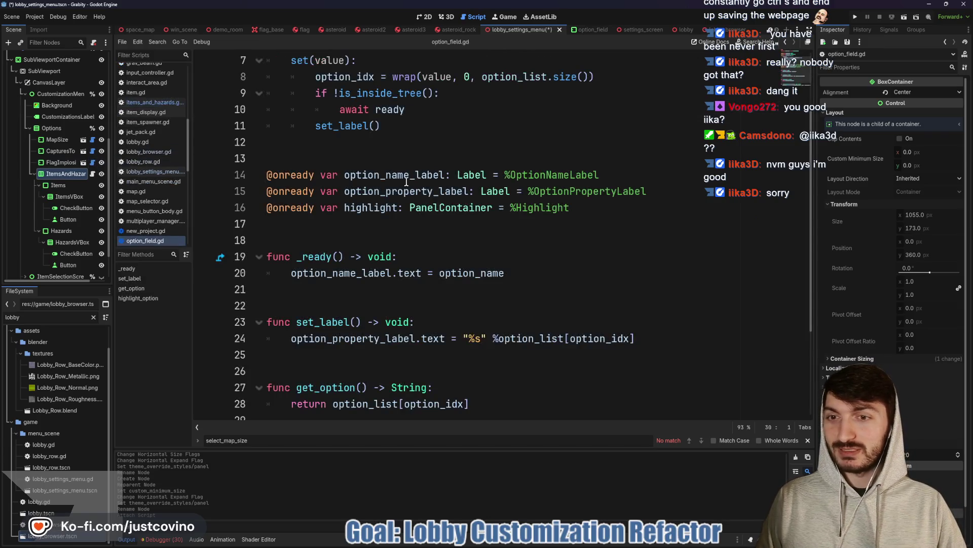
# - Select the highlight_option signature in option_field.gd for reference
pyautogui.scroll(-3, 444, 252)
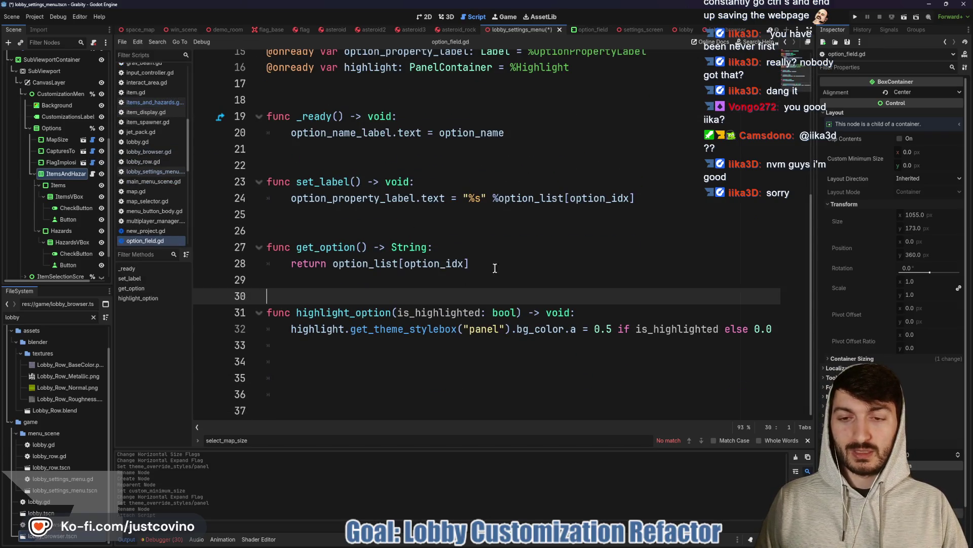
pyautogui.moveTo(577, 312); pyautogui.dragTo(293, 303)
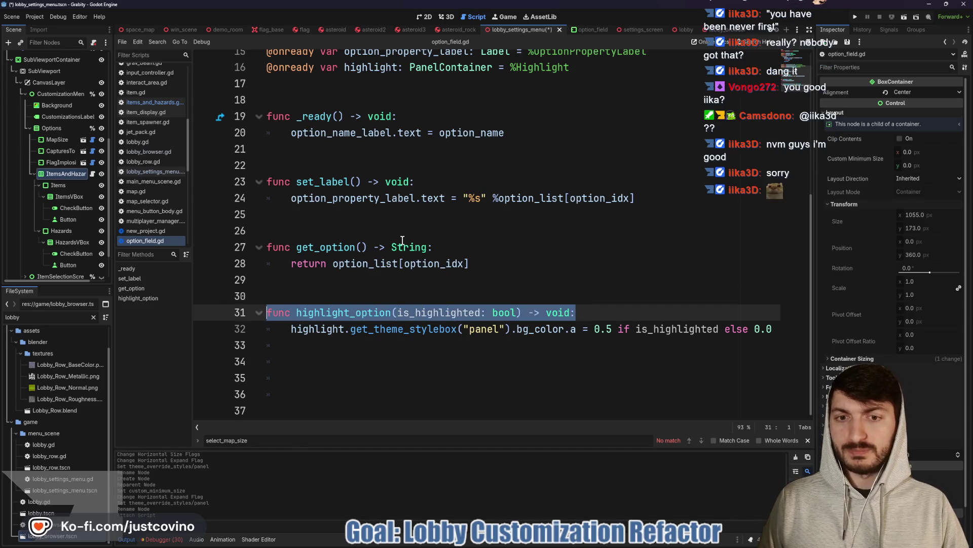
pyautogui.click(93, 173)
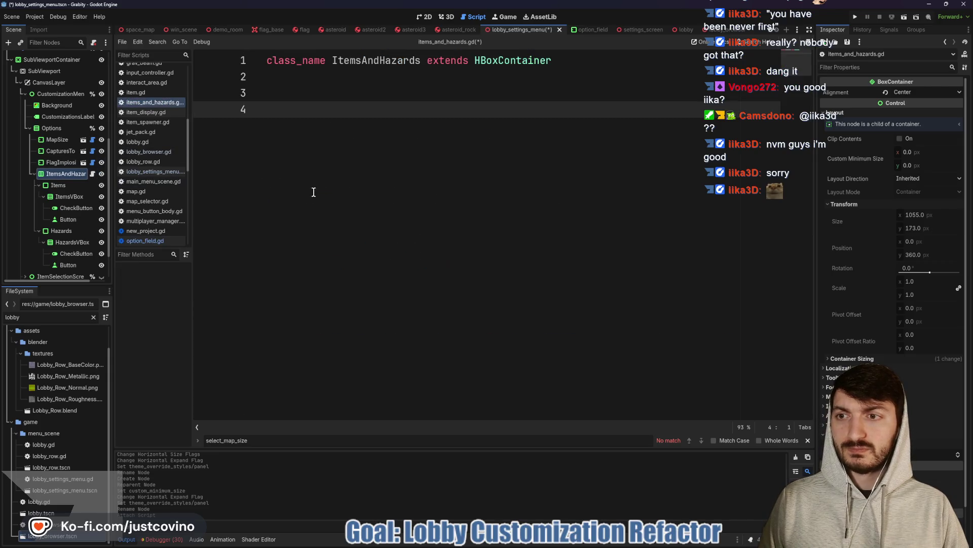
# - Type func highlight_option(is_highlighted: bool) -> void: in items_and_hazards.gd, with blank lines above
pyautogui.write('fucn hig')
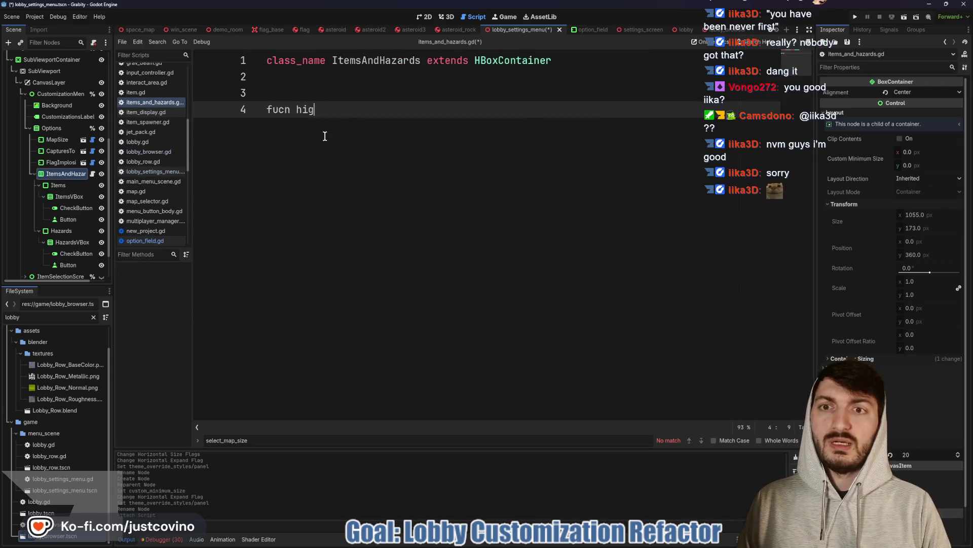
pyautogui.press('BackSpace')
pyautogui.press('BackSpace')
pyautogui.press('BackSpace')
pyautogui.write('nc')
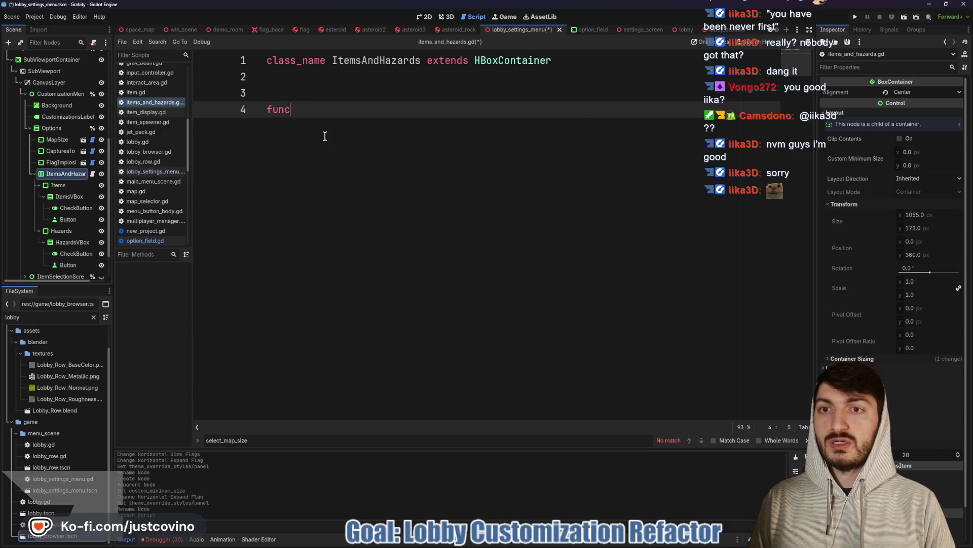
pyautogui.write(' highlight_')
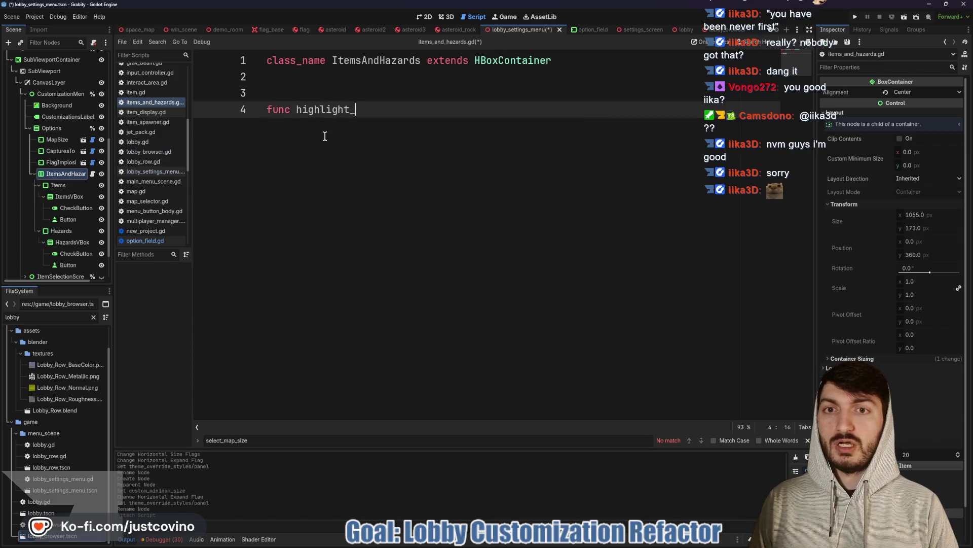
pyautogui.write('option(is_highlighted: bool')
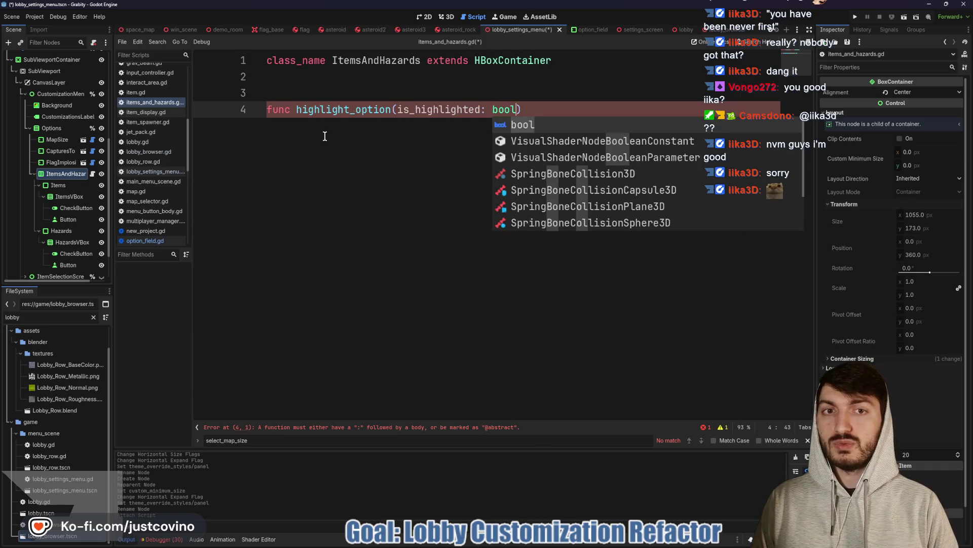
pyautogui.write(') -> void')
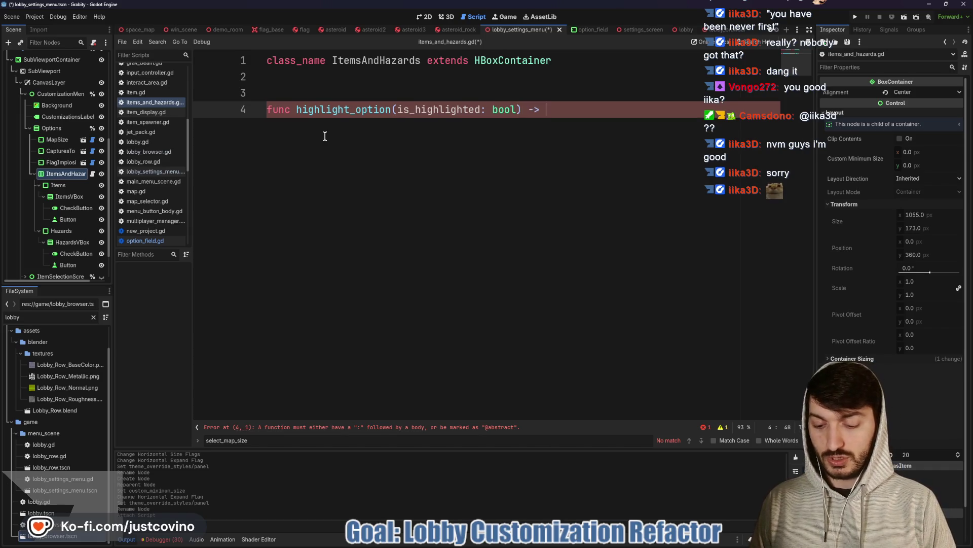
pyautogui.write(':')
pyautogui.press('Return')
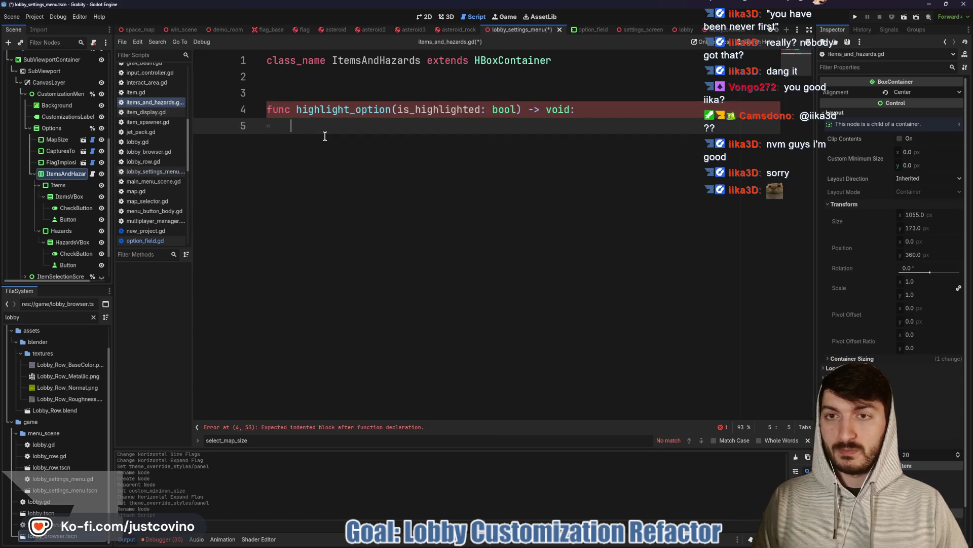
pyautogui.click(305, 77)
pyautogui.press('Return')
pyautogui.press('Return')
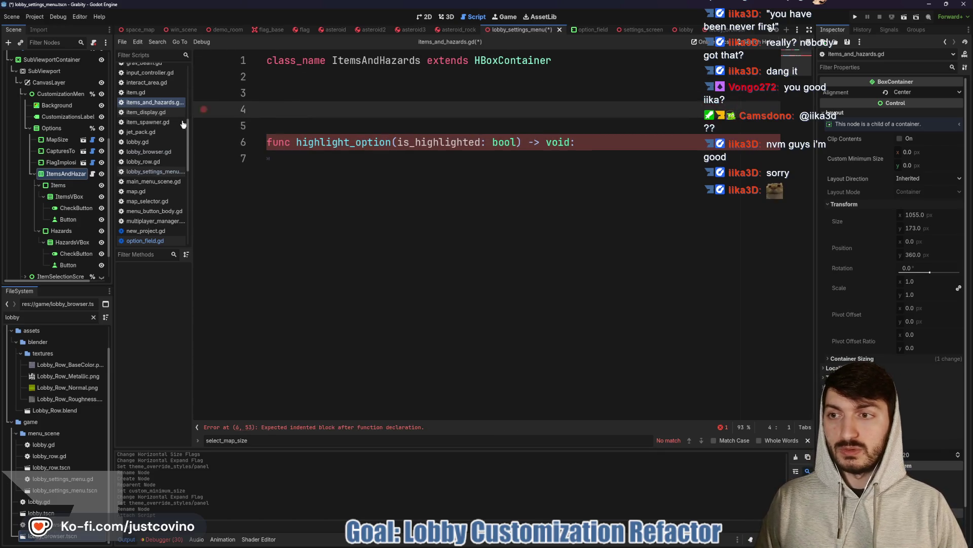
pyautogui.rightClick(61, 185)
# - Make the Items and Hazards nodes accessible as scene-unique names
pyautogui.click(76, 389)
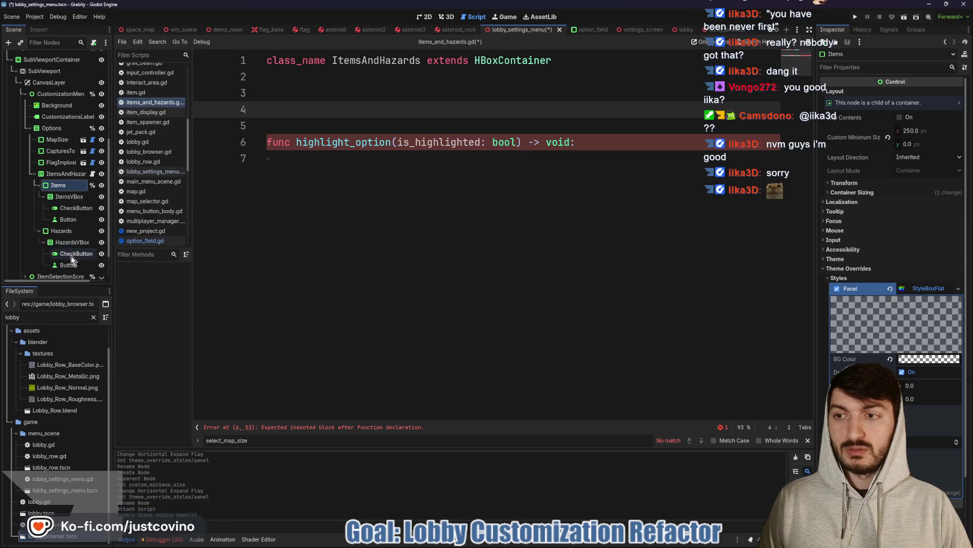
pyautogui.rightClick(63, 230)
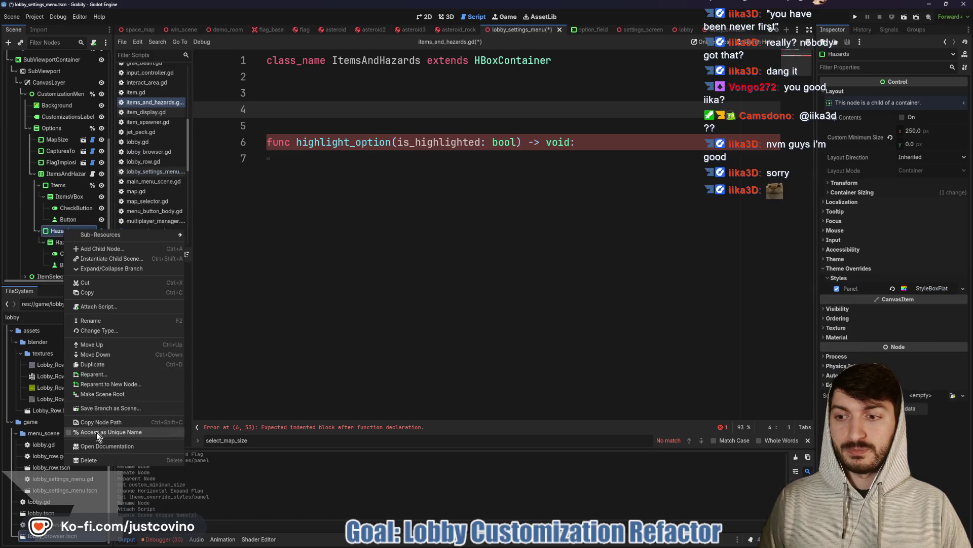
pyautogui.click(98, 434)
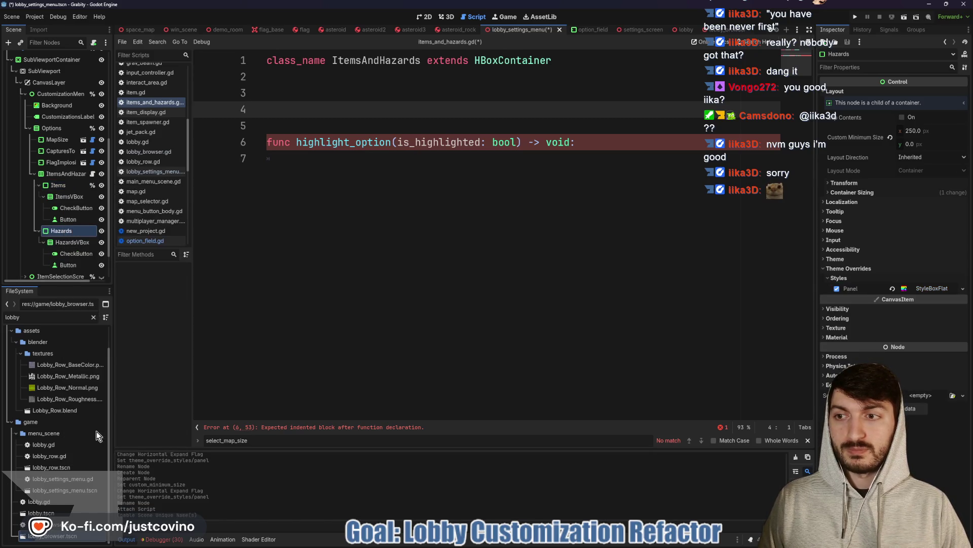
pyautogui.keyDown('ctrl'); pyautogui.click(68, 187); pyautogui.keyUp('ctrl')
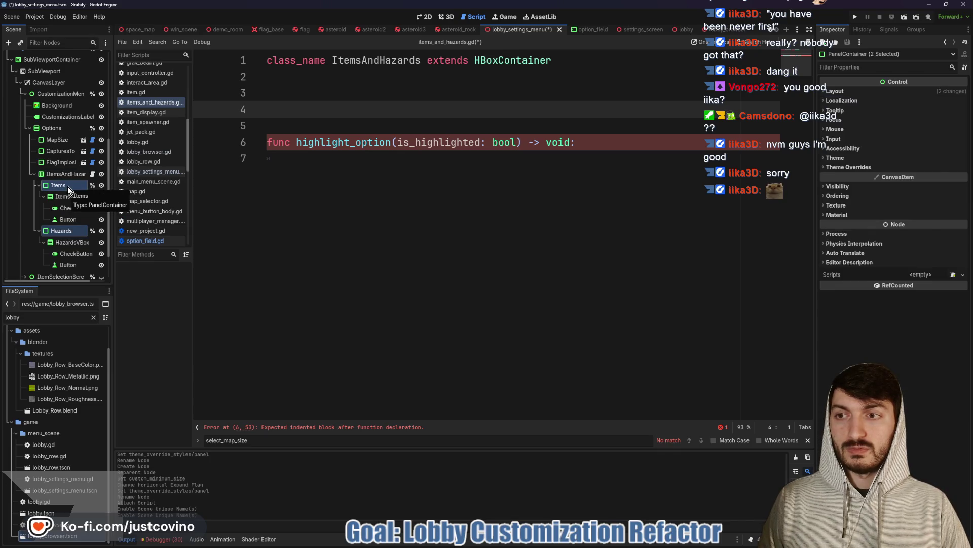
pyautogui.moveTo(68, 187)
pyautogui.mouseDown()
pyautogui.moveTo(206, 139)
pyautogui.moveTo(293, 87)
pyautogui.mouseUp()
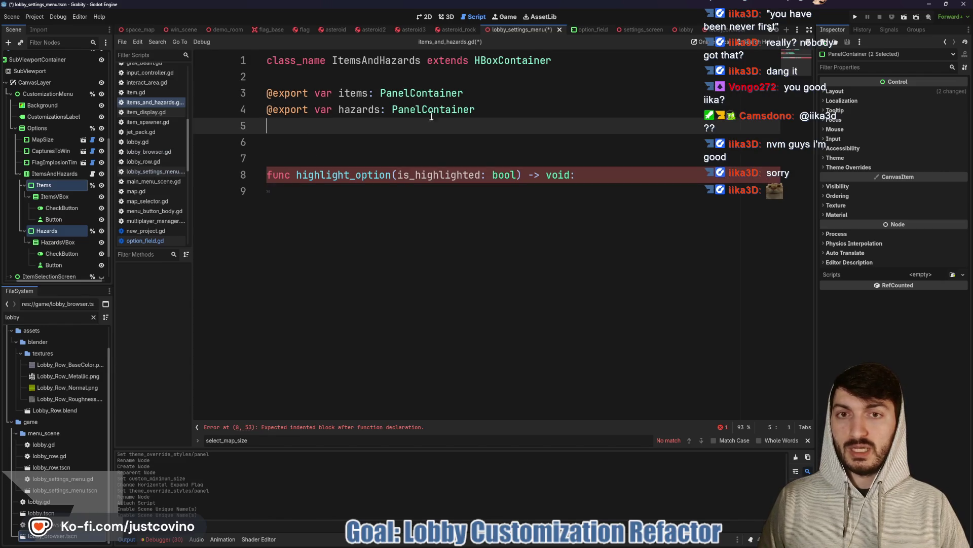
pyautogui.moveTo(525, 108); pyautogui.dragTo(239, 93)
pyautogui.press('BackSpace')
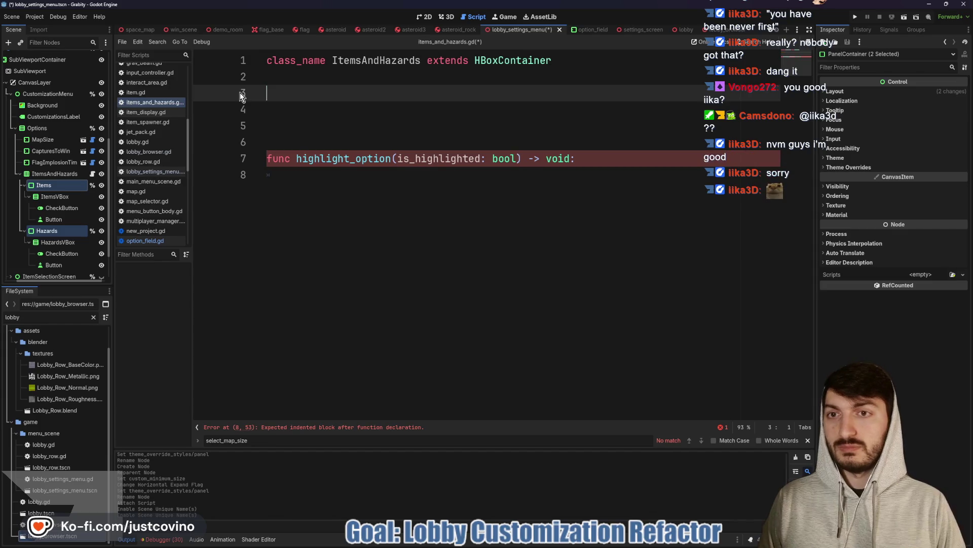
pyautogui.moveTo(56, 186)
pyautogui.mouseDown()
pyautogui.moveTo(254, 125)
pyautogui.moveTo(303, 89)
pyautogui.mouseUp()
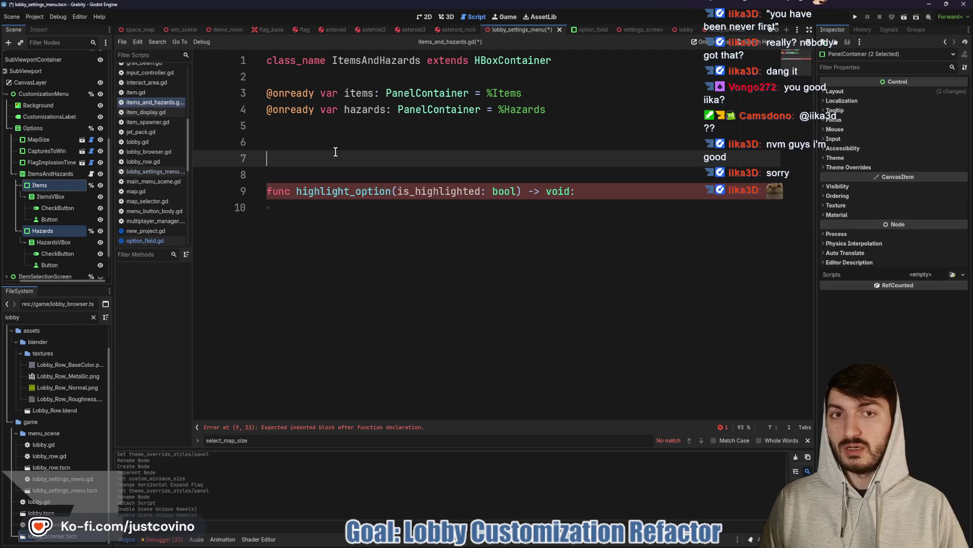
# - Start the function body with items.get_theme_stylebox("panel").bg_ on line 8
pyautogui.click(326, 175)
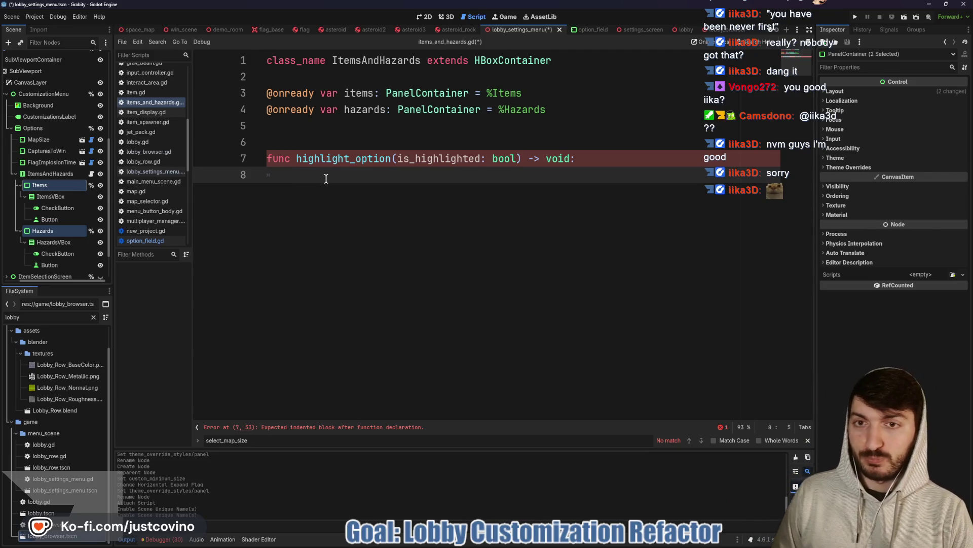
pyautogui.write('it')
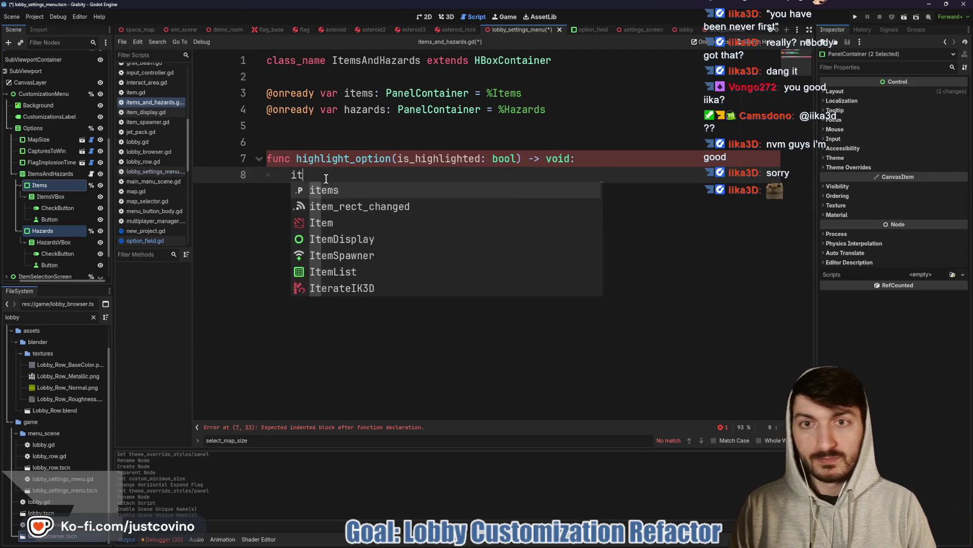
pyautogui.write('ems.get')
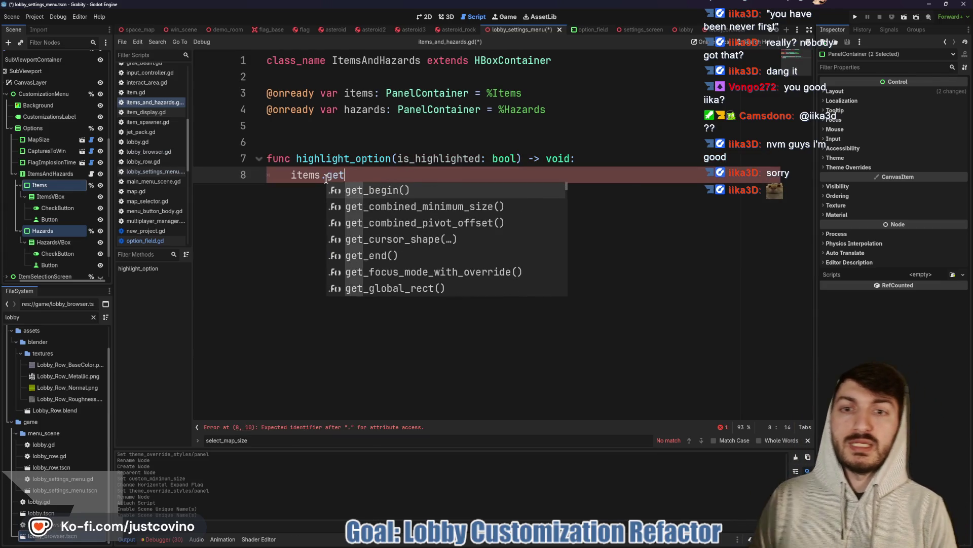
pyautogui.write('_th')
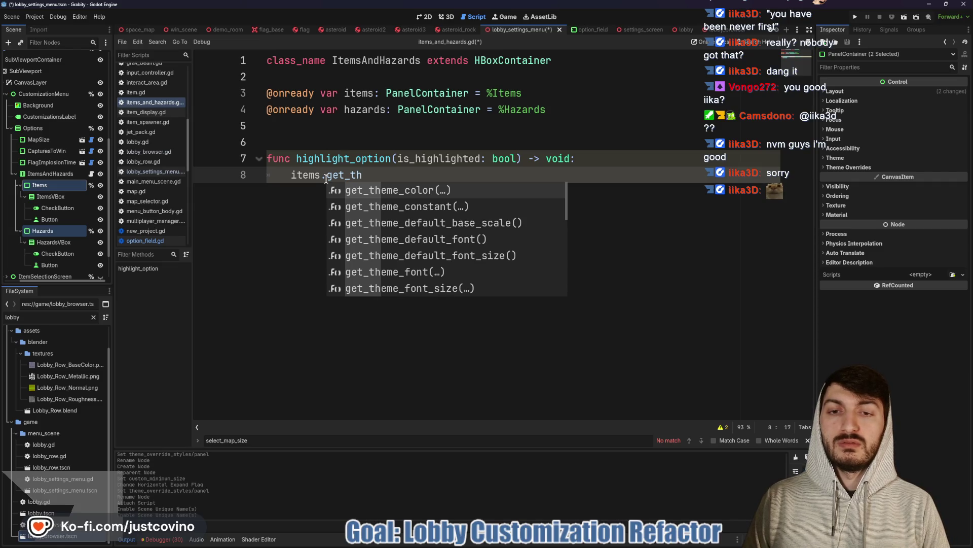
pyautogui.press('BackSpace')
pyautogui.press('BackSpace')
pyautogui.write('sty')
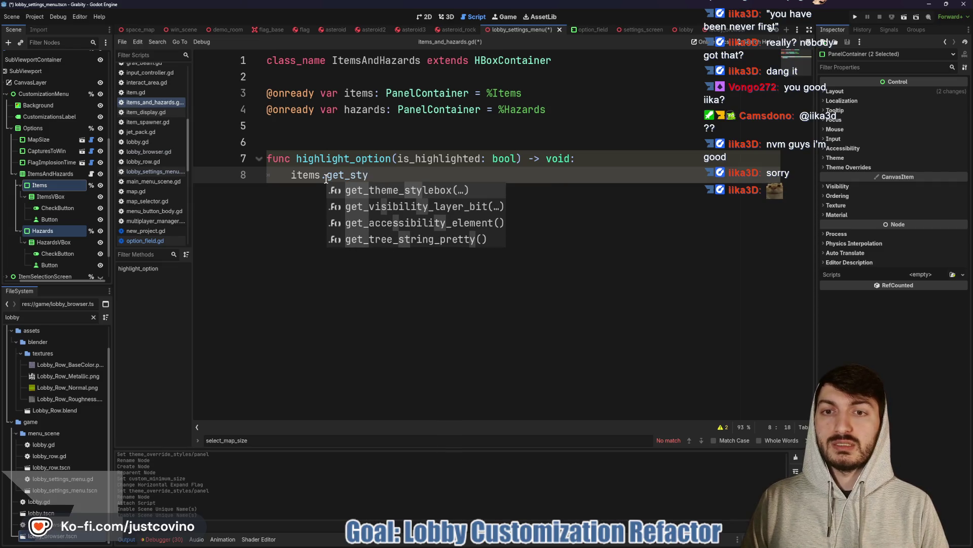
pyautogui.press('Return')
pyautogui.press('Return')
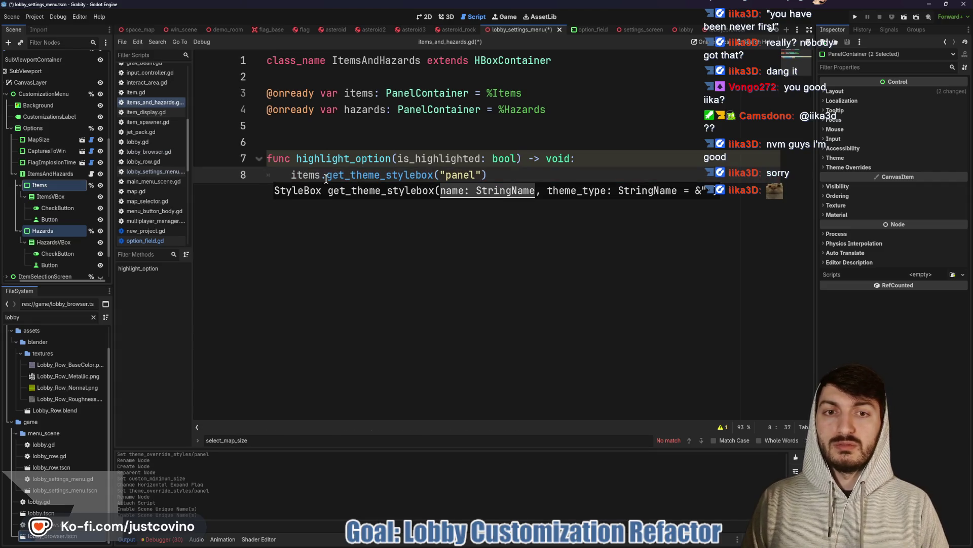
pyautogui.write('.bg_')
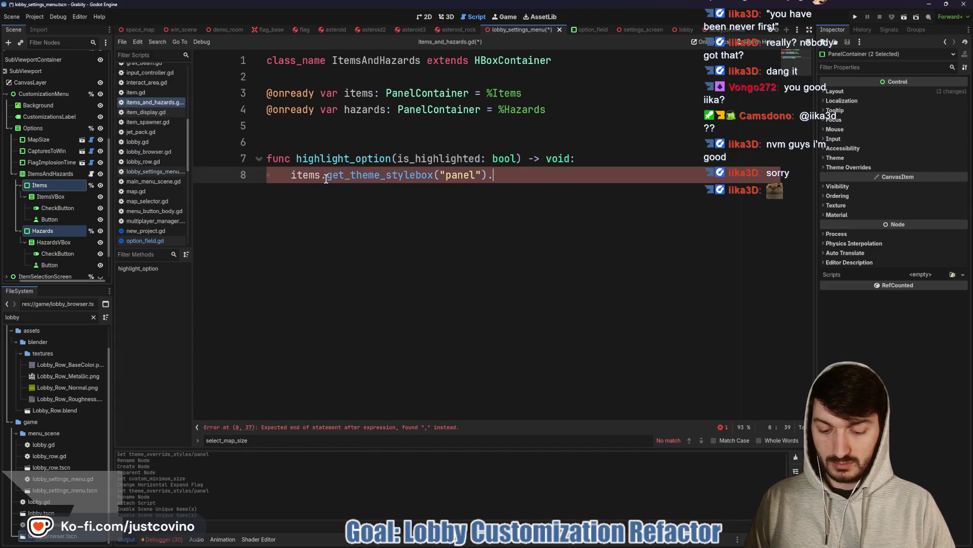